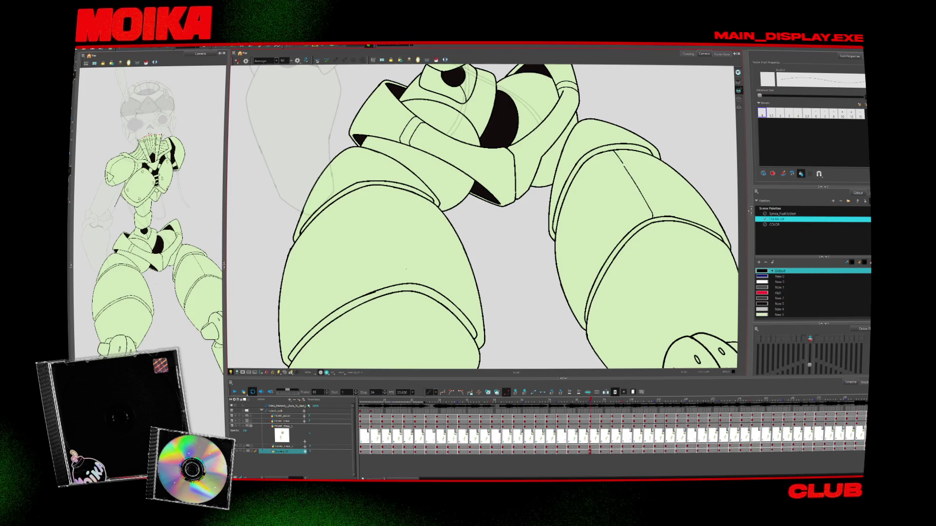
# Play back the animation, then step forward to a later leg pose with the Brush active.
pyautogui.press('Return')
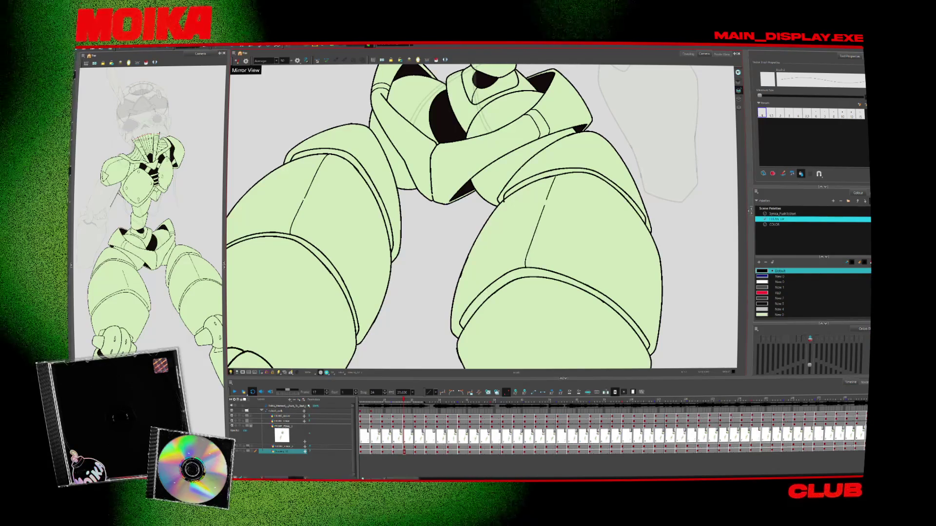
pyautogui.hotkey('alt', 's')
pyautogui.hotkey('alt', 'b')
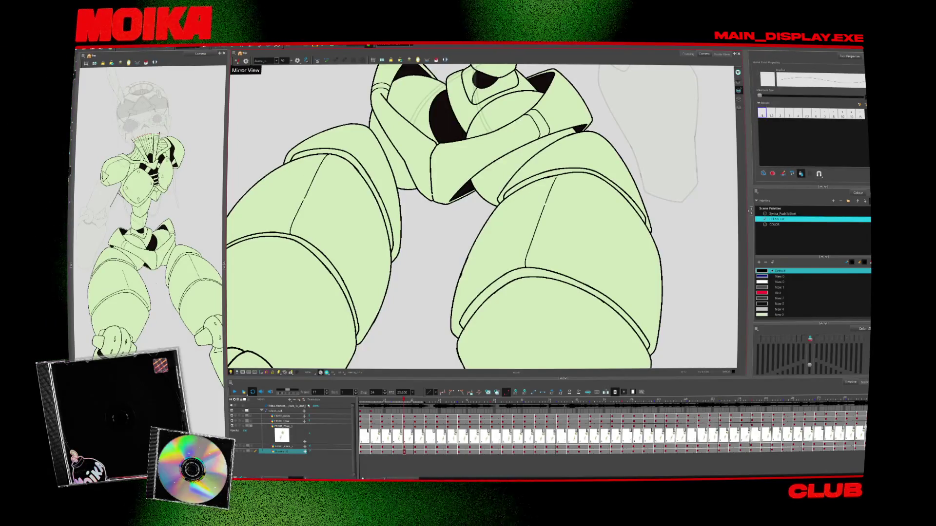
pyautogui.press('.')
pyautogui.press('.')
pyautogui.press('.')
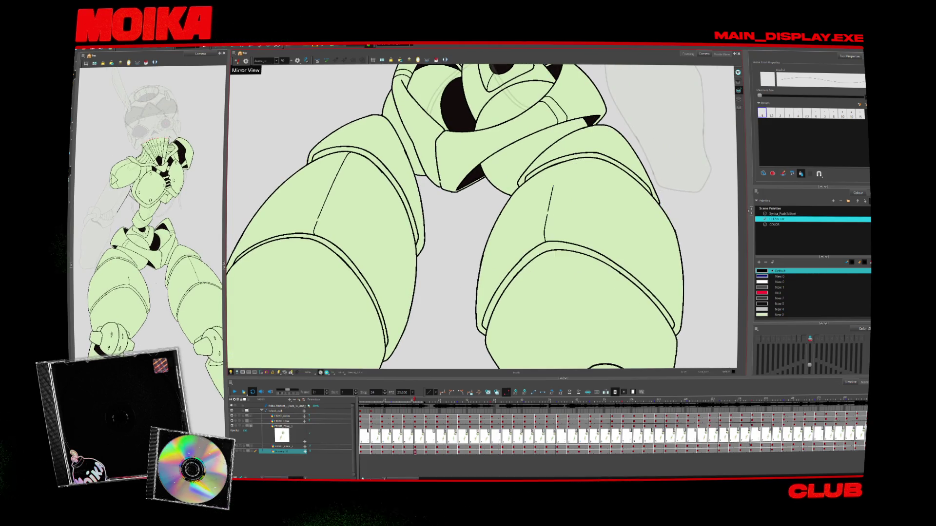
pyautogui.press('.')
pyautogui.press('.')
pyautogui.press('.')
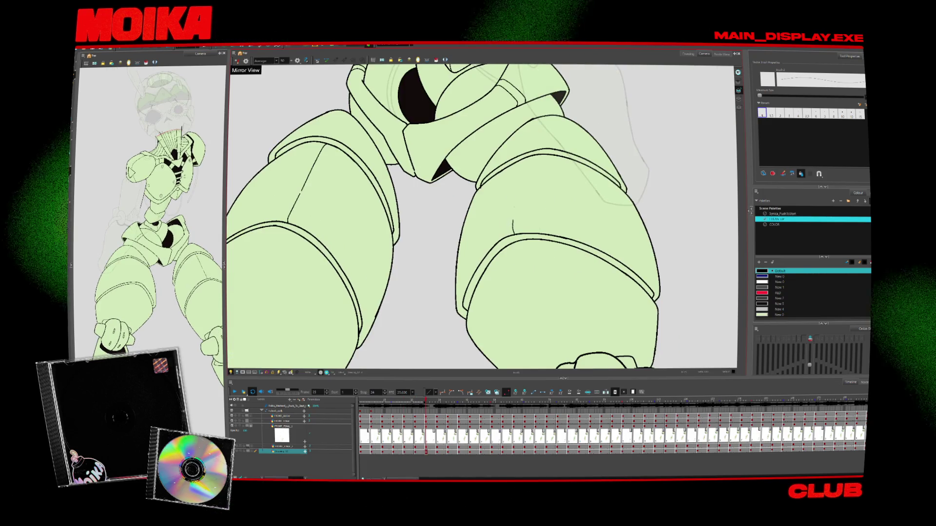
pyautogui.press('.')
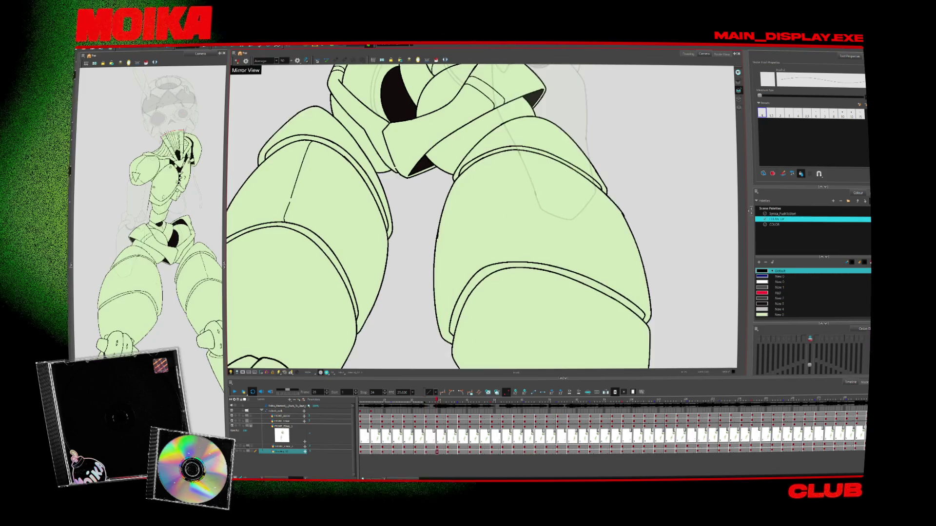
# Draw black vertical detail lines down the right thigh on successive leg frames.
pyautogui.moveTo(488, 157); pyautogui.dragTo(495, 263)
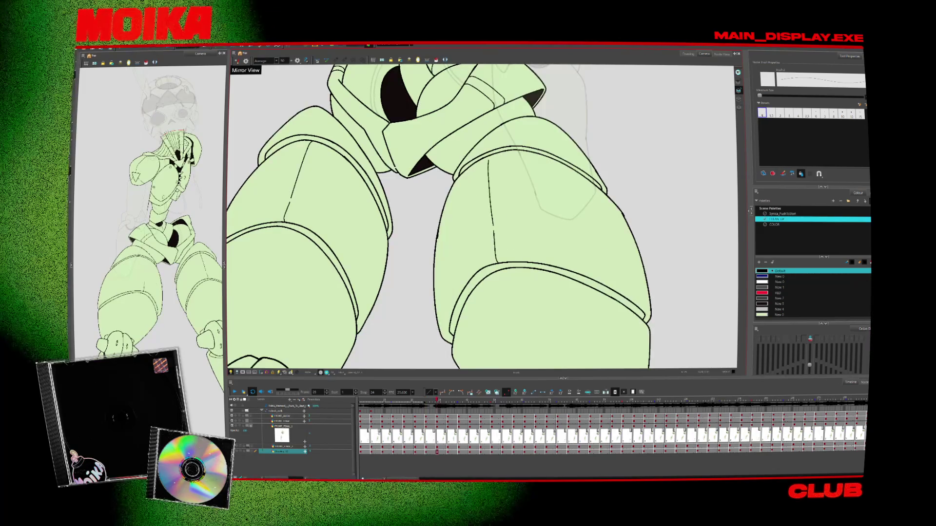
pyautogui.press('.')
pyautogui.press('.')
pyautogui.press('.')
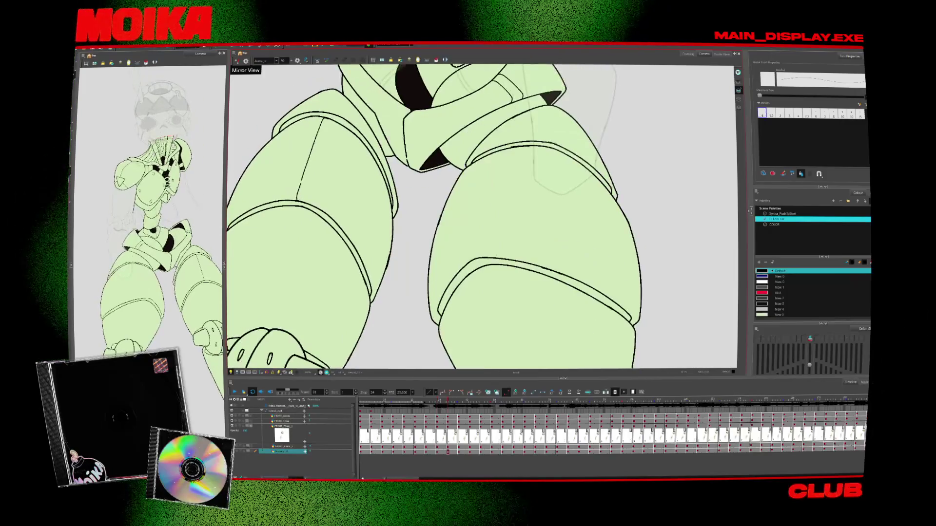
pyautogui.moveTo(488, 210); pyautogui.dragTo(485, 257)
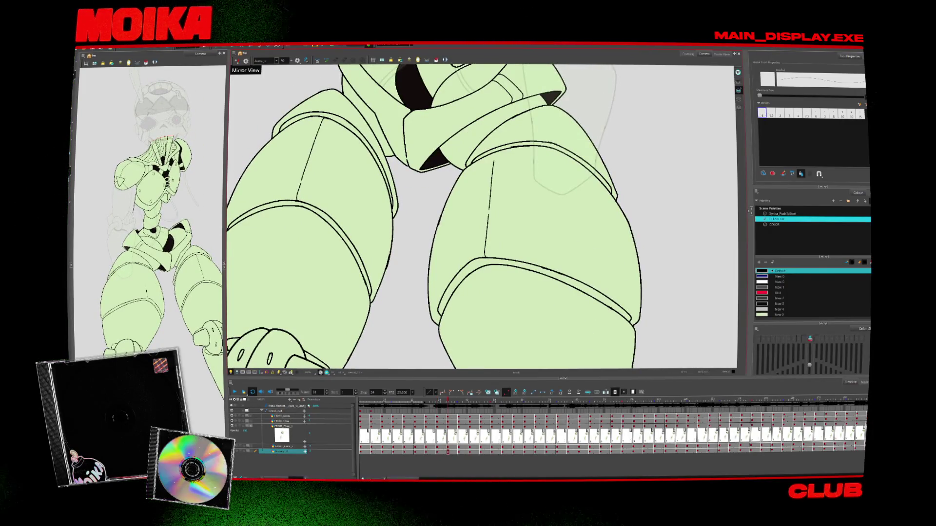
pyautogui.press('.')
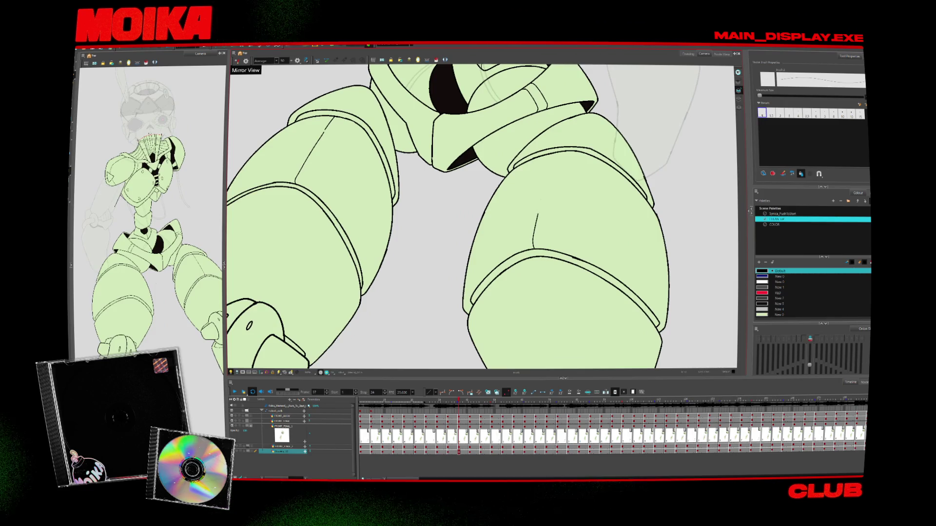
pyautogui.press('.')
pyautogui.press('.')
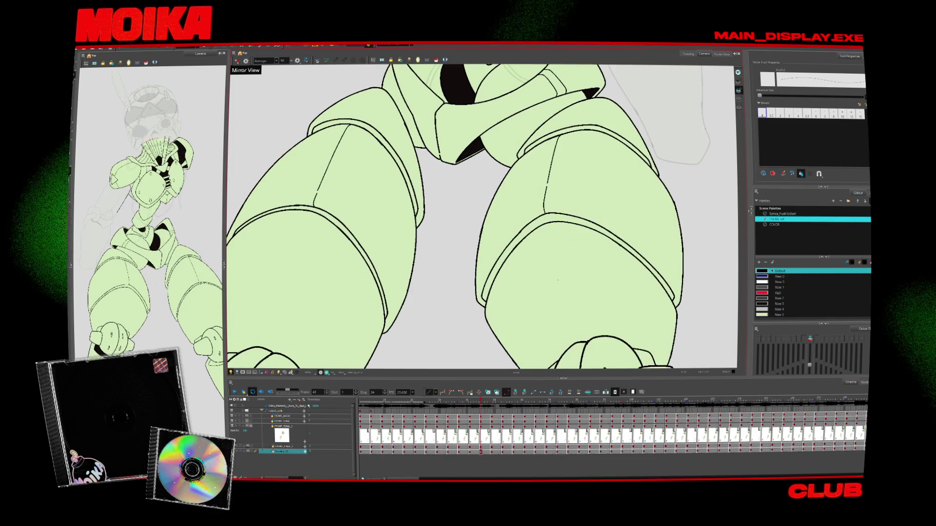
pyautogui.hotkey('alt', 'z')
pyautogui.press('2')
pyautogui.scroll(4, 504, 314)
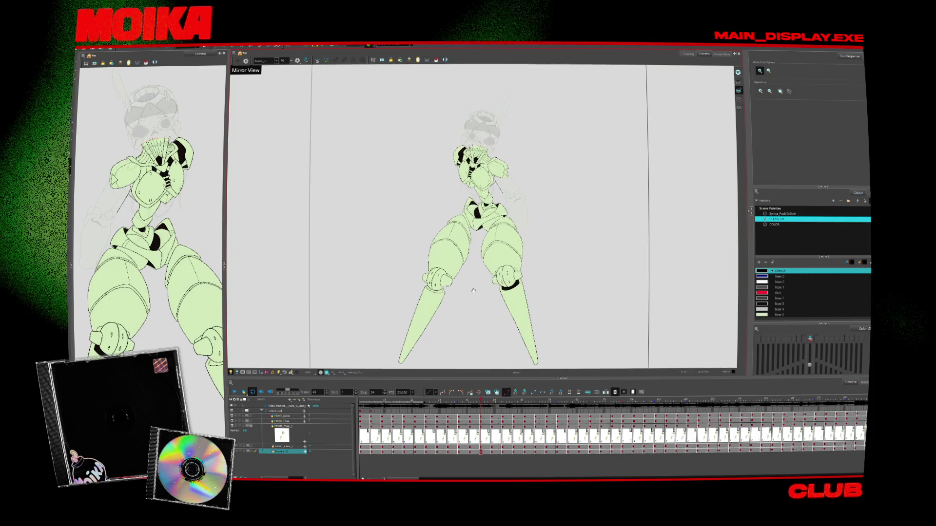
# Play and stop the animation with onion skins, then pick the FRONT_FORE forearm drawing.
pyautogui.click(234, 392)
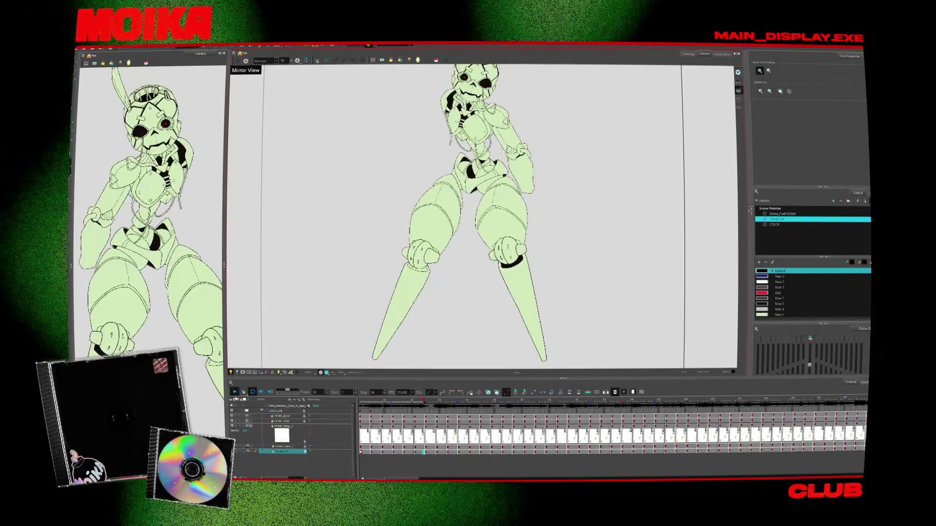
pyautogui.press('Return')
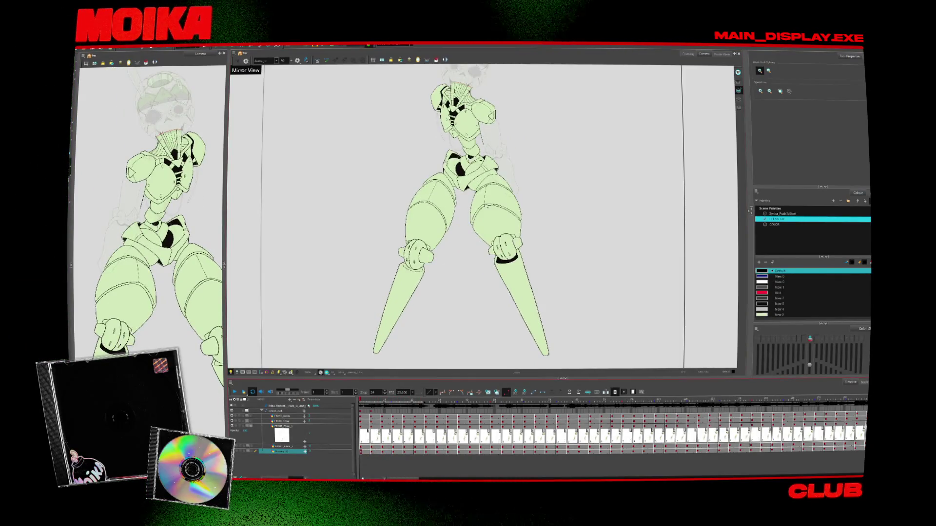
pyautogui.scroll(2, 493, 177)
pyautogui.click(465, 259)
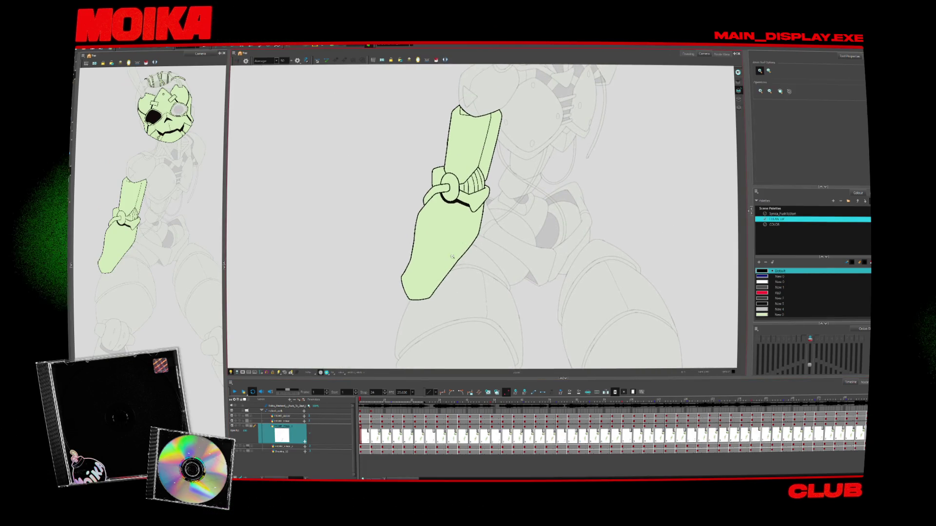
# Mirror the view and draw a curved black line across the lower forearm.
pyautogui.scroll(1, 464, 259)
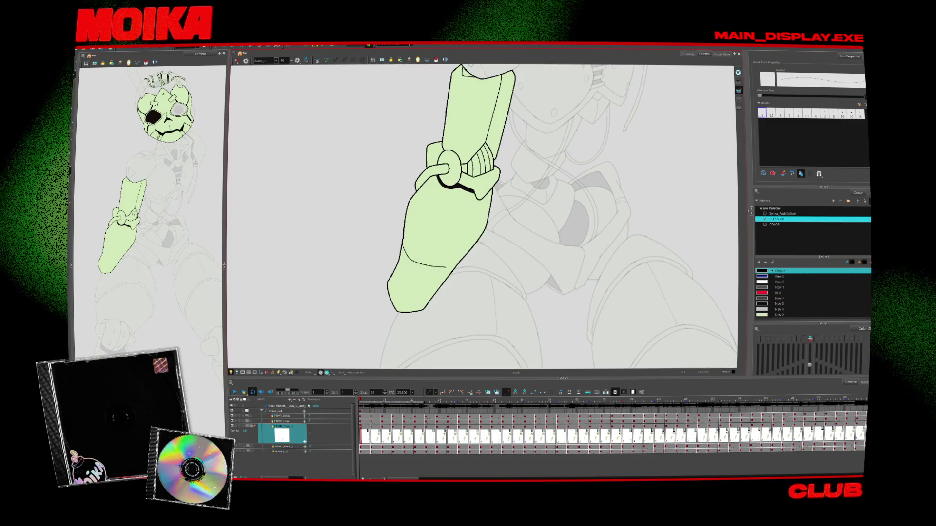
pyautogui.press('4')
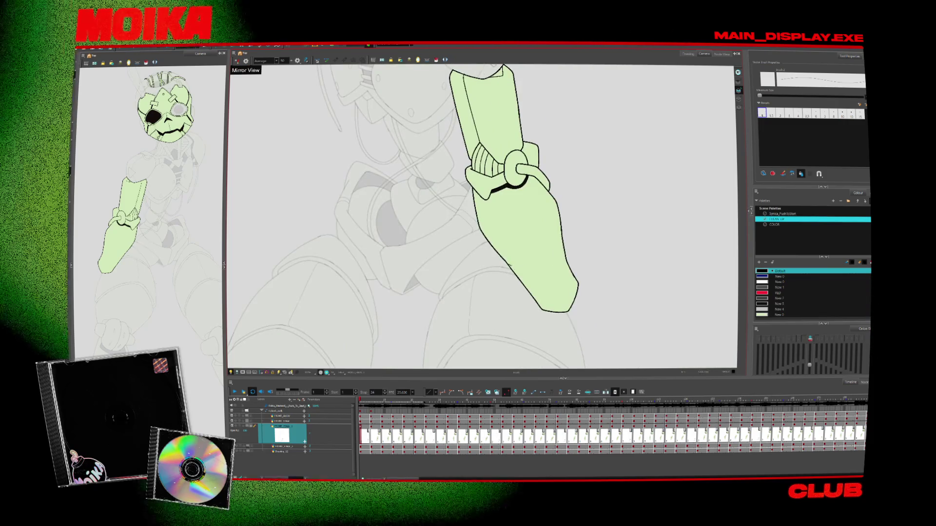
pyautogui.moveTo(507, 263); pyautogui.dragTo(556, 245)
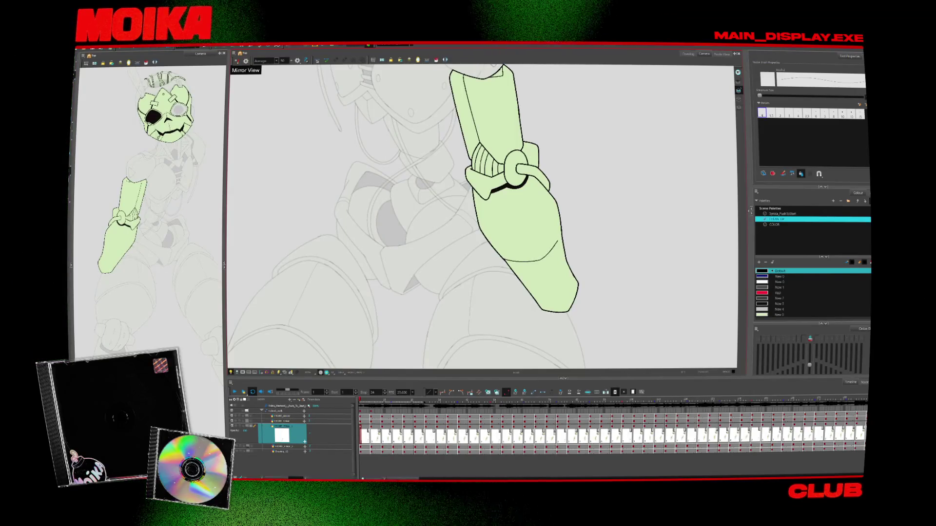
# On the next forearm drawing, trace another curved black line across the forearm.
pyautogui.press('g')
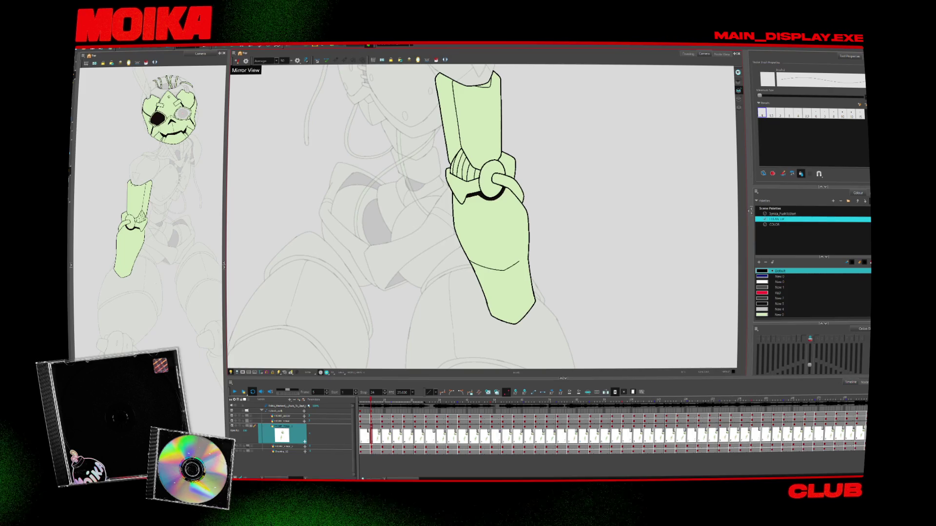
pyautogui.hotkey('alt', 's')
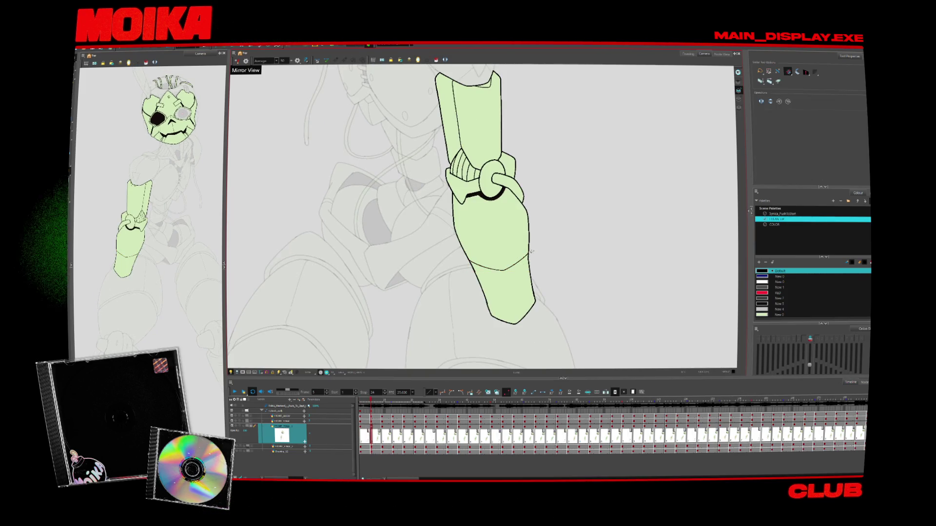
pyautogui.hotkey('alt', 'b')
pyautogui.press('.')
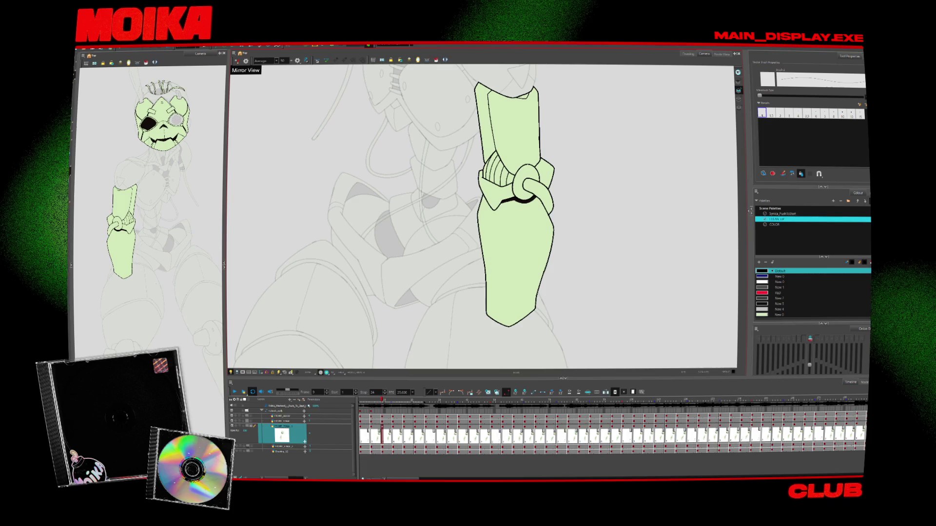
pyautogui.press('.')
pyautogui.press(',')
pyautogui.moveTo(484, 258)
pyautogui.mouseDown()
pyautogui.moveTo(551, 251)
pyautogui.moveTo(585, 262)
pyautogui.mouseUp()
# Step through the following forearm drawings to check each curved line.
pyautogui.hotkey('alt', 's')
pyautogui.hotkey('alt', 'b')
pyautogui.press('.')
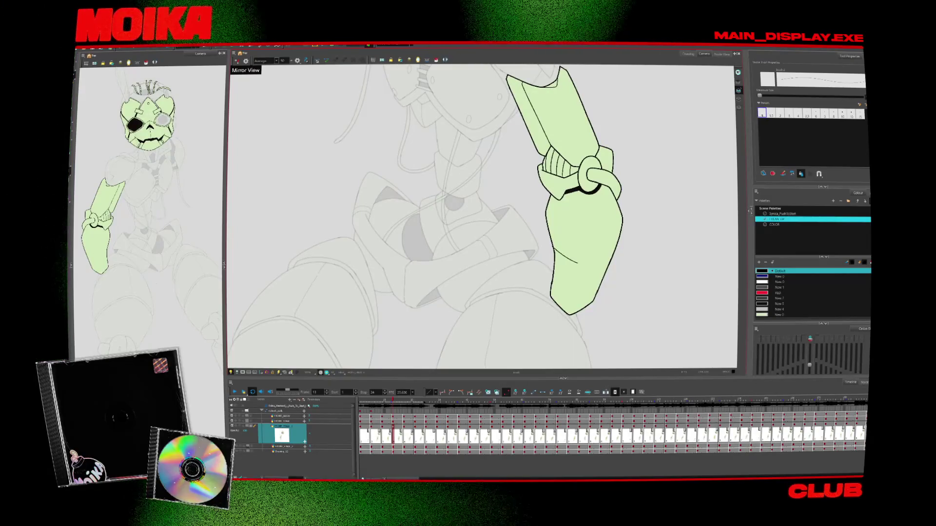
pyautogui.hotkey('alt', 's')
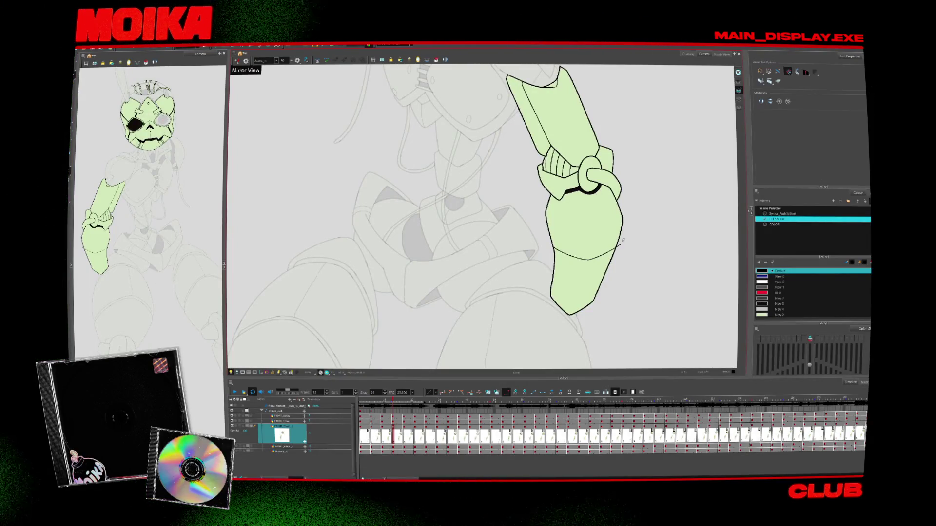
pyautogui.press('.')
pyautogui.hotkey('alt', 'b')
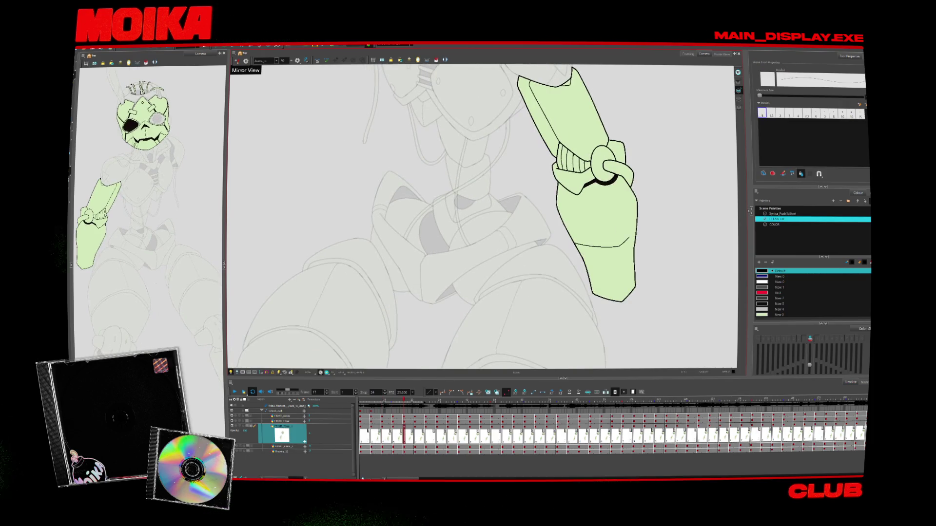
pyautogui.hotkey('alt', 's')
pyautogui.press('.')
pyautogui.hotkey('alt', 'b')
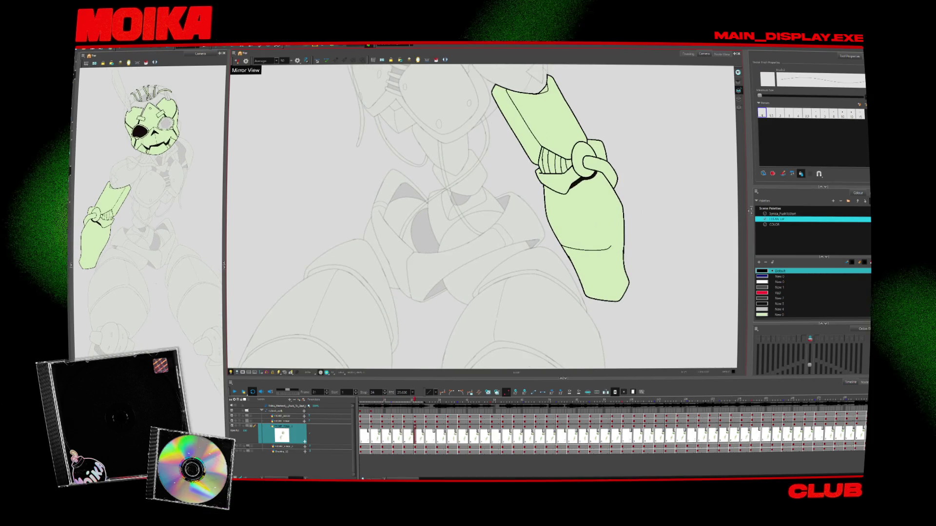
pyautogui.press('.')
pyautogui.press('.')
pyautogui.press('.')
pyautogui.hotkey('alt', 's')
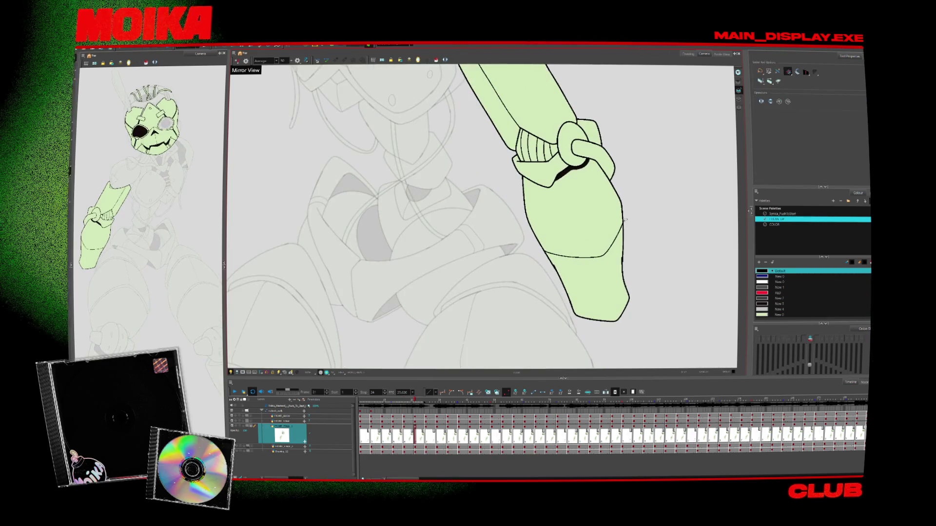
pyautogui.press('.')
pyautogui.press('.')
pyautogui.press('.')
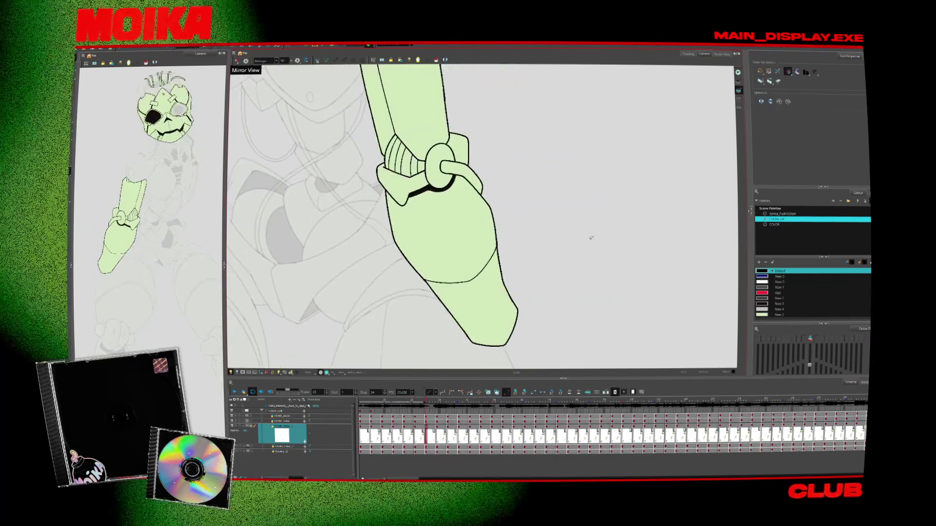
# Return to frame 1 and play back the animation to review the forearm.
pyautogui.hotkey('alt', 'z')
pyautogui.press('2')
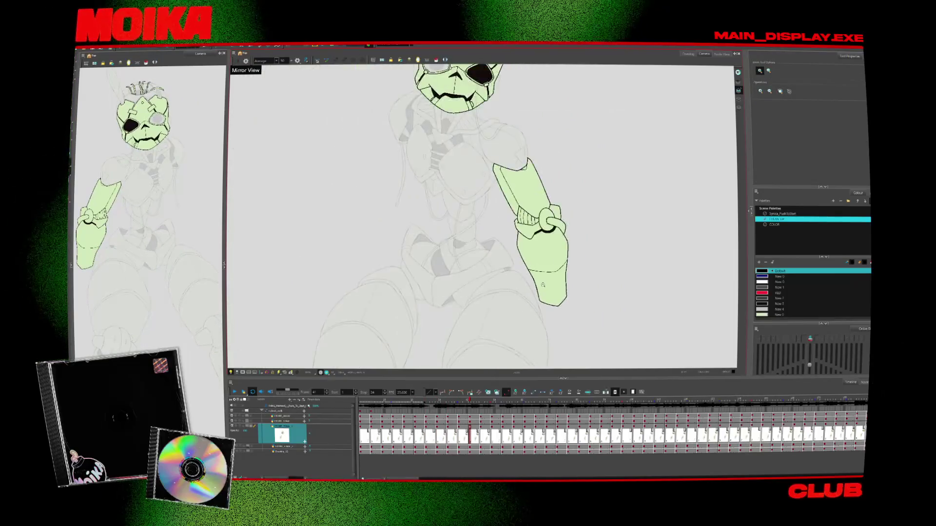
pyautogui.press('Return')
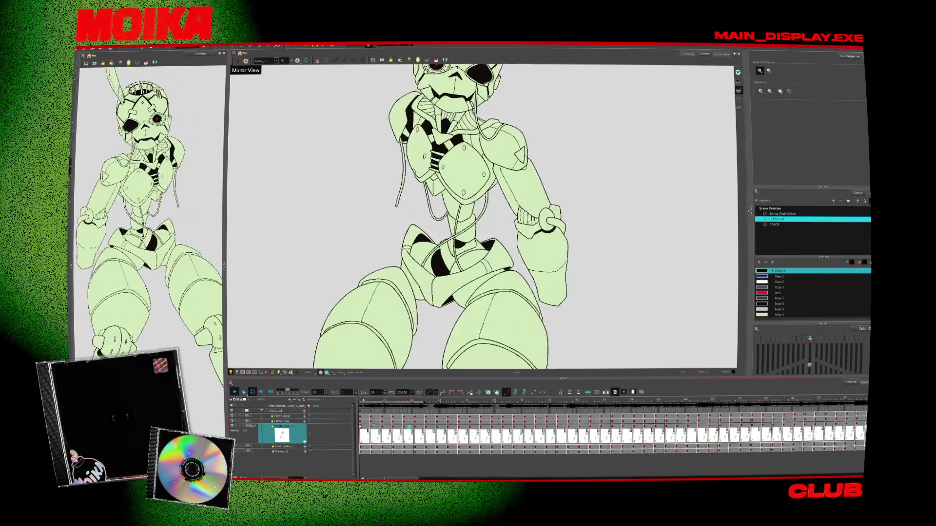
# Reset the view to fit the full camera frame.
pyautogui.click(287, 373)
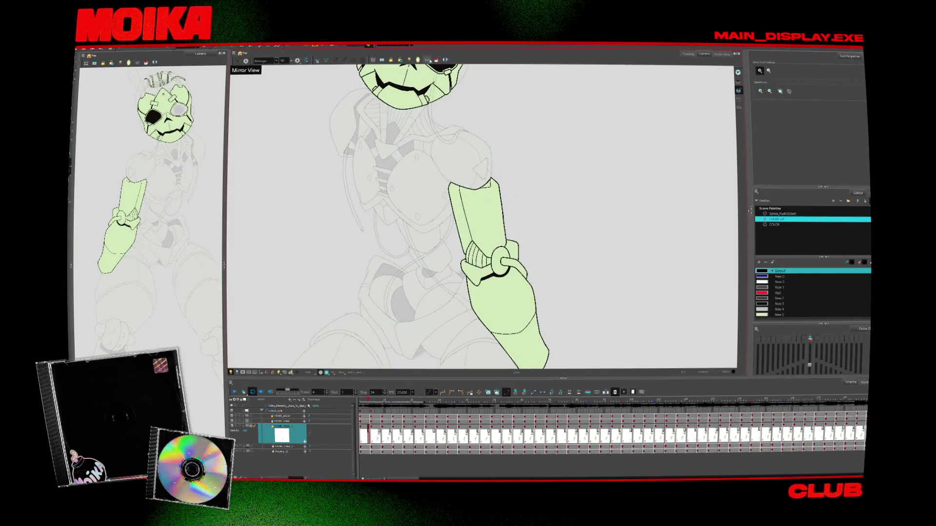
# Zoom onto the shoulder, choose the Paint tool, and add a new palette swatch.
pyautogui.scroll(-3, 555, 112)
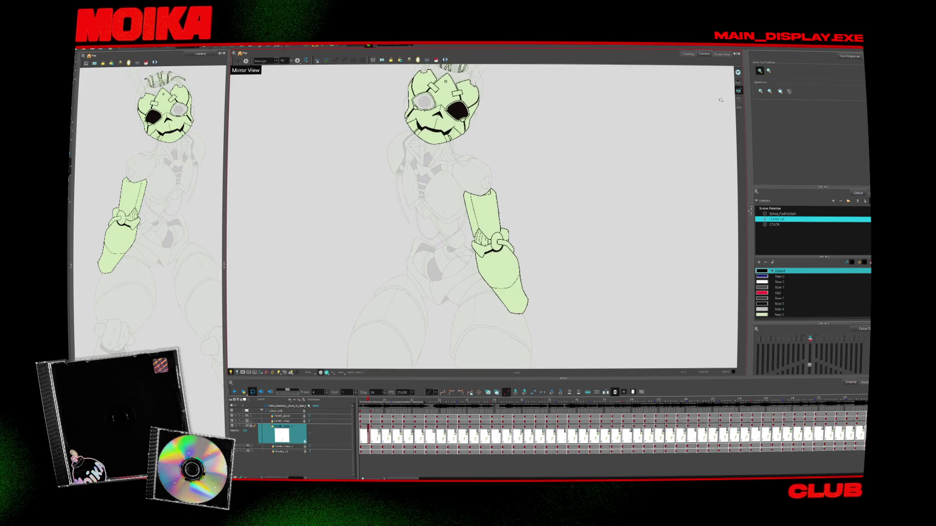
pyautogui.scroll(2, 493, 193)
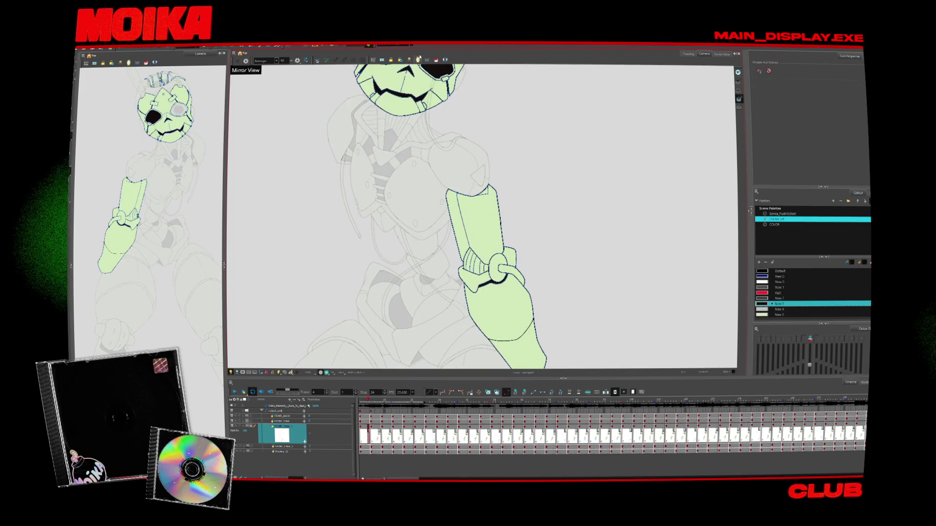
pyautogui.click(435, 59)
pyautogui.click(758, 263)
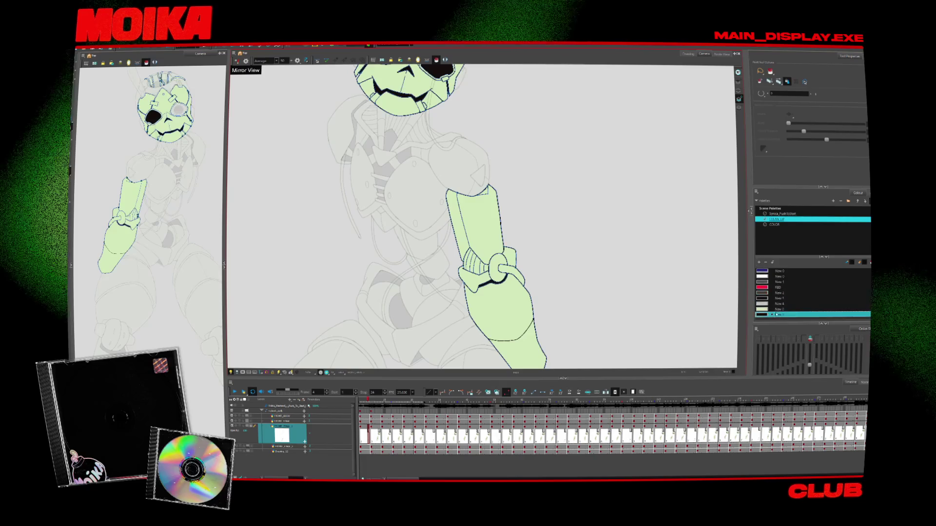
# Name the new swatch GLOW with a cyan-green colour, then pan back up to the head.
pyautogui.press('Return')
pyautogui.doubleClick(761, 314)
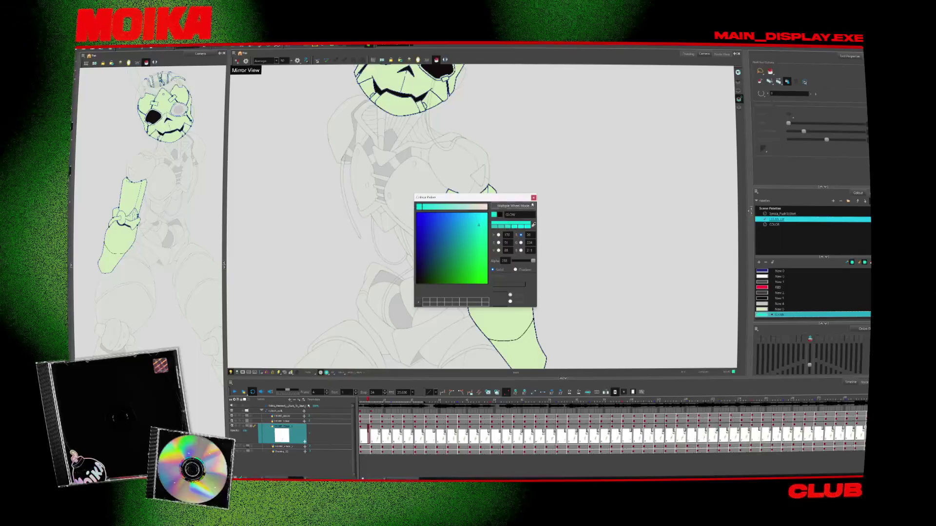
pyautogui.press('Escape')
pyautogui.scroll(-3, 506, 249)
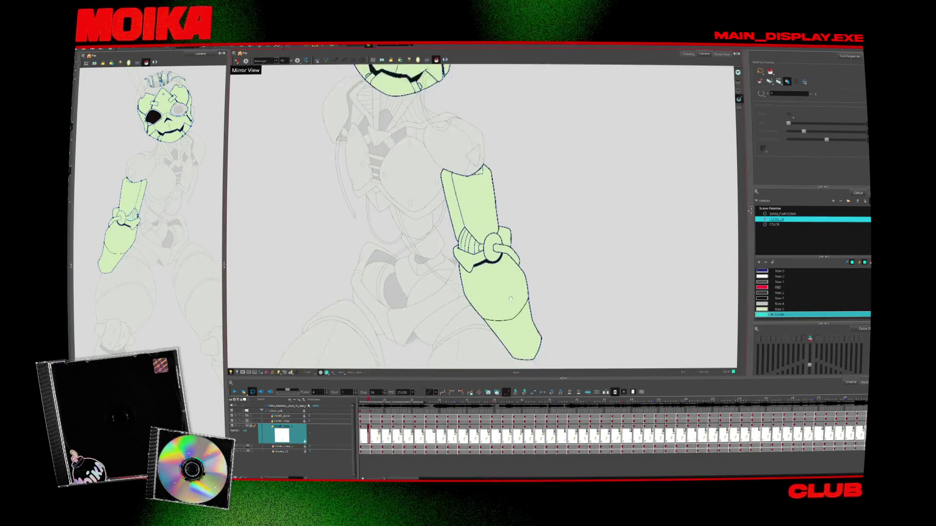
pyautogui.scroll(3, 542, 330)
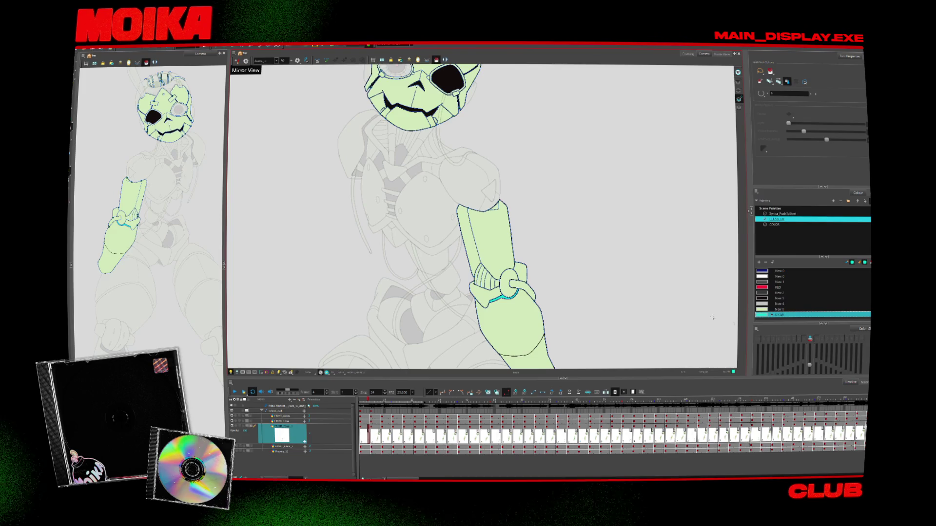
pyautogui.scroll(3, 482, 214)
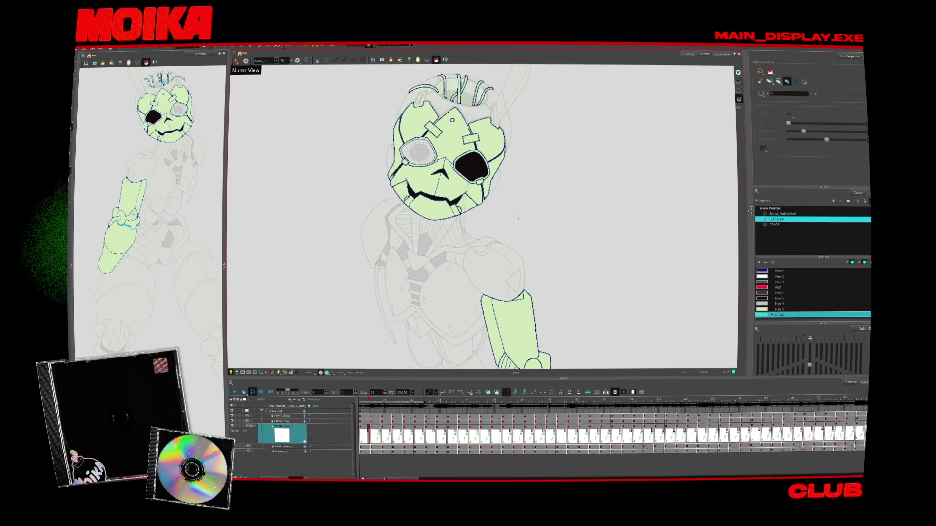
# Select the New 5 swatch and step forward through five drawings.
pyautogui.click(778, 304)
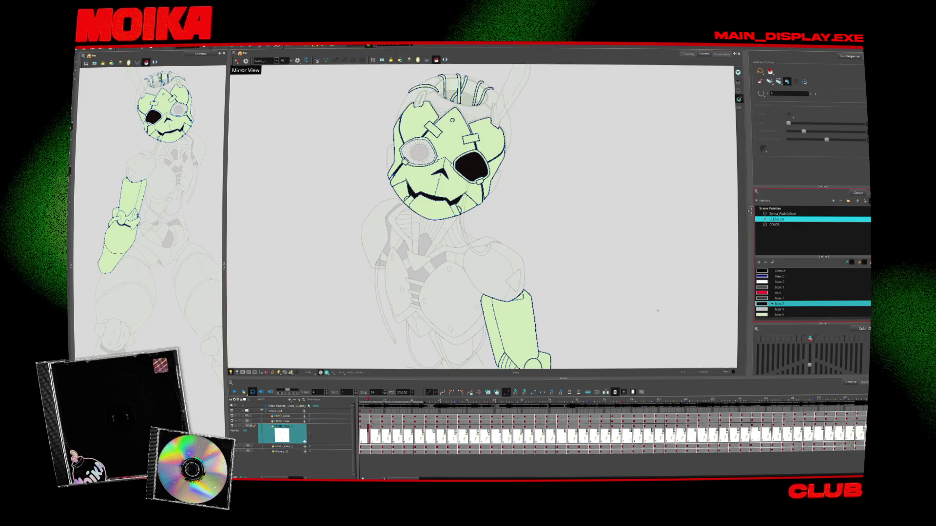
pyautogui.scroll(-2, 482, 215)
pyautogui.press('.')
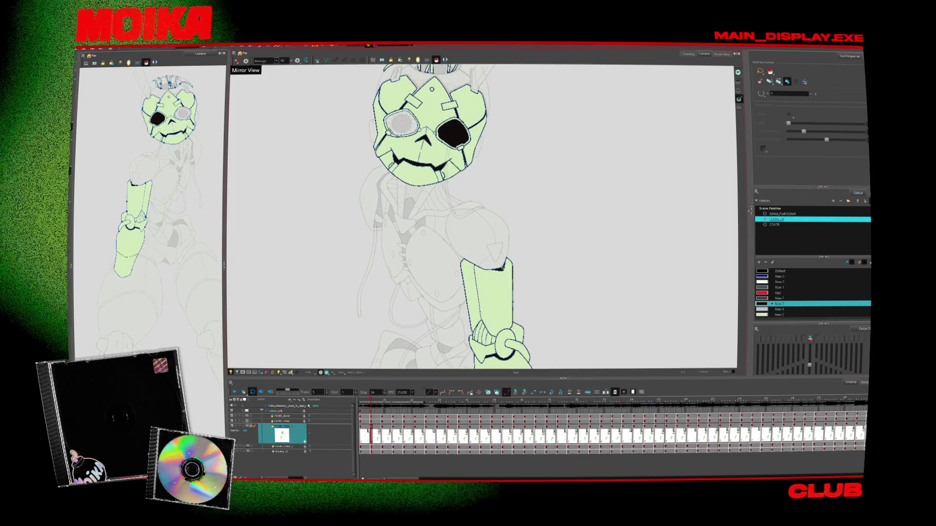
pyautogui.press('.')
pyautogui.press('.')
pyautogui.press('.')
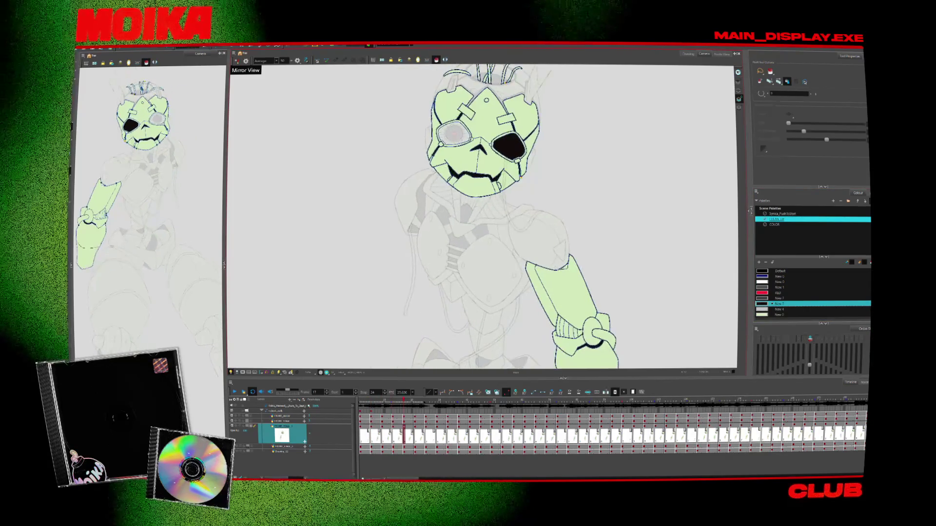
pyautogui.press('.')
pyautogui.press('.')
pyautogui.press('.')
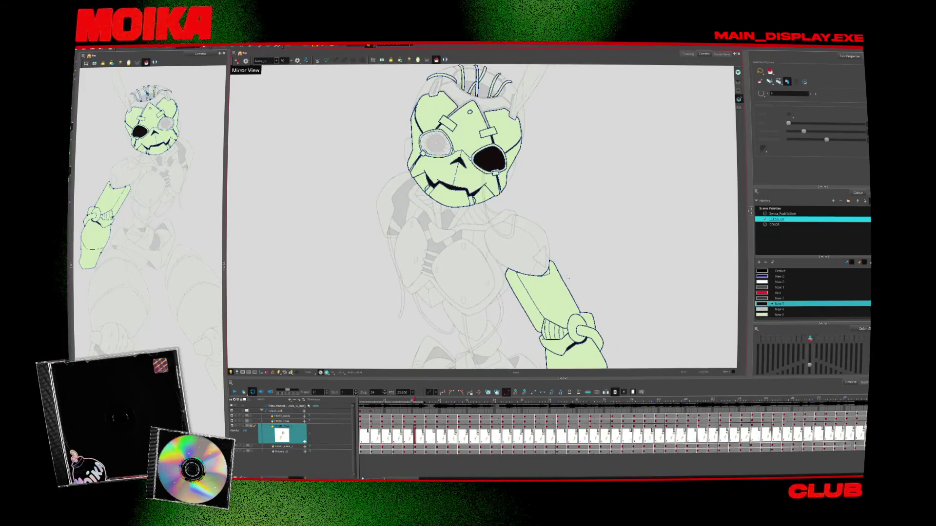
pyautogui.press('.')
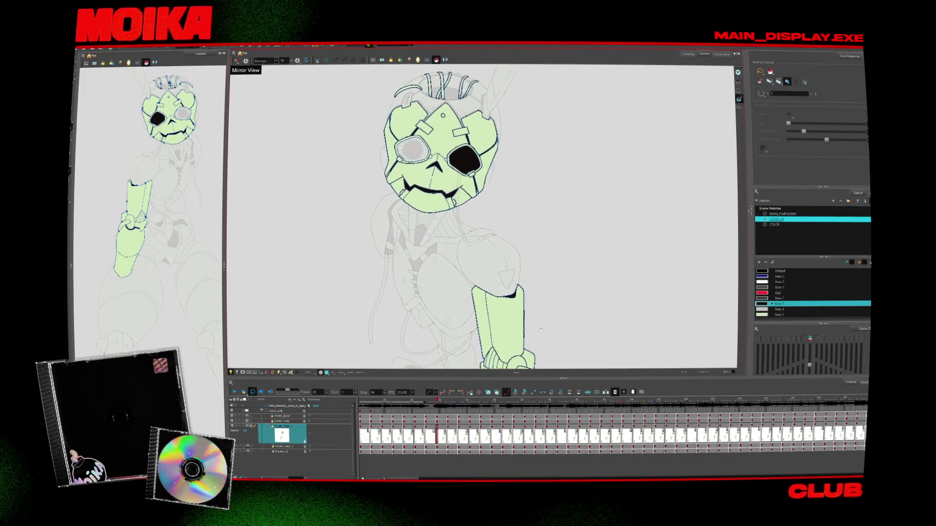
pyautogui.press('.')
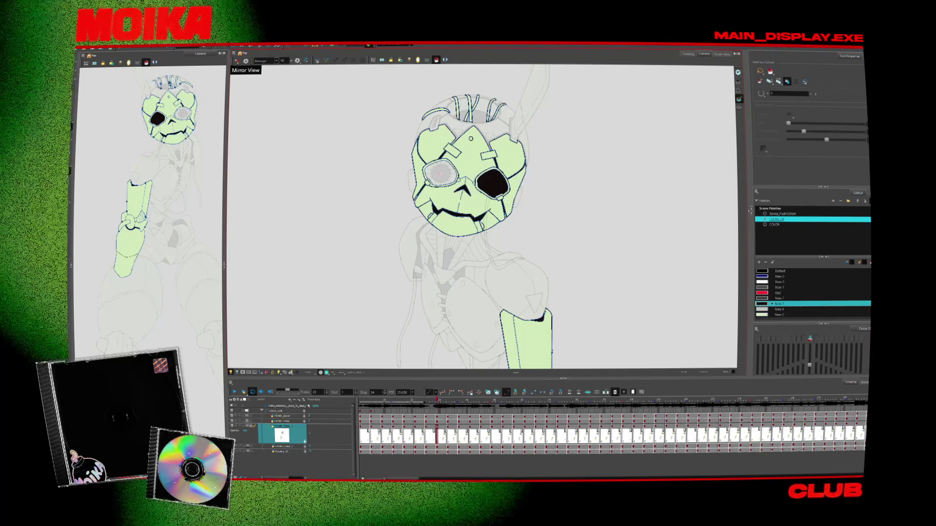
# Switch from the helmet layer to the body layer and scroll down to the legs.
pyautogui.click(306, 447)
pyautogui.moveTo(469, 299)
pyautogui.mouseDown()
pyautogui.moveTo(459, 352)
pyautogui.moveTo(484, 258)
pyautogui.mouseUp()
pyautogui.click(282, 452)
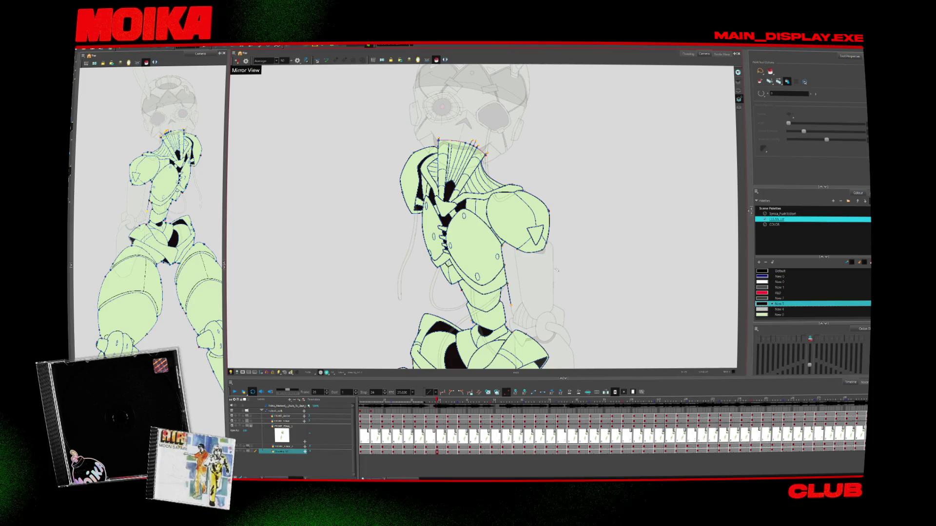
pyautogui.scroll(-10, 482, 217)
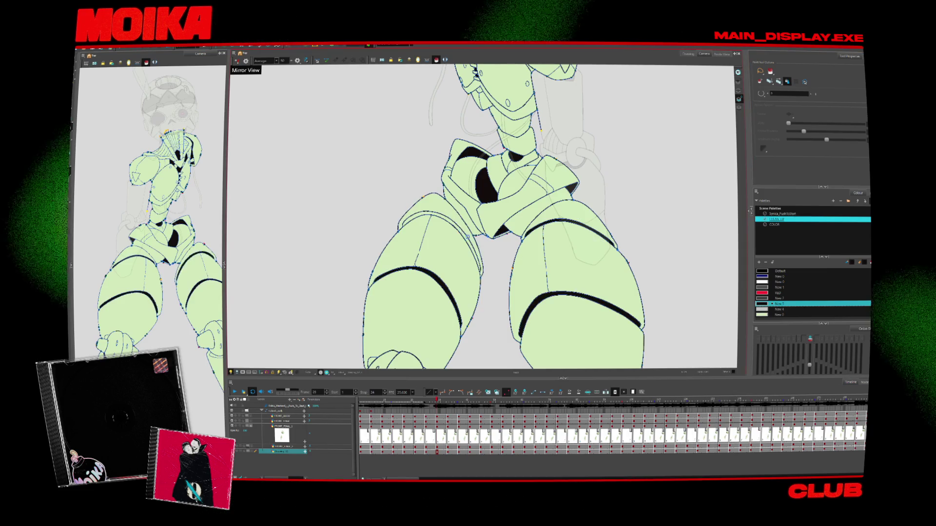
# Advance several leg poses and fill the band above the left knee with black.
pyautogui.press('g')
pyautogui.press('g')
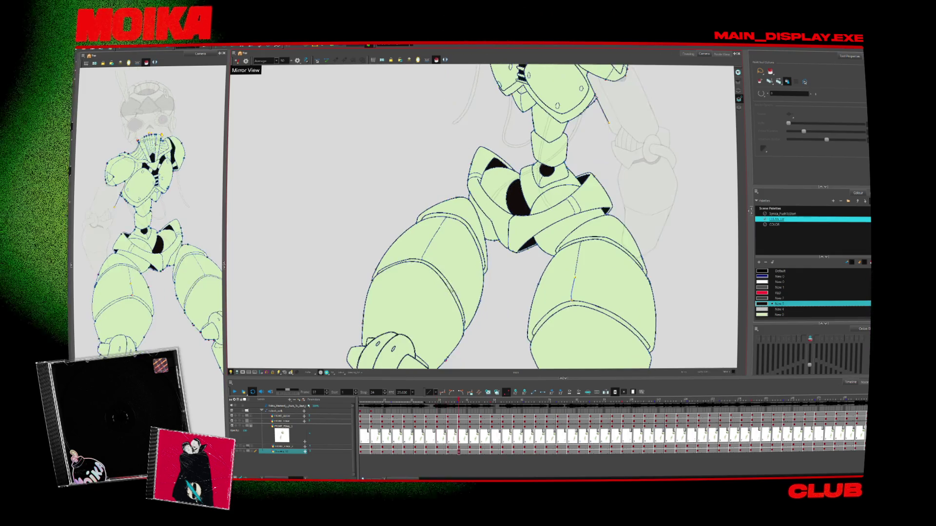
pyautogui.press('g')
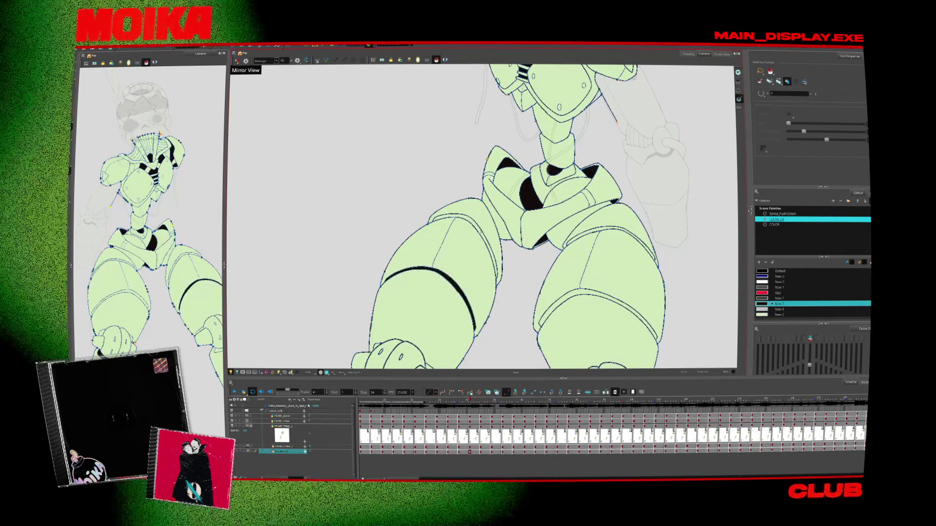
pyautogui.press('g')
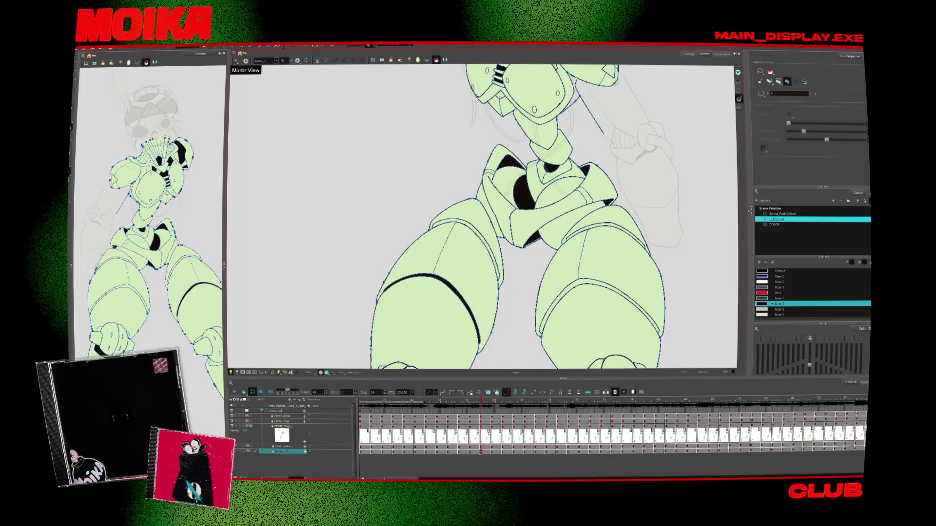
pyautogui.press('g')
pyautogui.press('g')
pyautogui.press('g')
pyautogui.press('g')
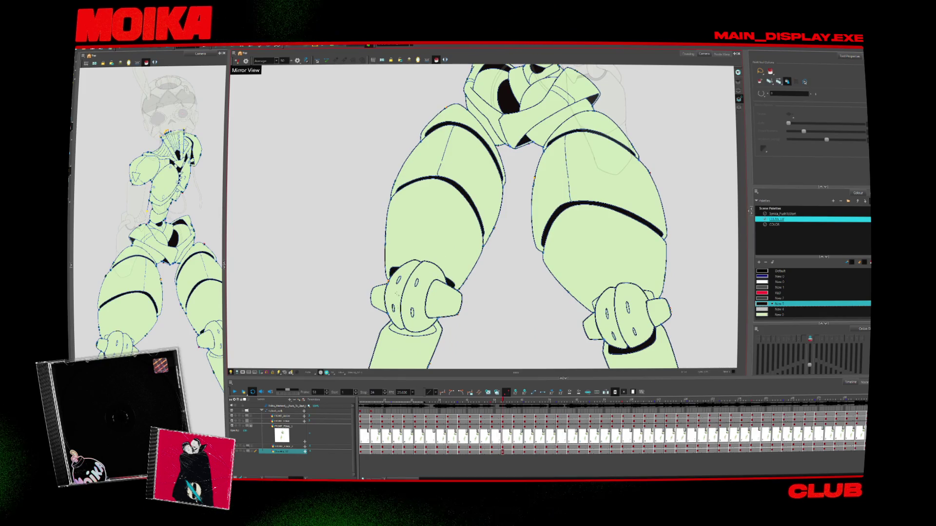
pyautogui.press('g')
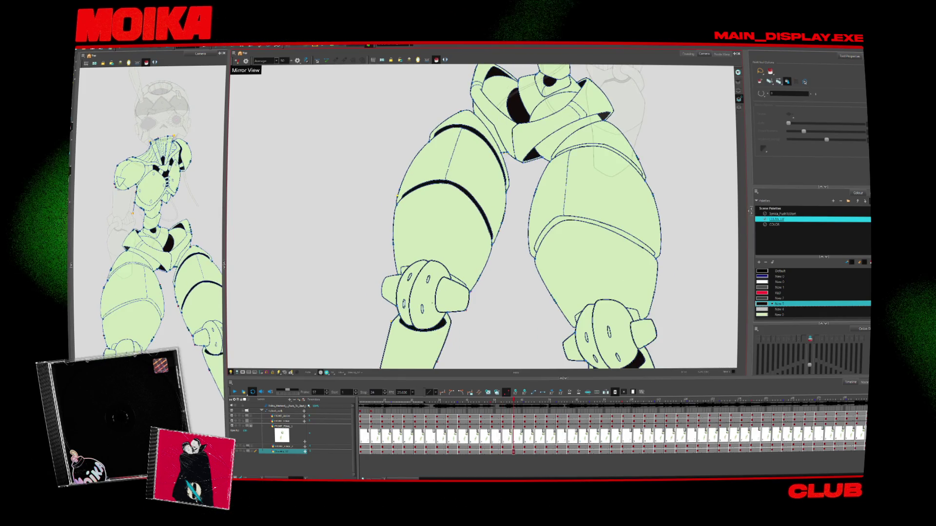
pyautogui.press('g')
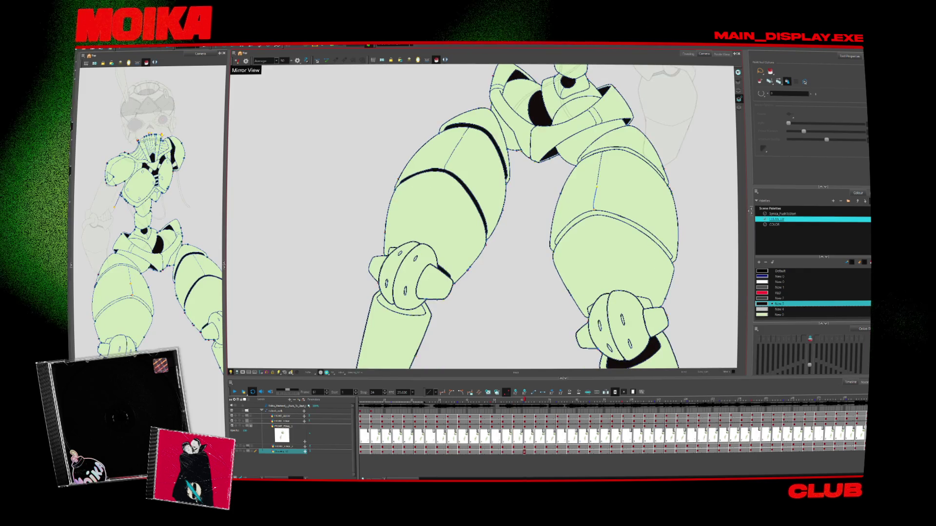
pyautogui.press('g')
pyautogui.click(402, 312)
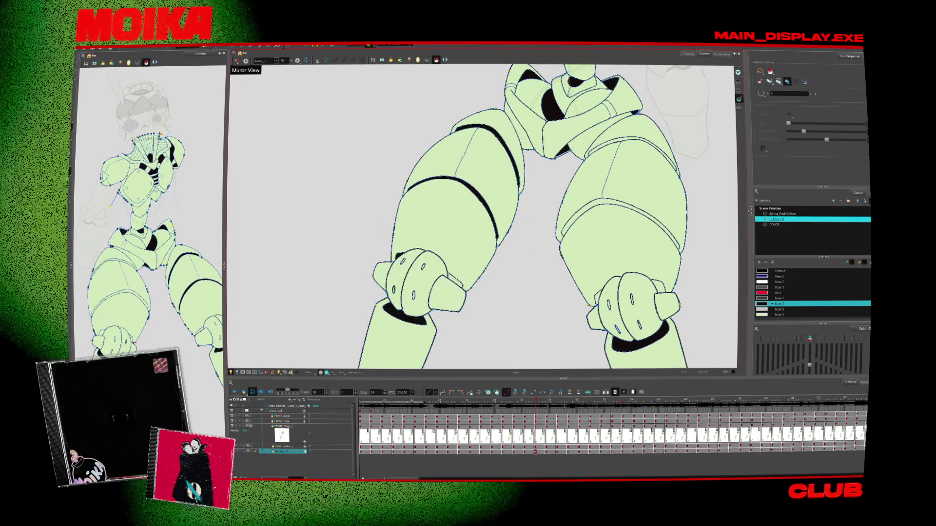
# Step forward through the subsequent leg poses.
pyautogui.press('g')
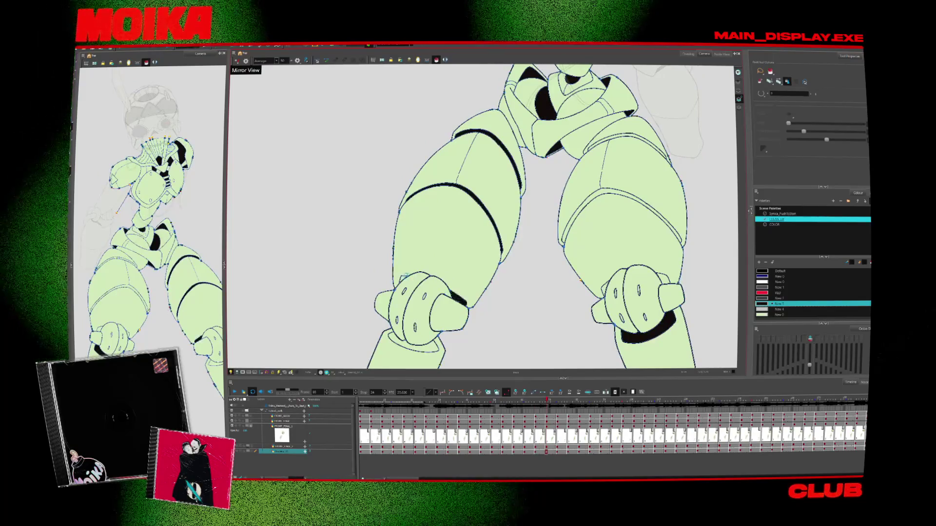
pyautogui.press('g')
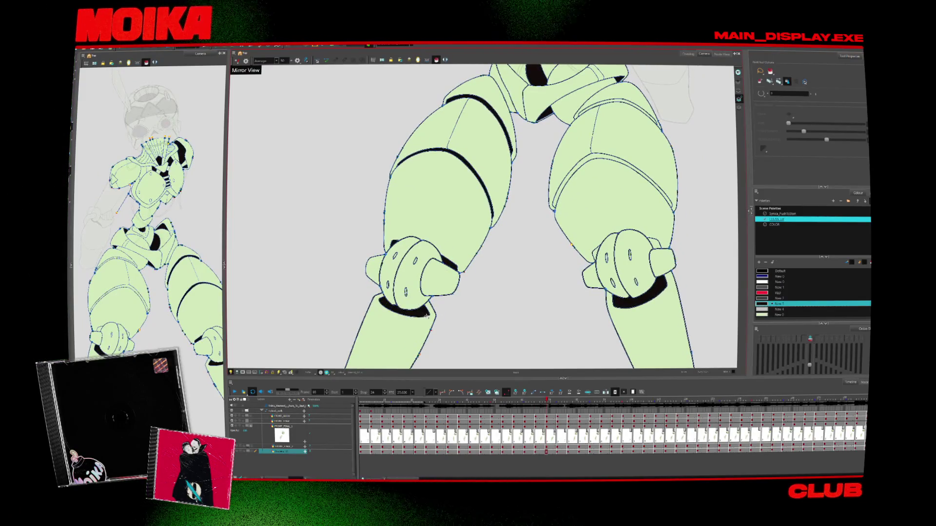
pyautogui.press('g')
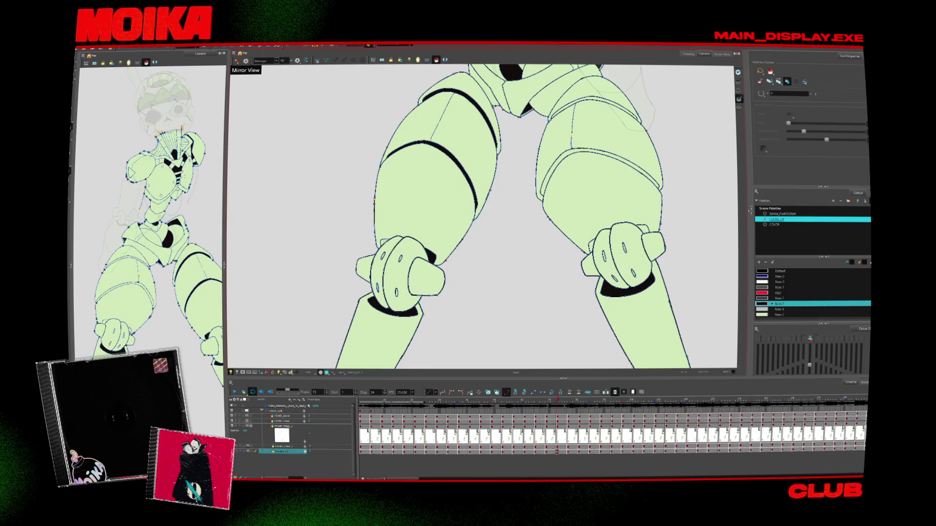
pyautogui.press('g')
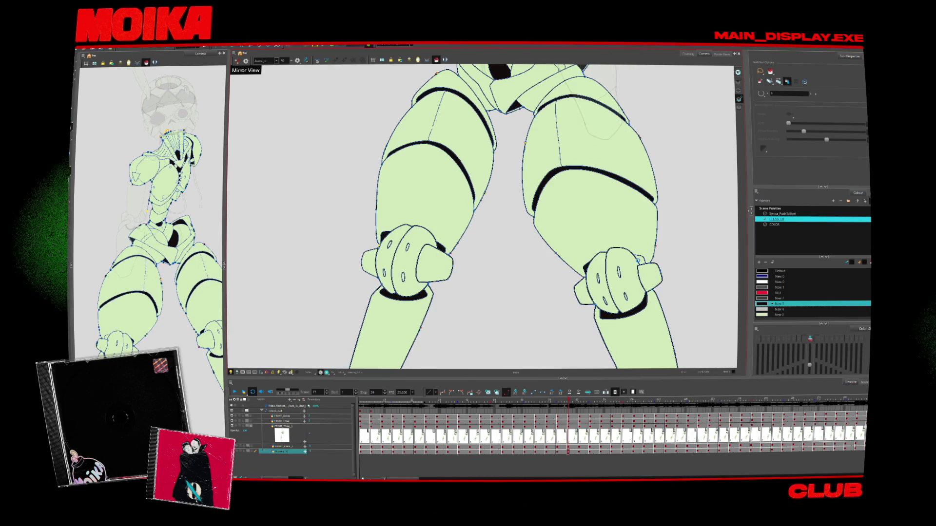
pyautogui.press('g')
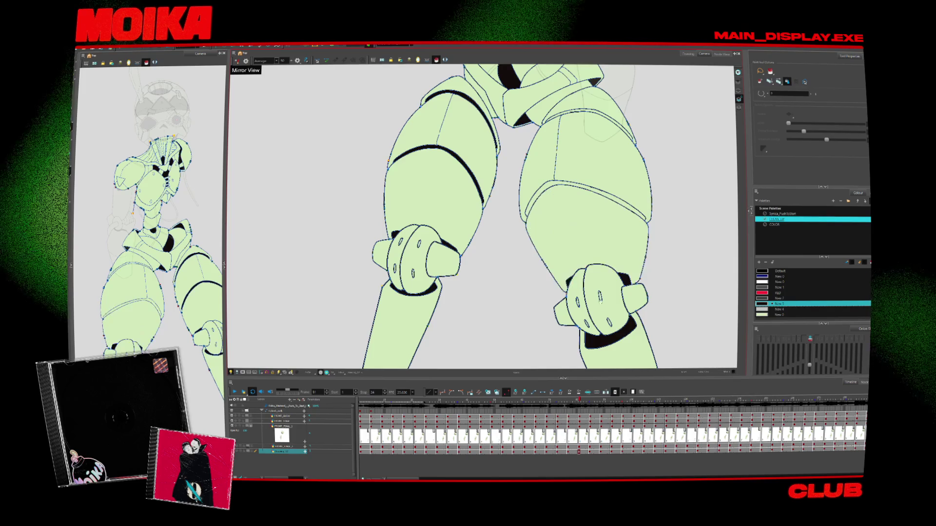
pyautogui.press('g')
pyautogui.press('g')
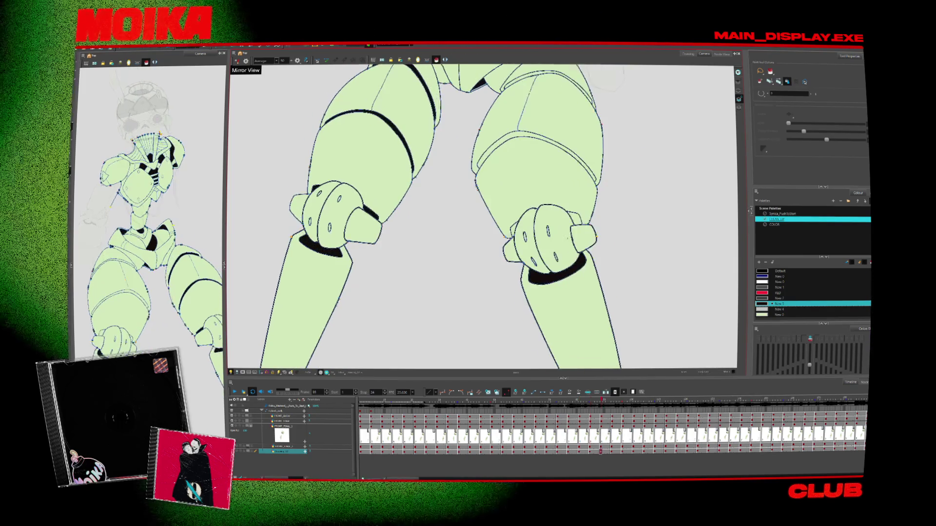
pyautogui.press('g')
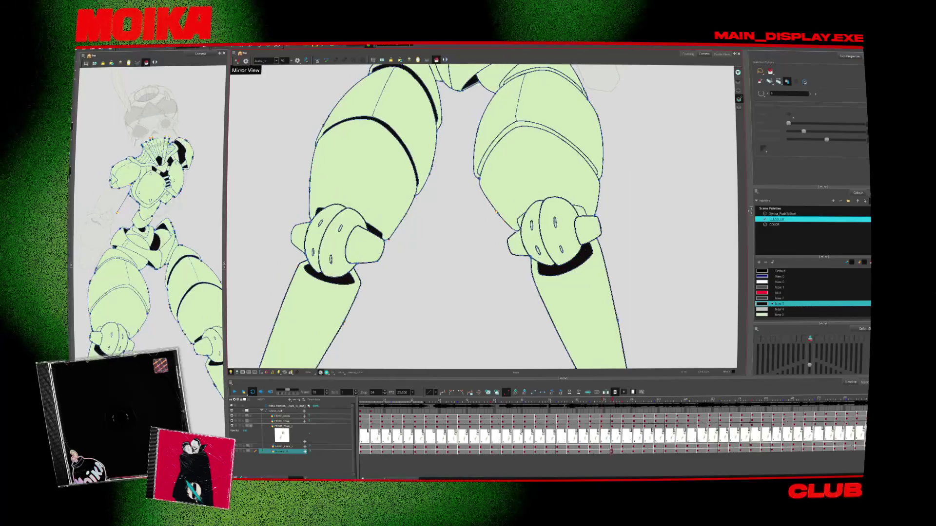
pyautogui.press('g')
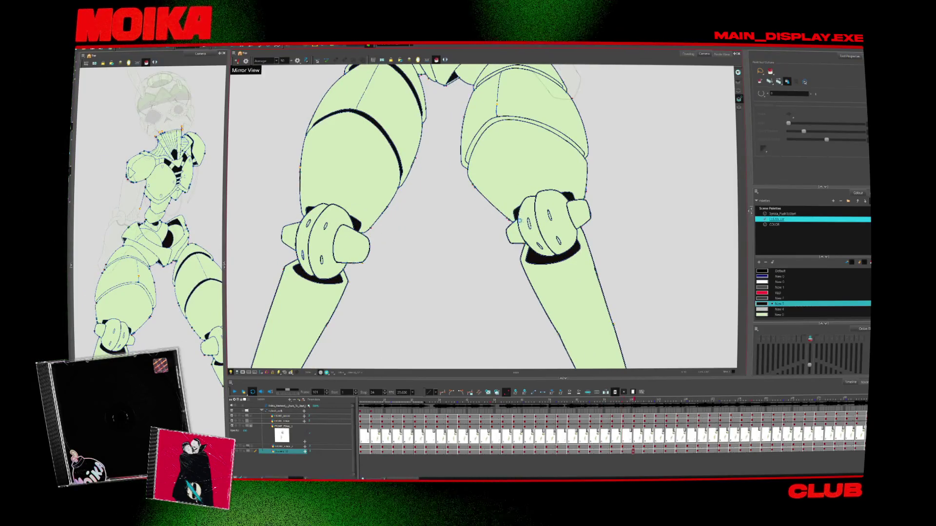
pyautogui.press('g')
# Flip back and forth between neighbouring leg poses to compare them.
pyautogui.press('f')
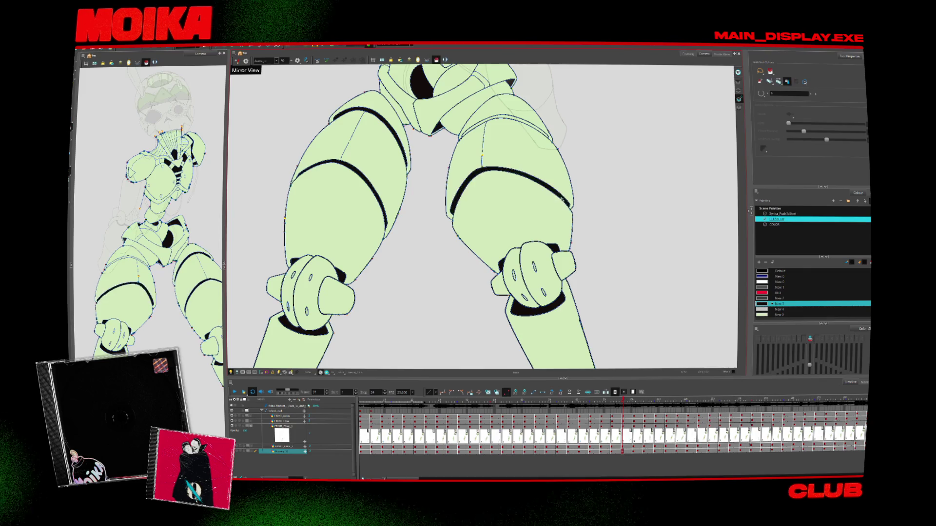
pyautogui.press('g')
pyautogui.press('g')
pyautogui.press('g')
pyautogui.press('g')
pyautogui.press('g')
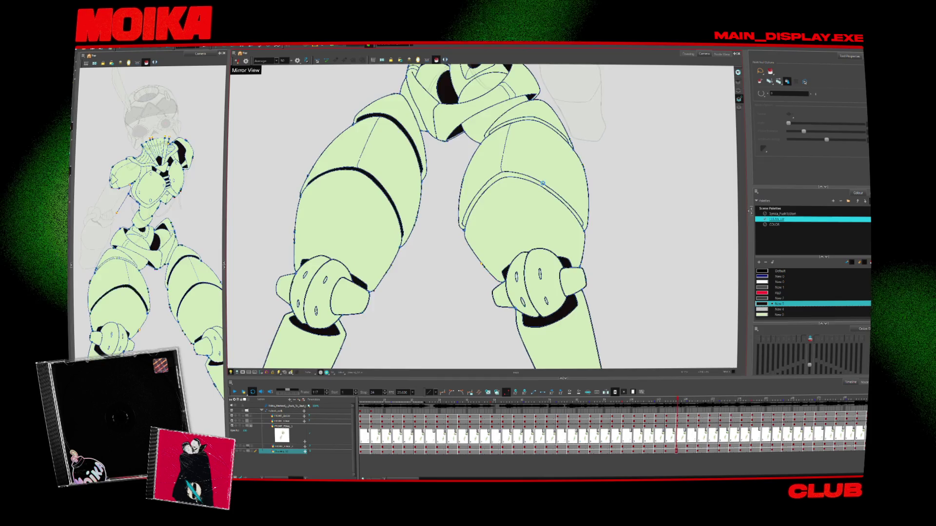
pyautogui.press('g')
pyautogui.press('f')
pyautogui.press('f')
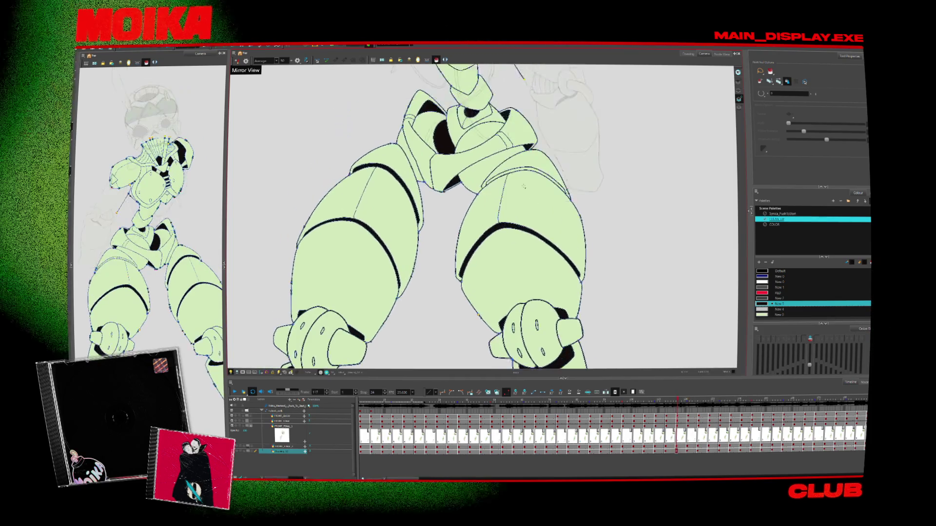
pyautogui.press('f')
pyautogui.press('f')
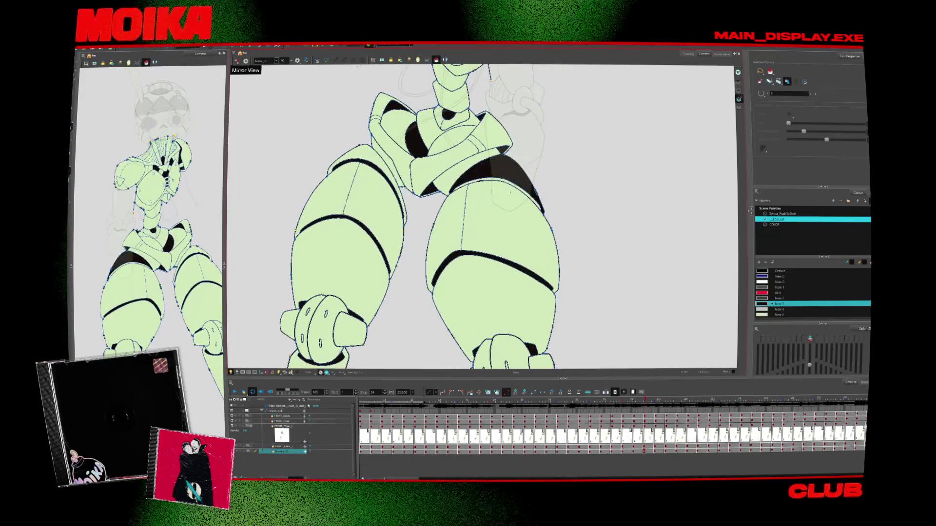
pyautogui.press('g')
pyautogui.press('f')
pyautogui.press('f')
pyautogui.press('f')
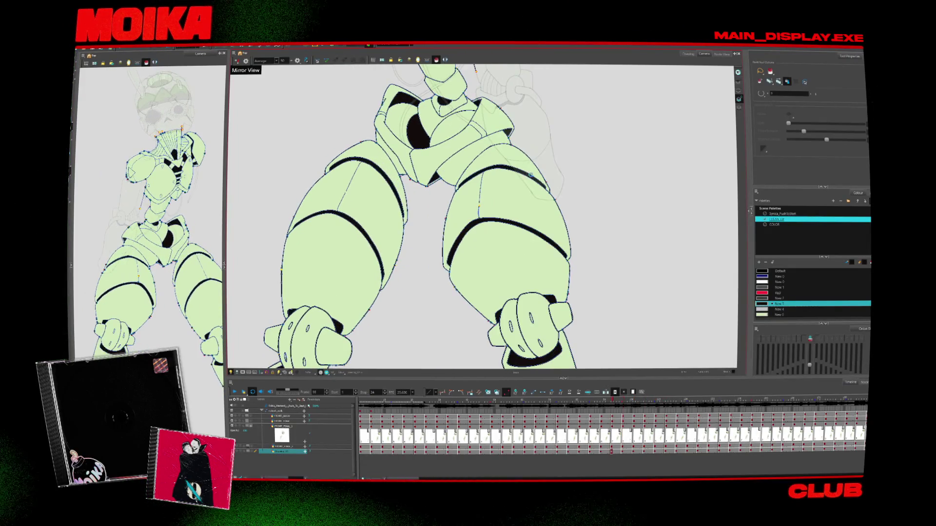
pyautogui.scroll(-3, 483, 217)
pyautogui.scroll(5, 483, 217)
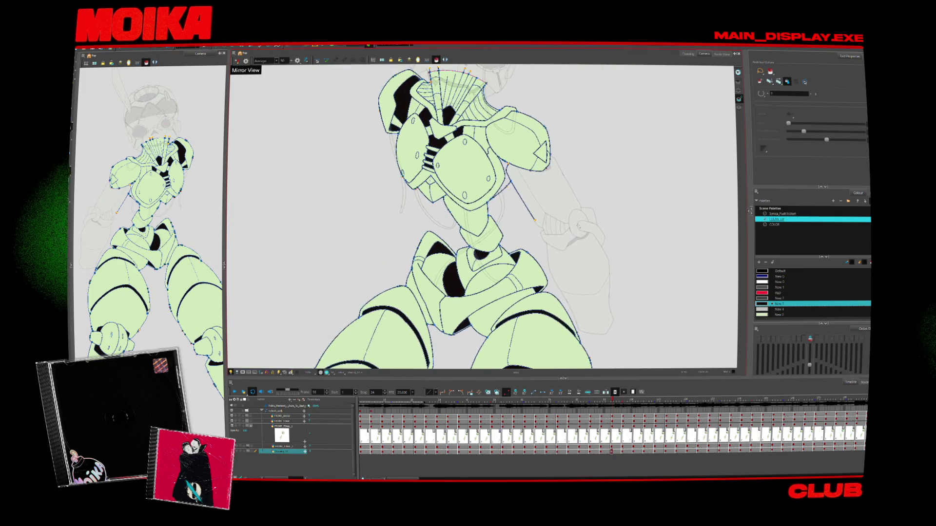
# Scrub between the poses at frames 93 and 113 to compare the torso and legs.
pyautogui.press('f')
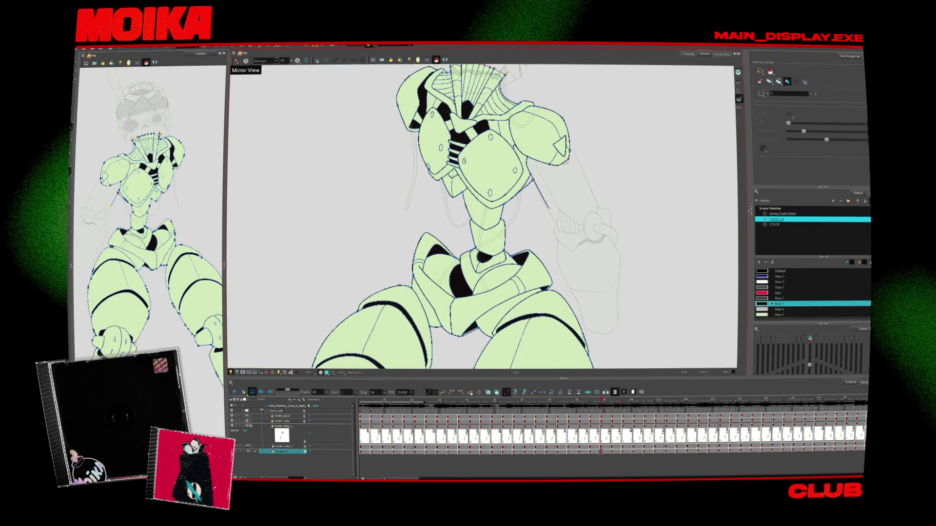
pyautogui.press('g')
pyautogui.press('g')
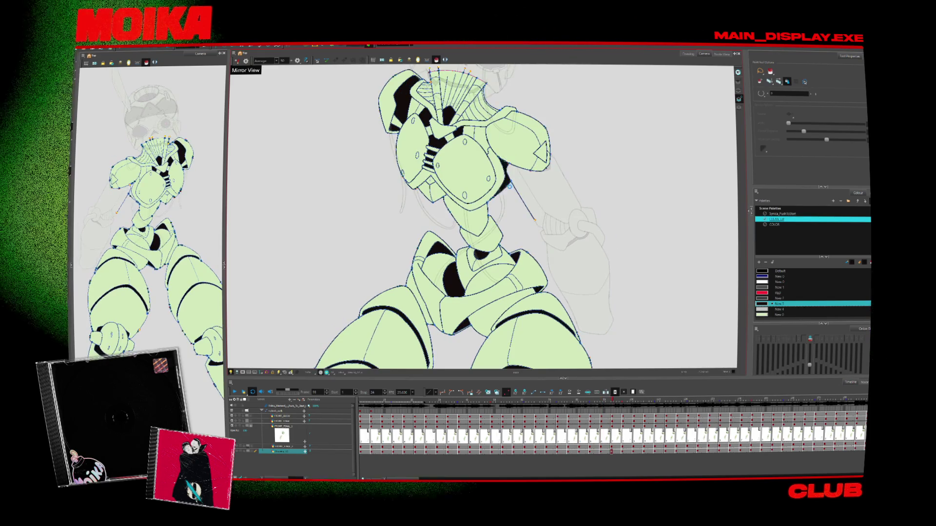
pyautogui.press('g')
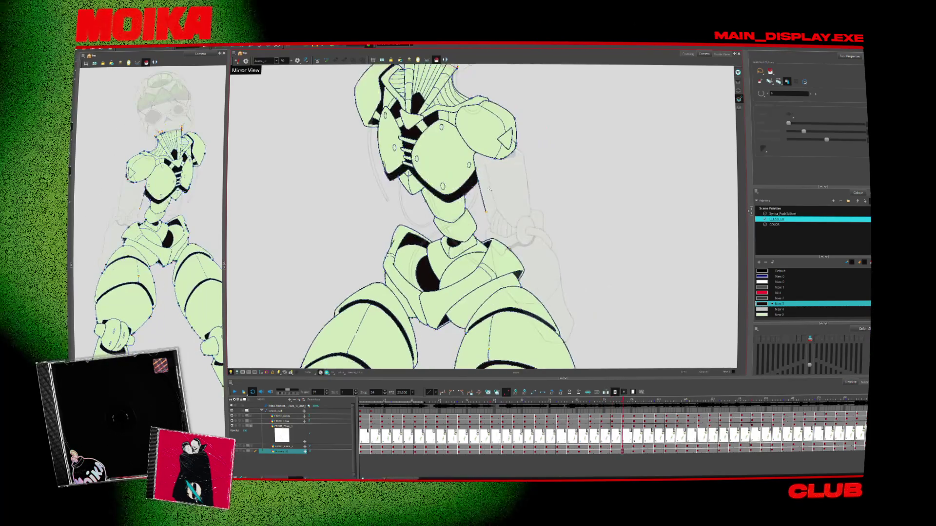
pyautogui.press('g')
pyautogui.press('g')
pyautogui.press('g')
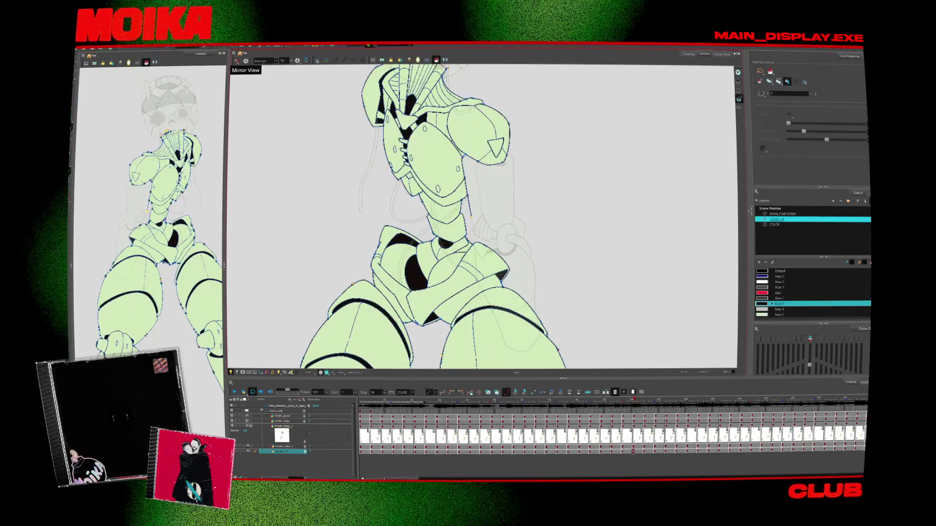
pyautogui.press('g')
pyautogui.press('g')
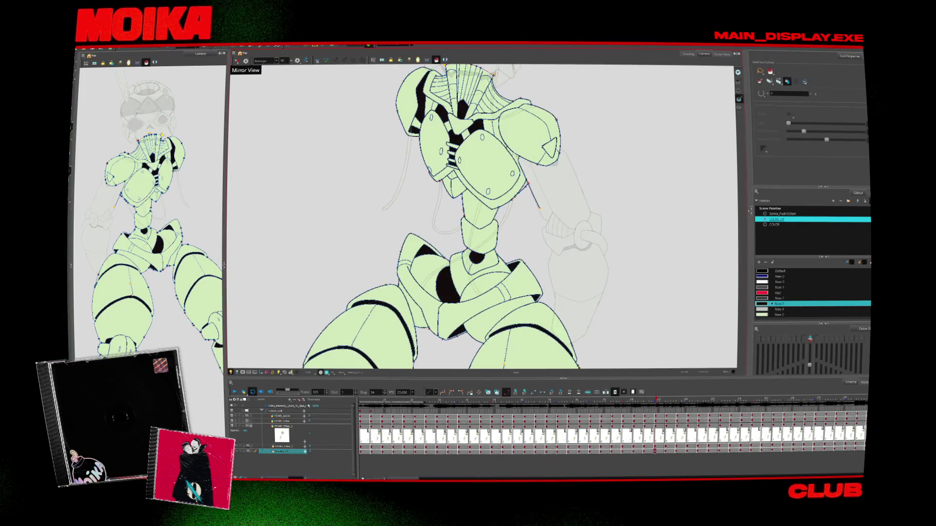
pyautogui.press('f')
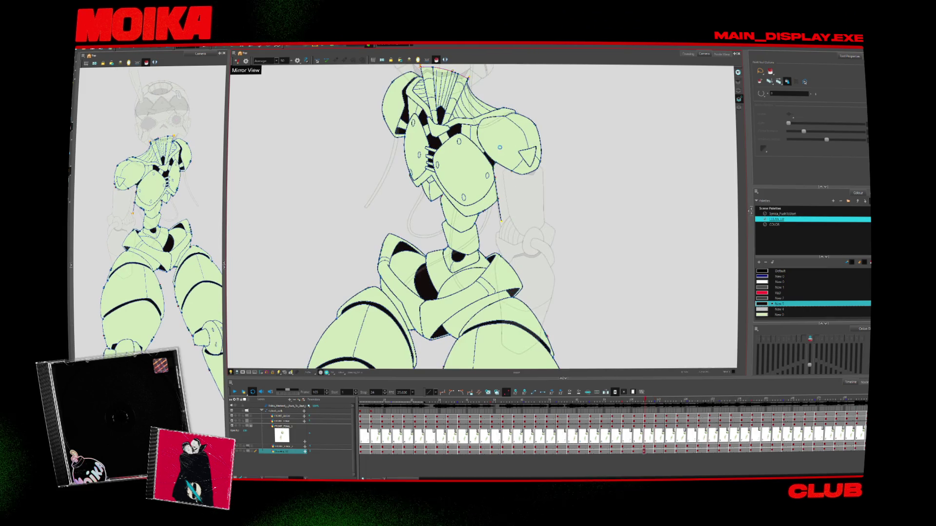
pyautogui.press('f')
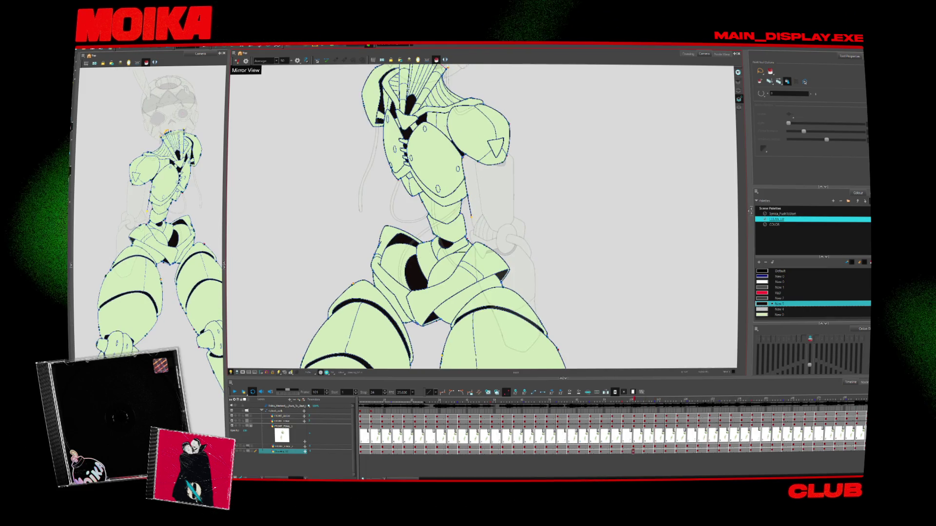
pyautogui.press('f')
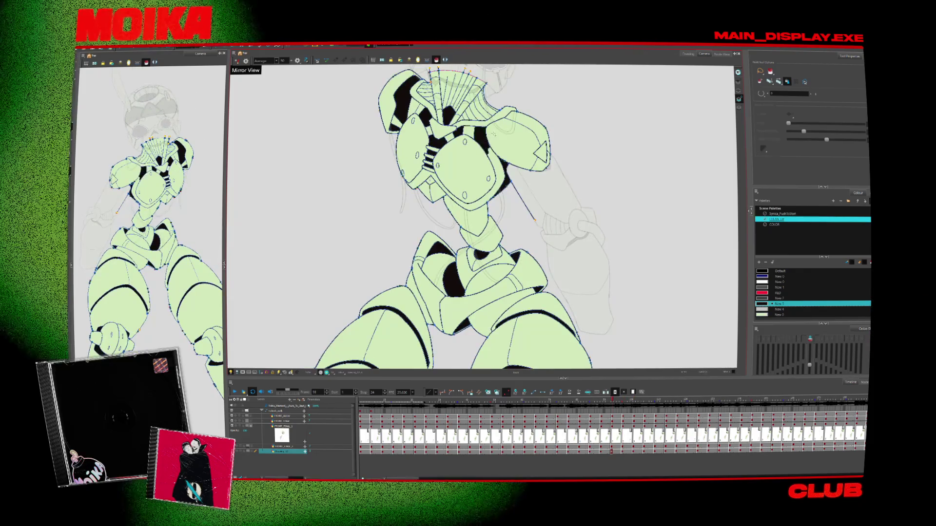
pyautogui.press('g')
pyautogui.press('g')
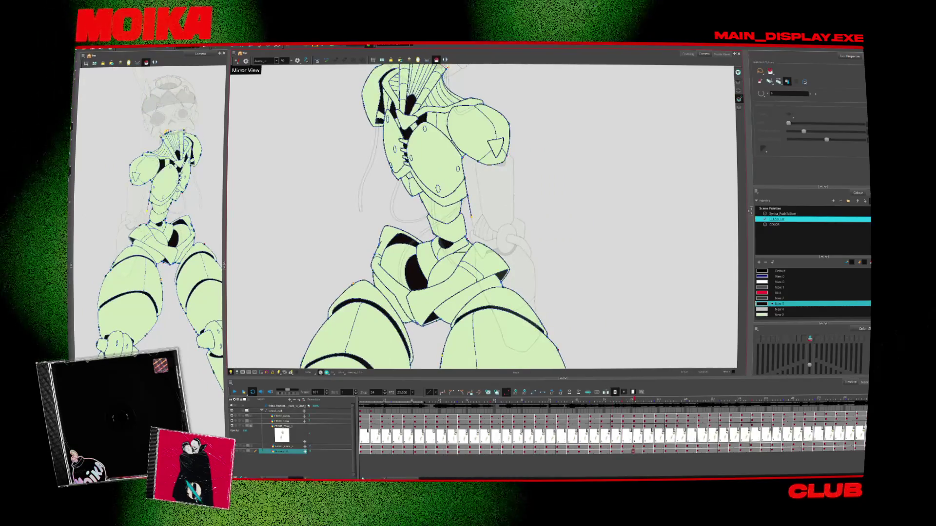
pyautogui.press('g')
pyautogui.press('g')
pyautogui.press('g')
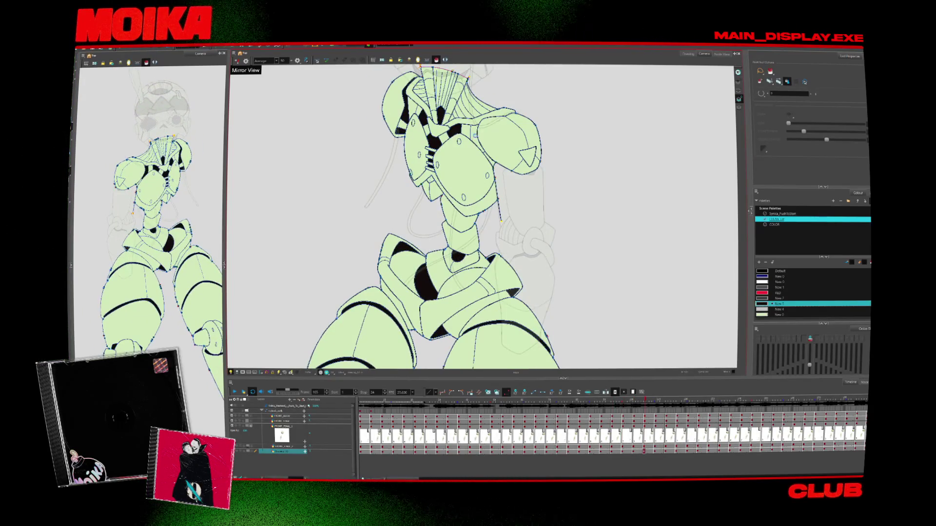
pyautogui.press('g')
pyautogui.press('g')
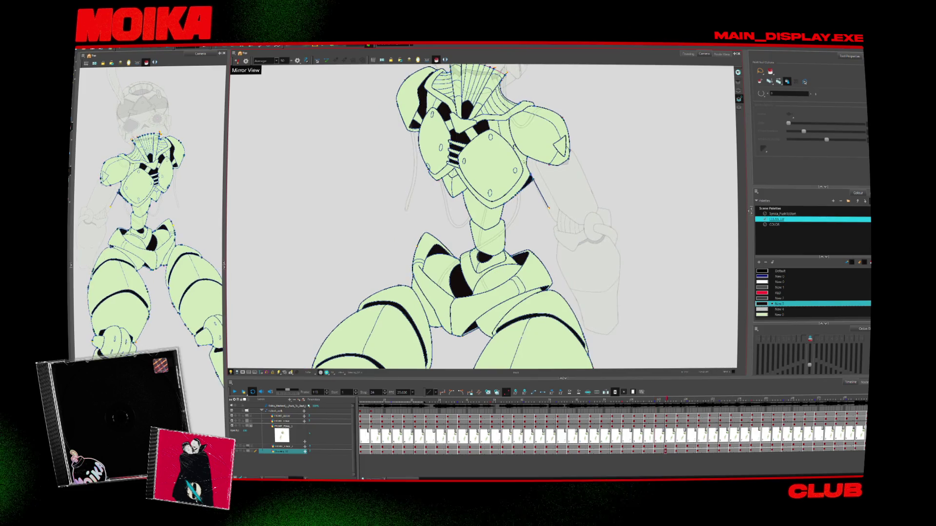
pyautogui.press('g')
pyautogui.press('g')
pyautogui.press('g')
pyautogui.press('g')
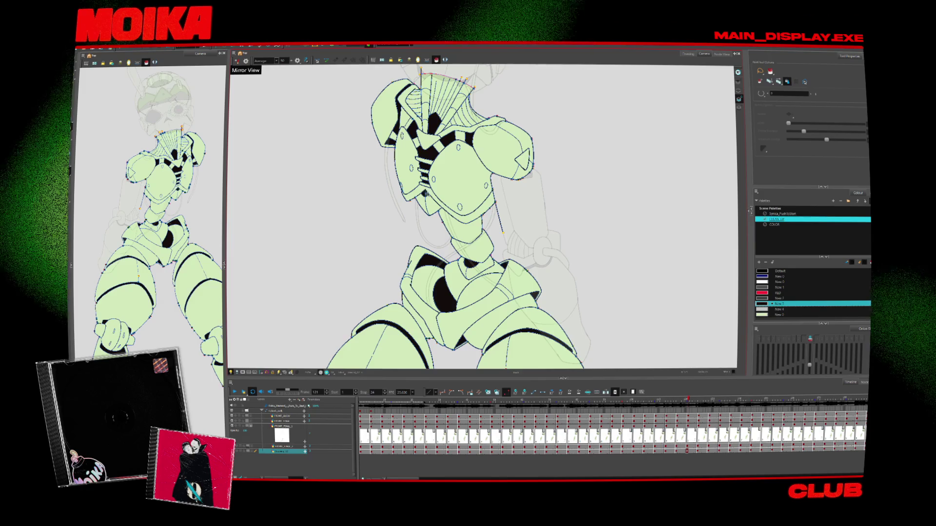
# Step back to frame 101, tilting the view briefly, then reposition to show the legs.
pyautogui.press('f')
pyautogui.moveTo(428, 263); pyautogui.dragTo(422, 272)
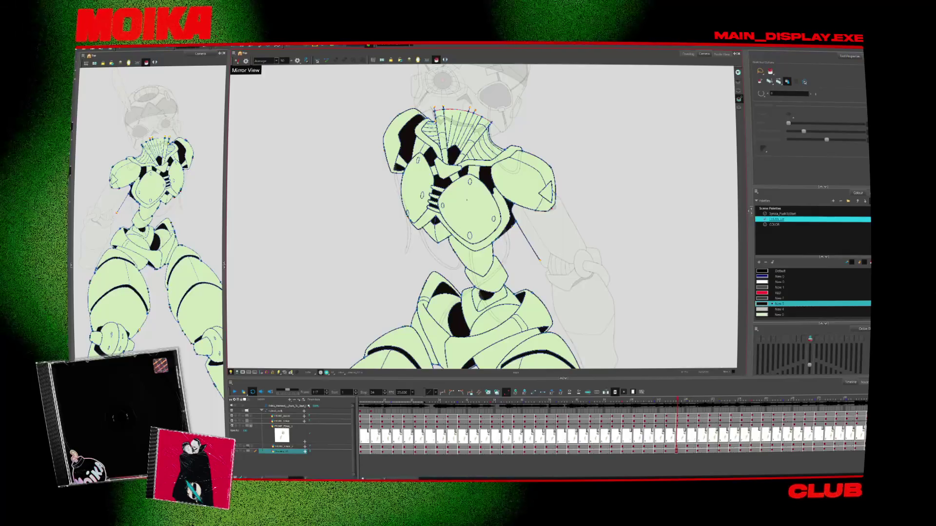
pyautogui.press('f')
pyautogui.press('f')
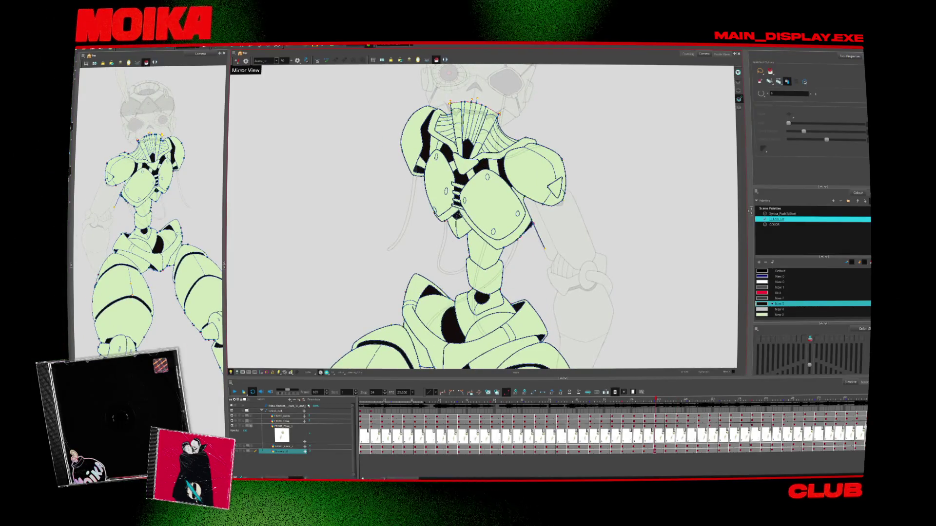
pyautogui.press('f')
pyautogui.press('f')
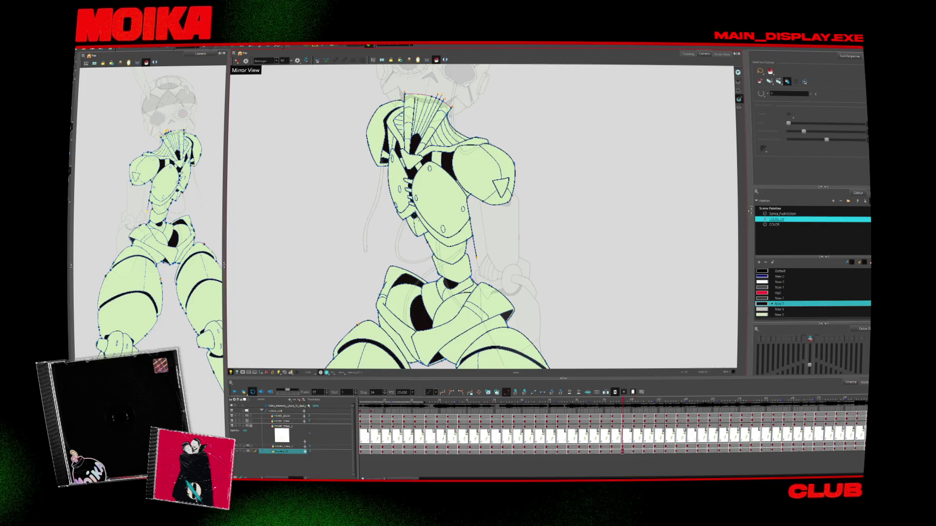
pyautogui.press('f')
pyautogui.press('f')
pyautogui.press('f')
pyautogui.press('f')
pyautogui.press('f')
pyautogui.press('f')
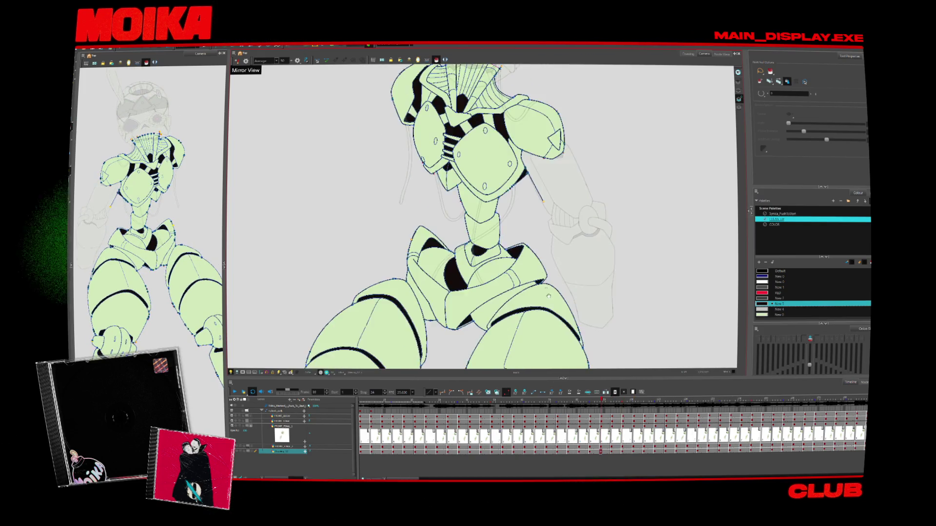
pyautogui.hotkey('alt', 'z')
pyautogui.moveTo(544, 286); pyautogui.dragTo(520, 219)
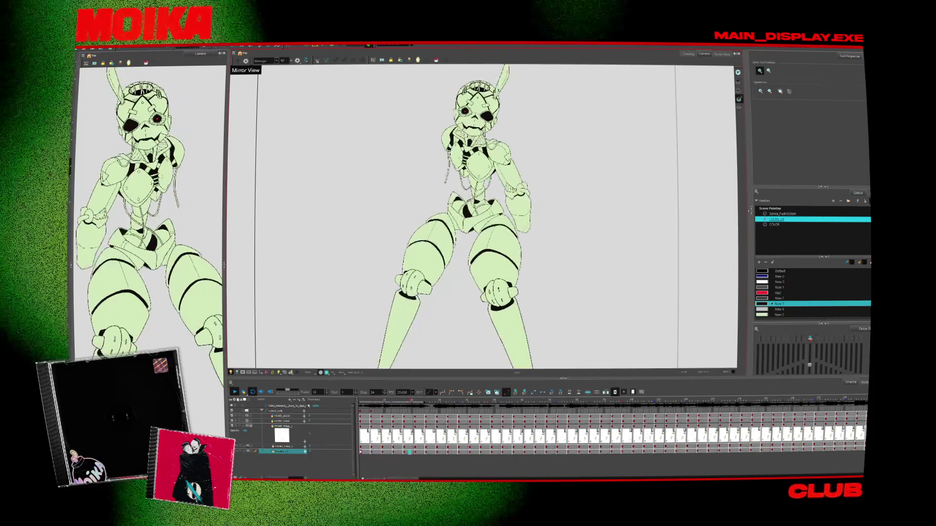
# Step back a pose, preview the animation, then stop playback at frame 1.
pyautogui.press('f')
pyautogui.press('f')
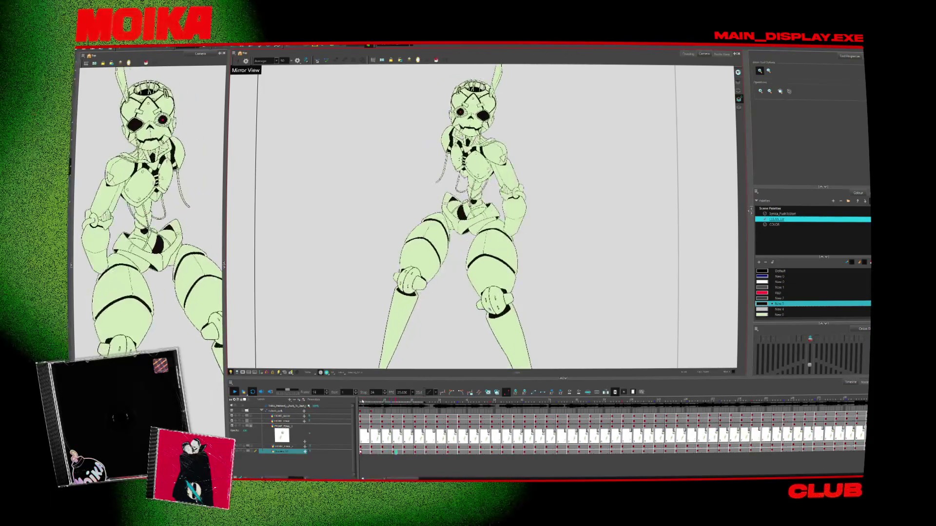
pyautogui.click(363, 400)
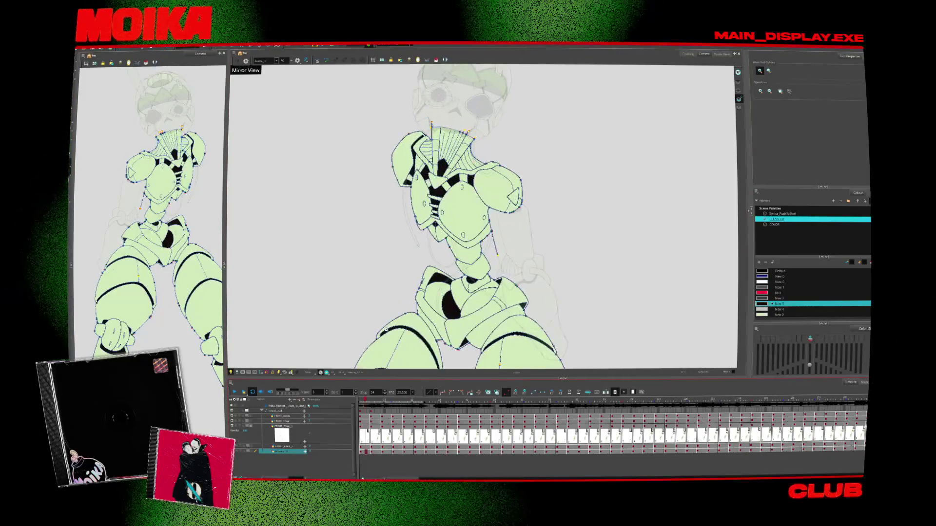
# Select the head/arm layer, change the view mode, then move to the helmeted-head layer with stroke selection.
pyautogui.click(291, 425)
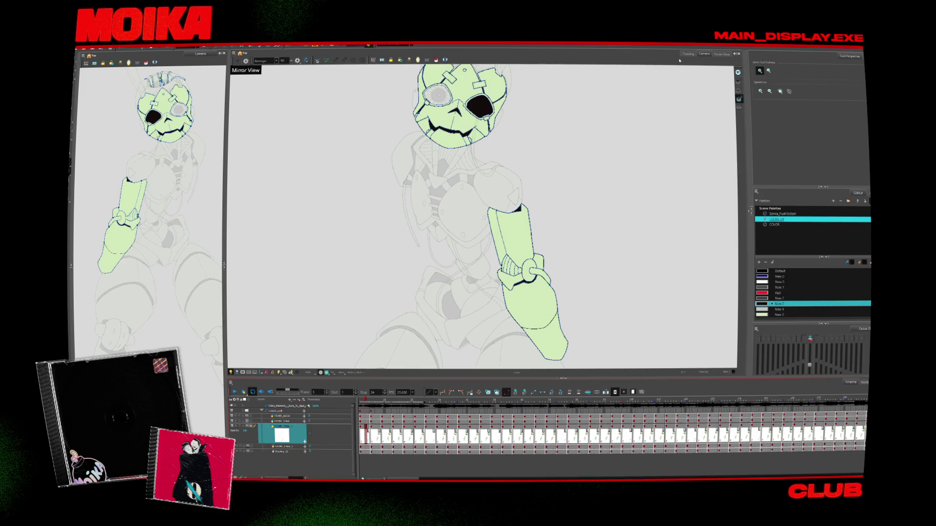
pyautogui.click(738, 91)
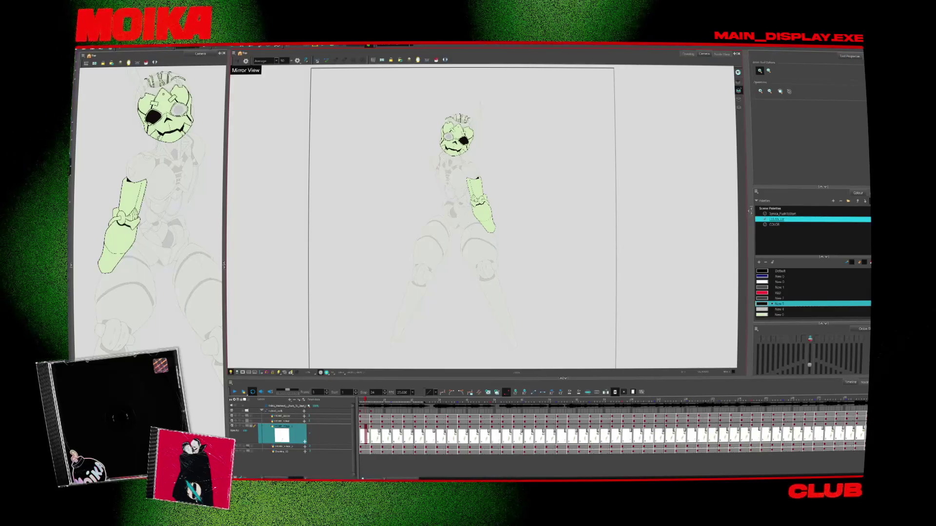
pyautogui.hotkey('alt', 's')
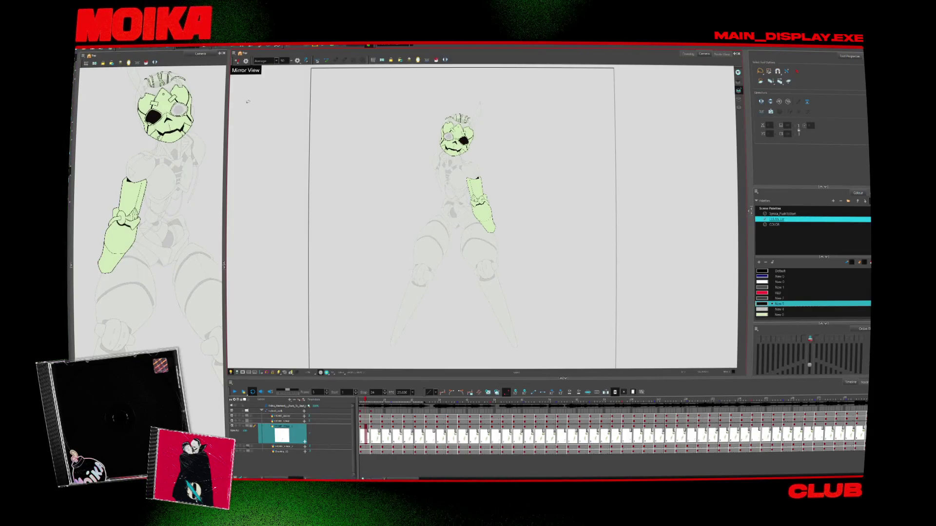
pyautogui.scroll(5, 378, 117)
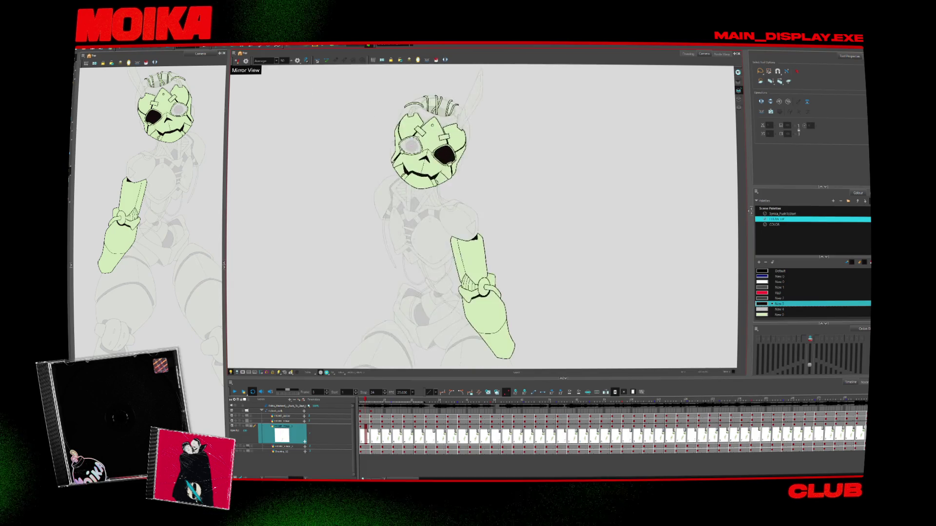
pyautogui.click(288, 447)
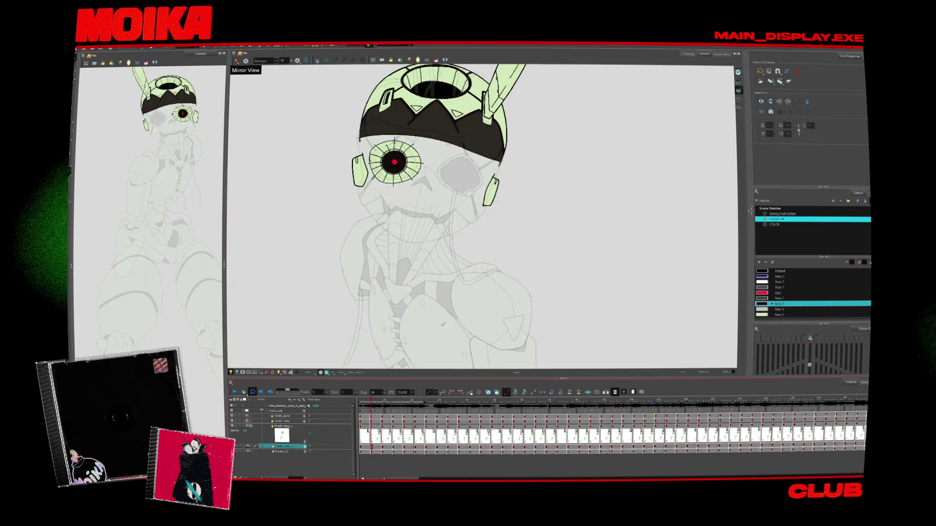
# Select all strokes of the head drawing, switch to the Brush, centre the head and pick another colour.
pyautogui.hotkey('ctrl', 'a')
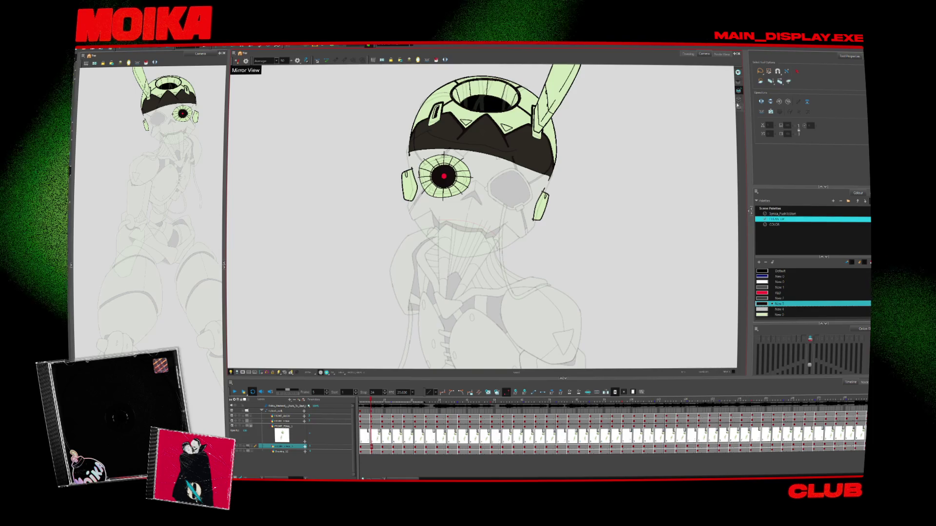
pyautogui.hotkey('alt', 'b')
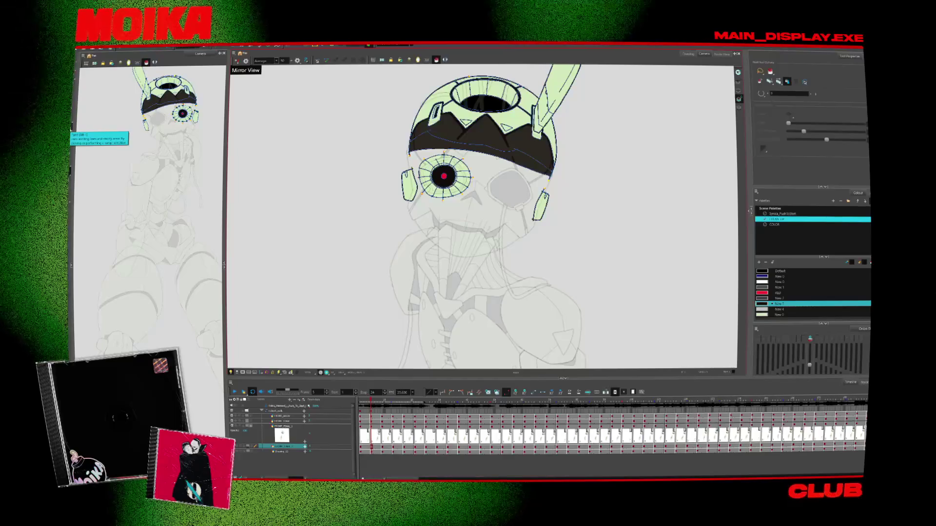
pyautogui.moveTo(525, 263); pyautogui.dragTo(589, 287)
pyautogui.click(786, 298)
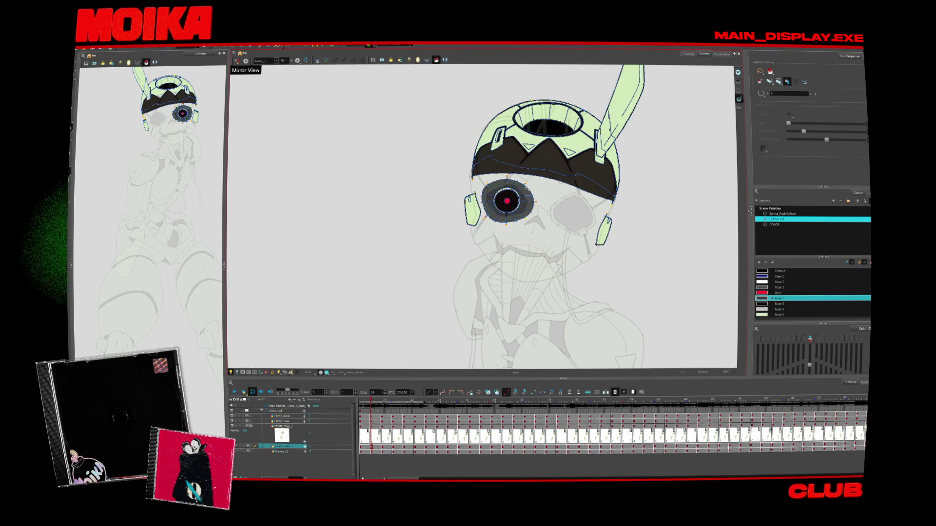
# Step forward through the frames to the robot head's next pose.
pyautogui.press('.')
pyautogui.press('.')
pyautogui.press('.')
pyautogui.press('.')
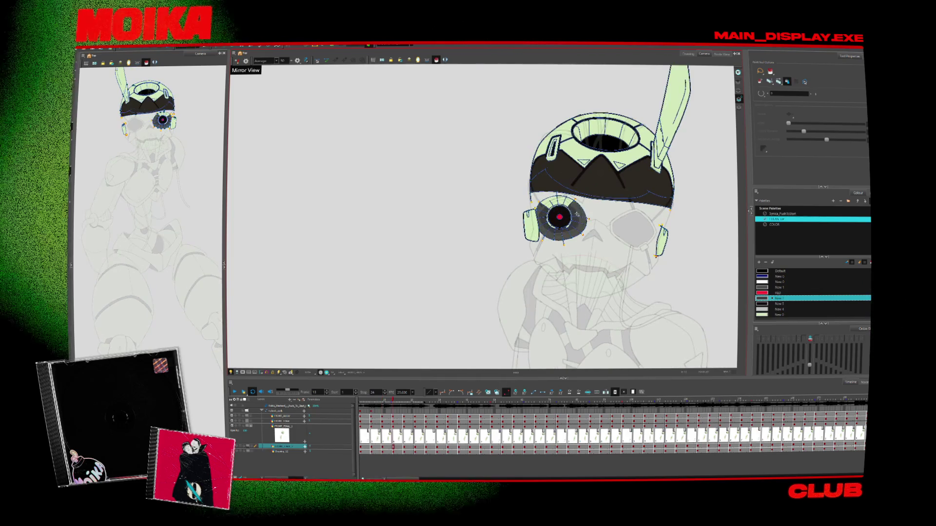
pyautogui.press('.')
pyautogui.press('.')
pyautogui.press('.')
pyautogui.press('.')
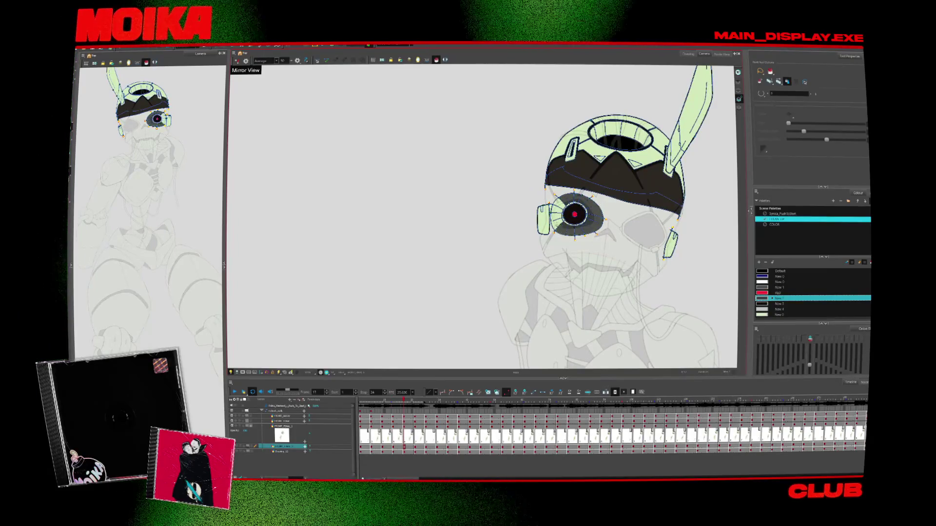
pyautogui.press('.')
pyautogui.press('.')
pyautogui.press('.')
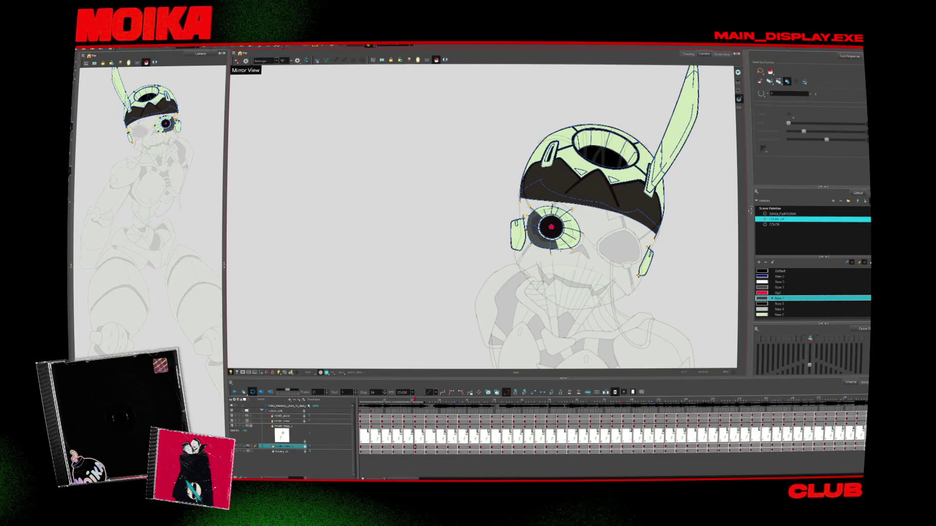
pyautogui.press('.')
pyautogui.press('.')
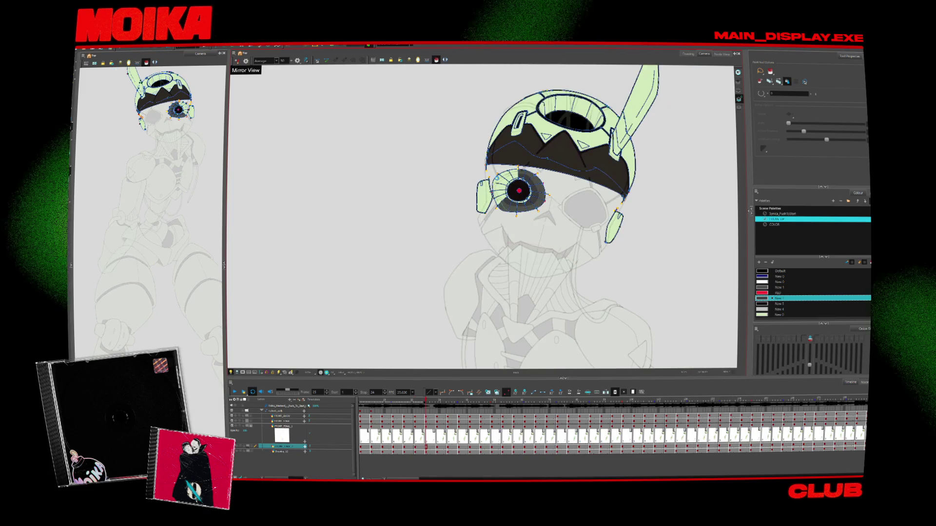
pyautogui.press('.')
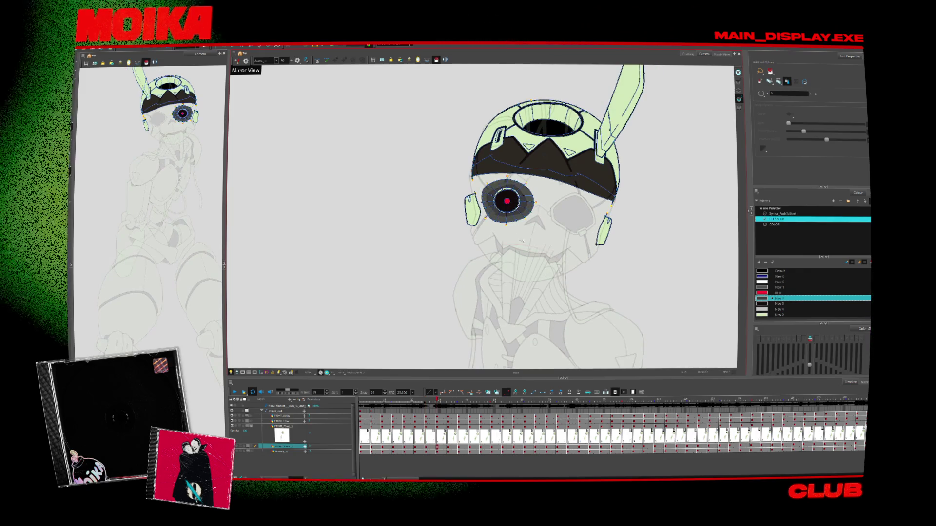
pyautogui.press('.')
pyautogui.press('.')
pyautogui.press('.')
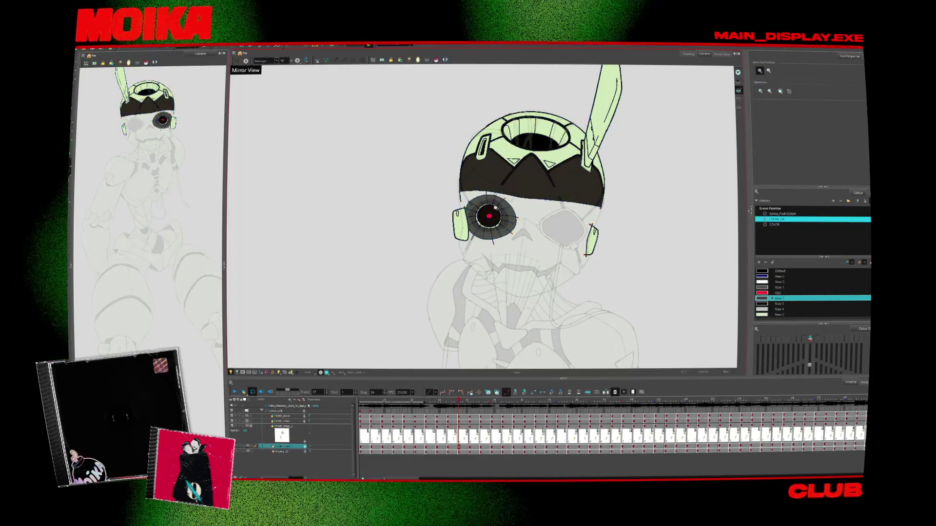
# Zoom in on the eye, hide the washed-out sketch, then zoom back out to the whole head.
pyautogui.hotkey('alt', 'z')
pyautogui.click(497, 212)
pyautogui.click(235, 374)
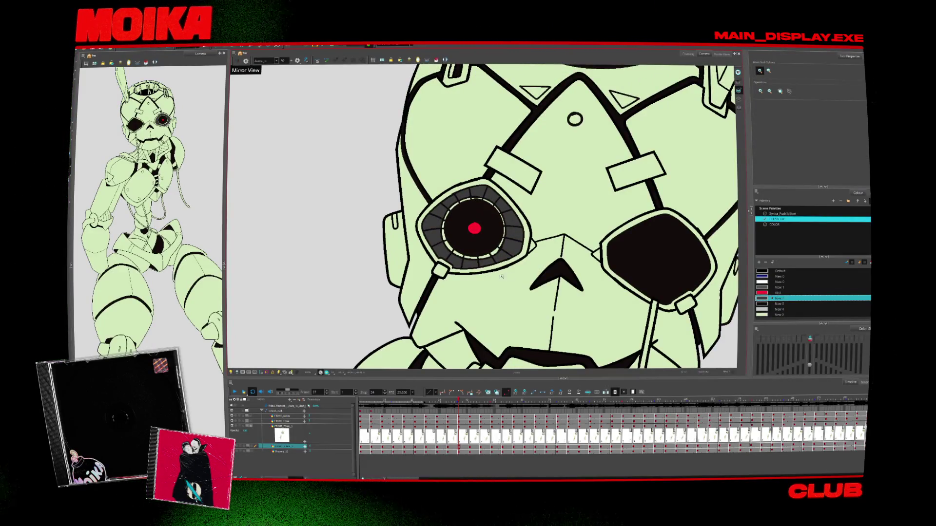
pyautogui.keyDown('alt'); pyautogui.click(497, 277); pyautogui.keyUp('alt')
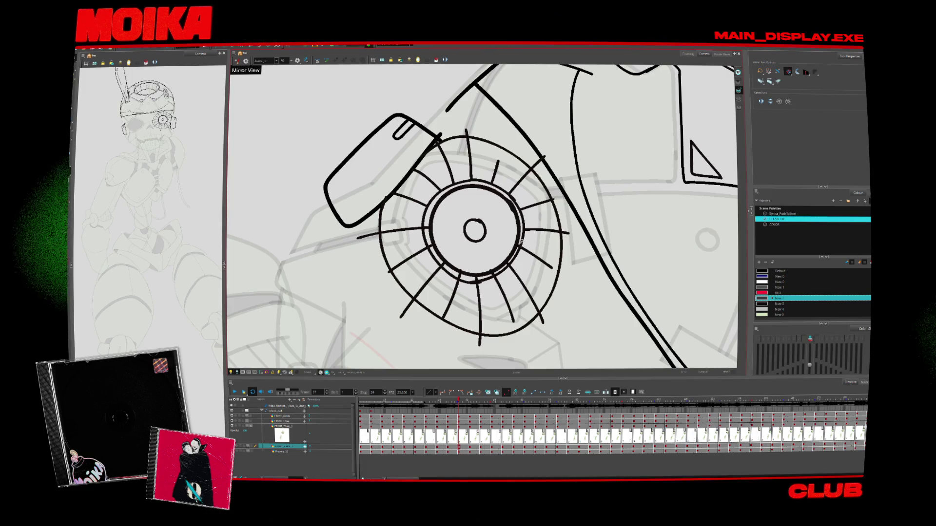
# Zoom closer on the eye lineart, pan and rotate the canvas, and step ahead to frame 45.
pyautogui.hotkey('alt', 'z')
pyautogui.click(519, 244)
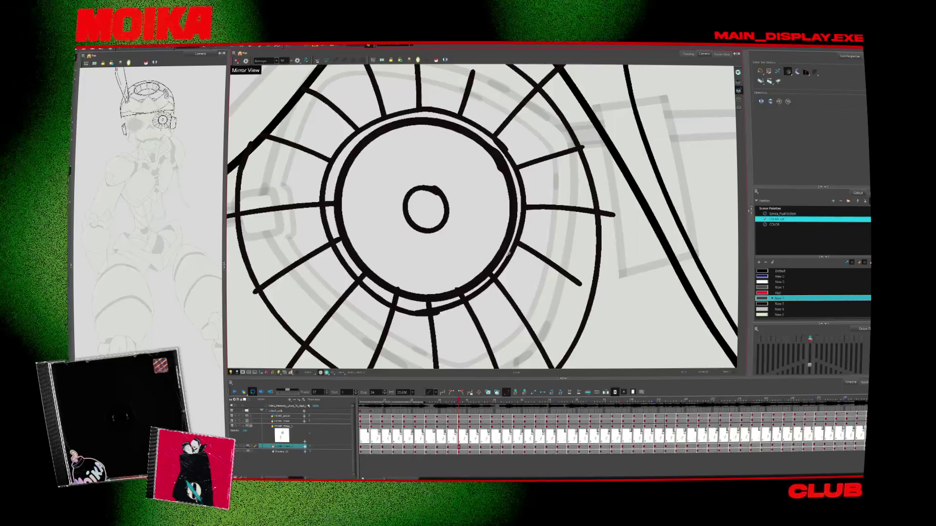
pyautogui.moveTo(508, 250); pyautogui.dragTo(527, 233)
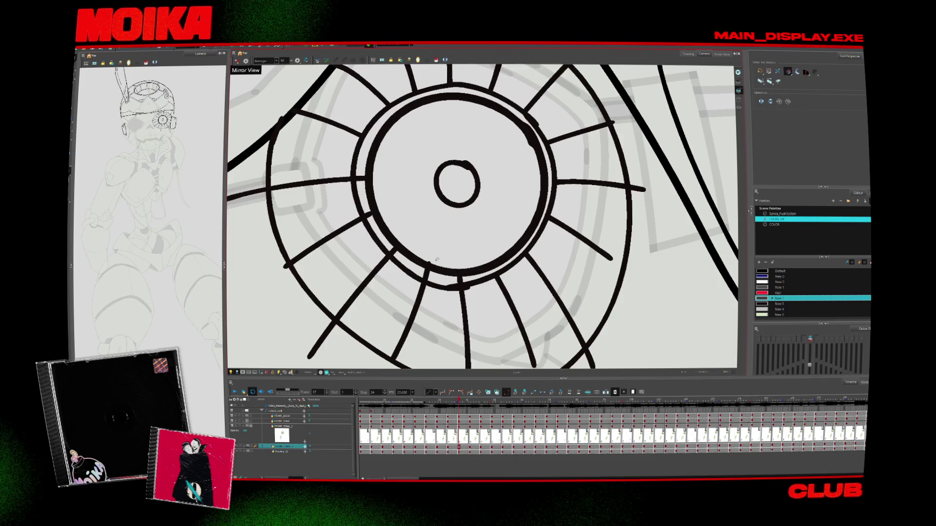
pyautogui.moveTo(432, 260); pyautogui.dragTo(495, 281)
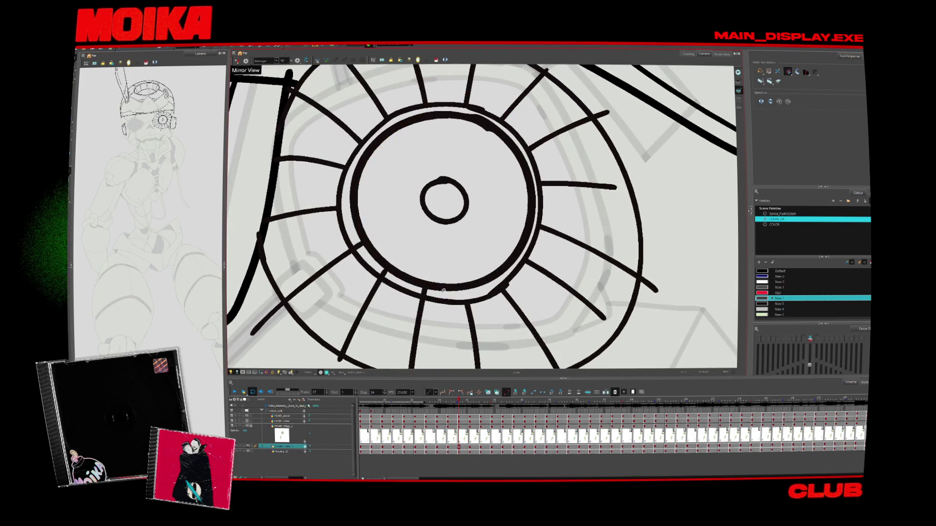
pyautogui.press('.')
pyautogui.press('.')
pyautogui.press('.')
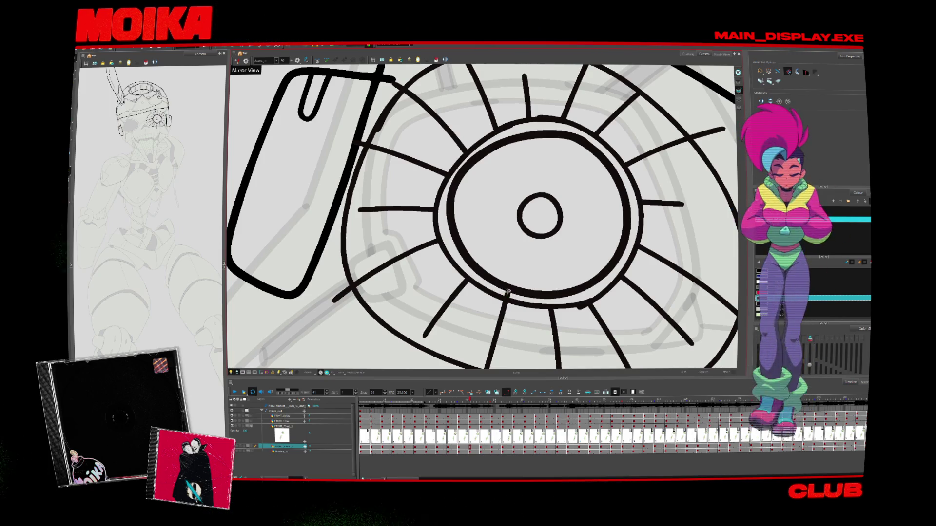
pyautogui.press('.')
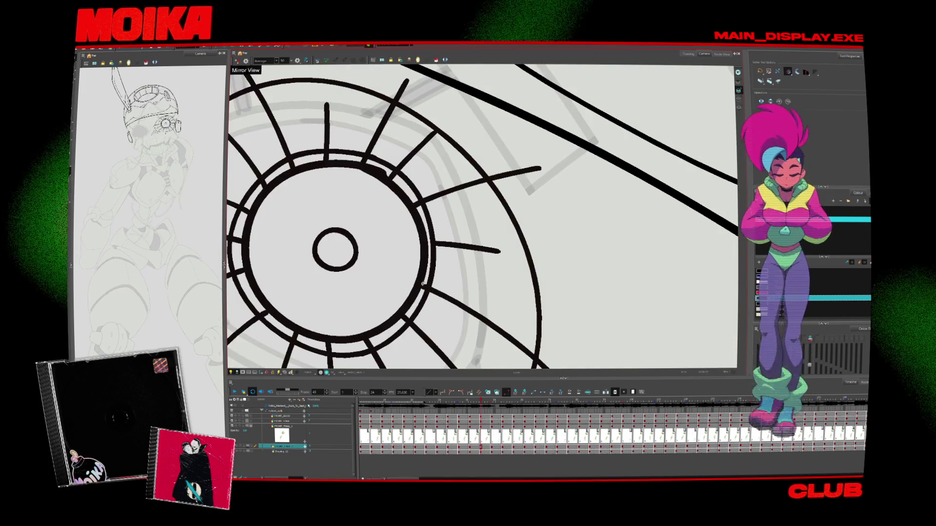
pyautogui.moveTo(405, 317); pyautogui.dragTo(470, 294)
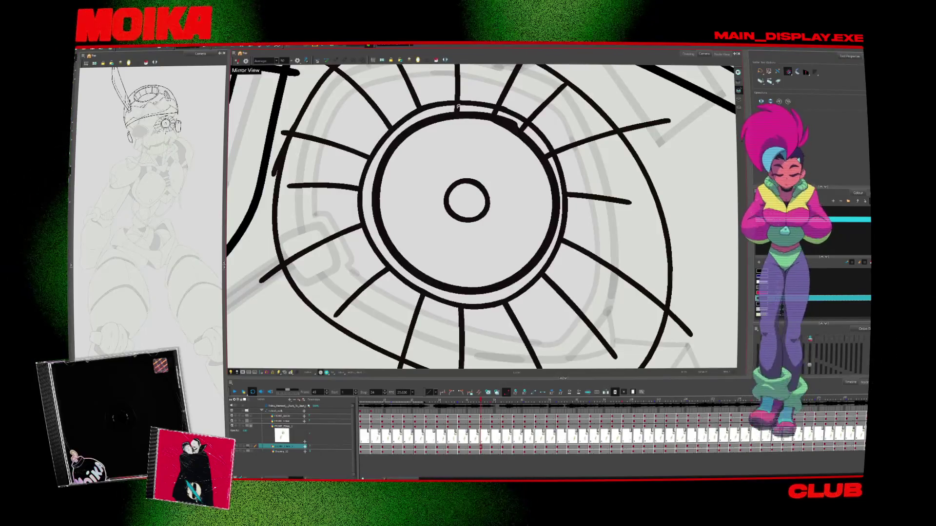
# Step through the eye drawings from frame 53 to frame 81, panning to keep the eye framed.
pyautogui.press('Return')
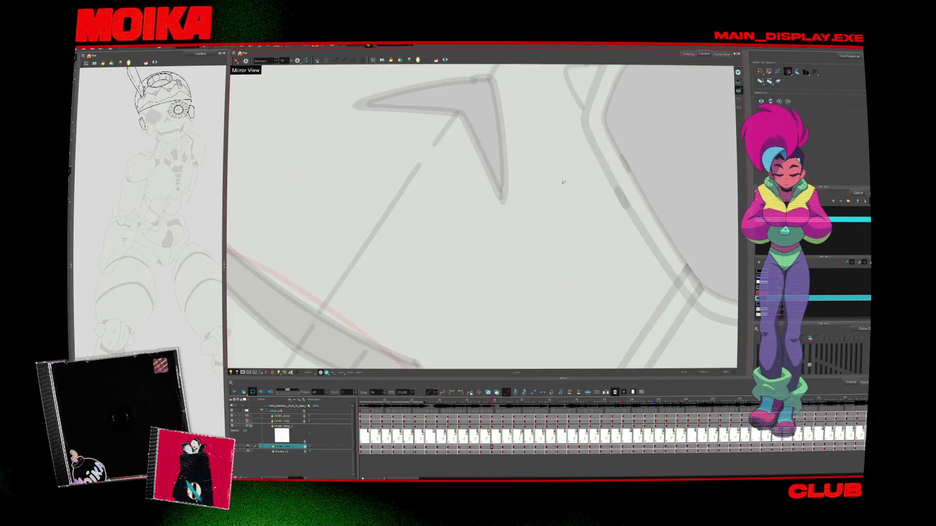
pyautogui.moveTo(390, 332); pyautogui.dragTo(566, 337)
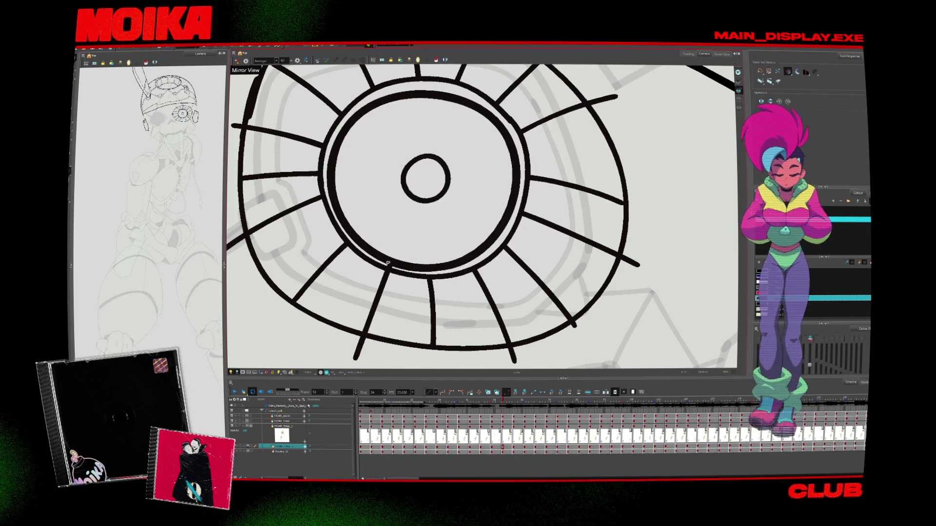
pyautogui.press('.')
pyautogui.press('.')
pyautogui.press('.')
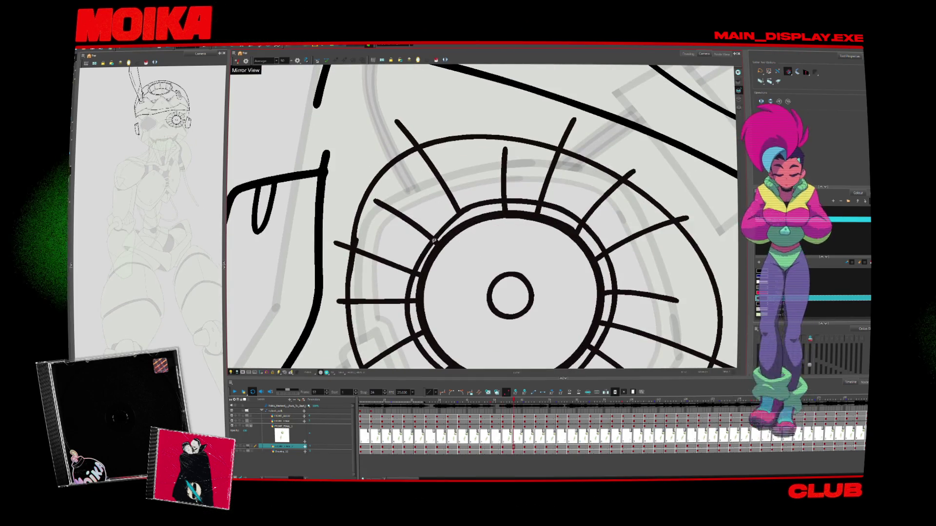
pyautogui.moveTo(444, 230); pyautogui.dragTo(421, 195)
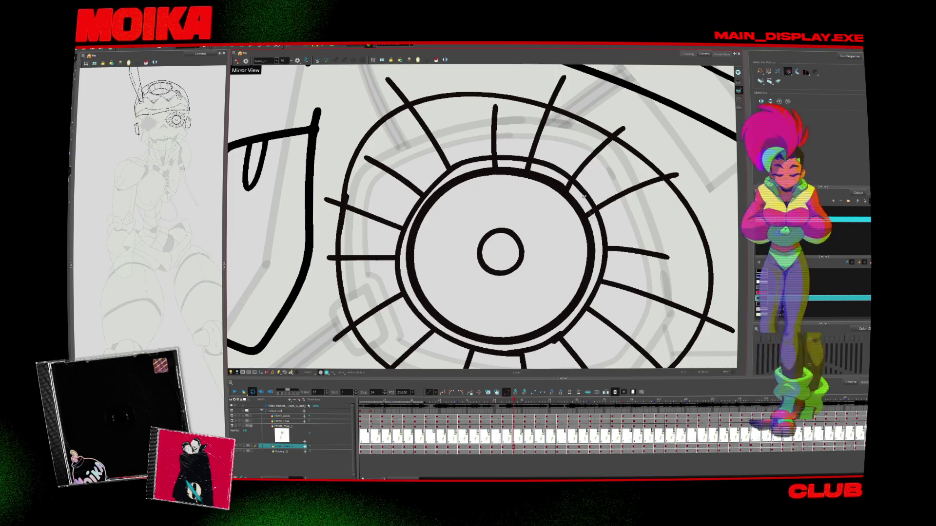
pyautogui.press('.')
pyautogui.press('.')
pyautogui.press('.')
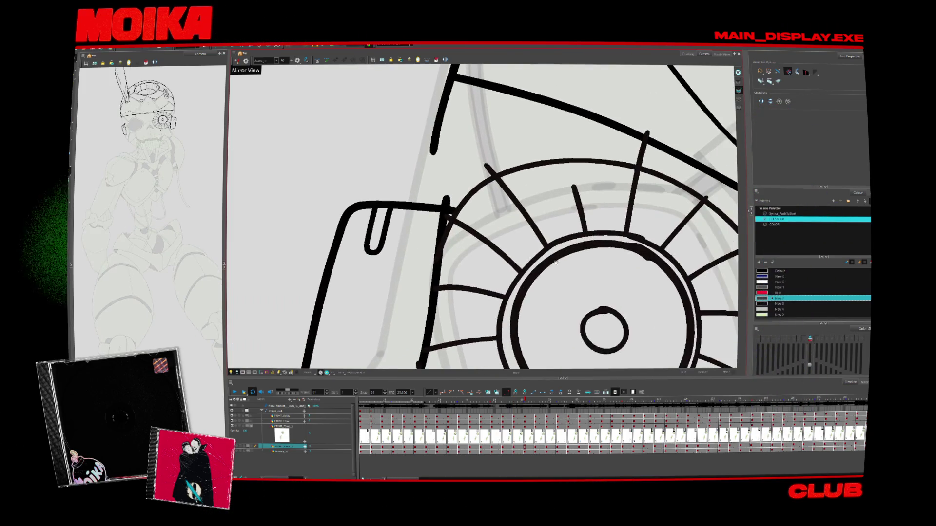
pyautogui.press('.')
pyautogui.press('.')
pyautogui.press('.')
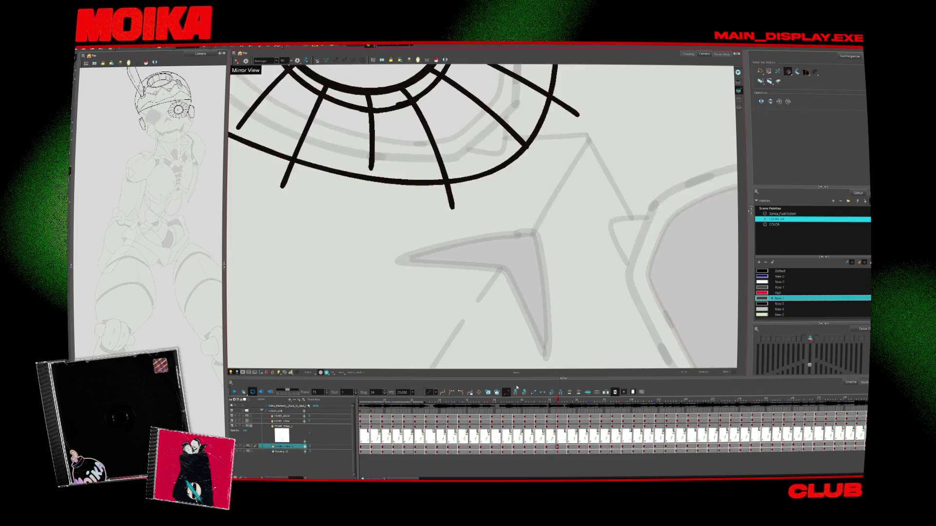
pyautogui.press('.')
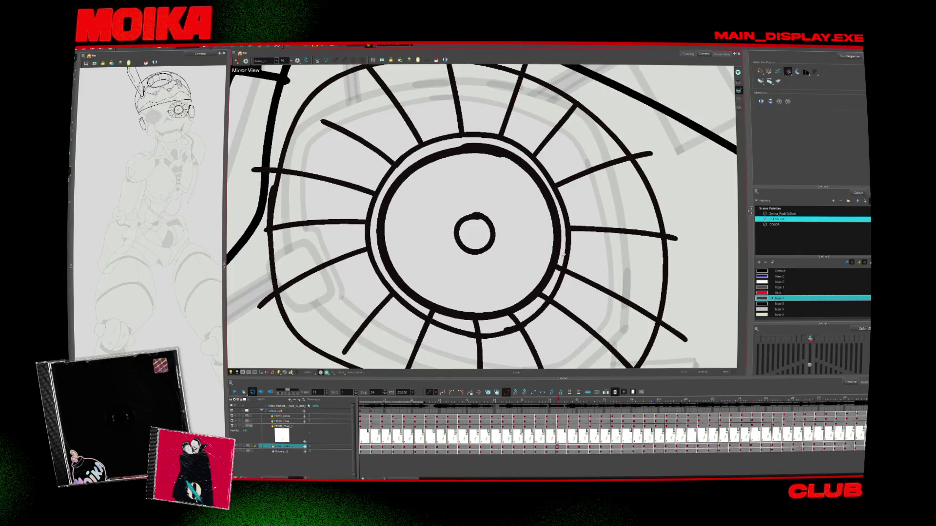
pyautogui.press('.')
pyautogui.press('.')
pyautogui.press('.')
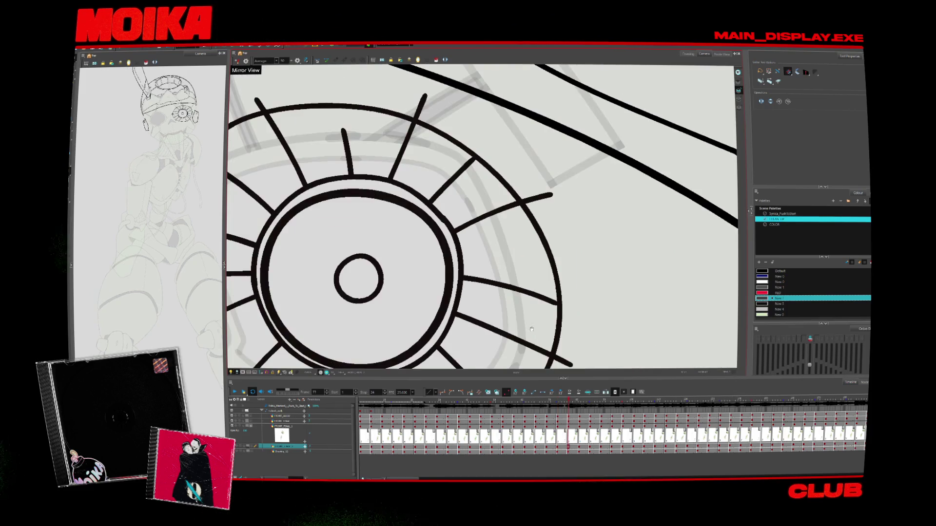
# Zoom out to show the whole coloured robot character.
pyautogui.scroll(-1, 403, 300)
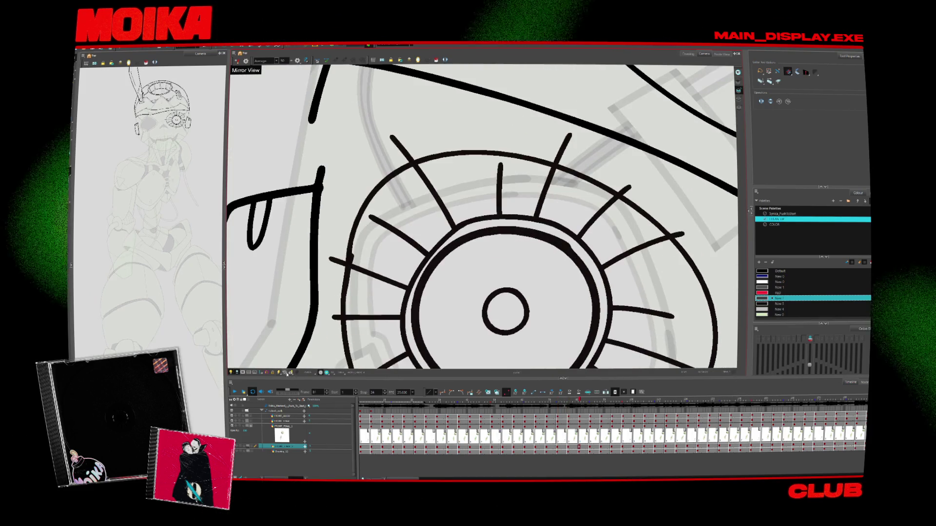
pyautogui.hotkey('shift', 'm')
pyautogui.hotkey('alt', 'z')
pyautogui.press('2')
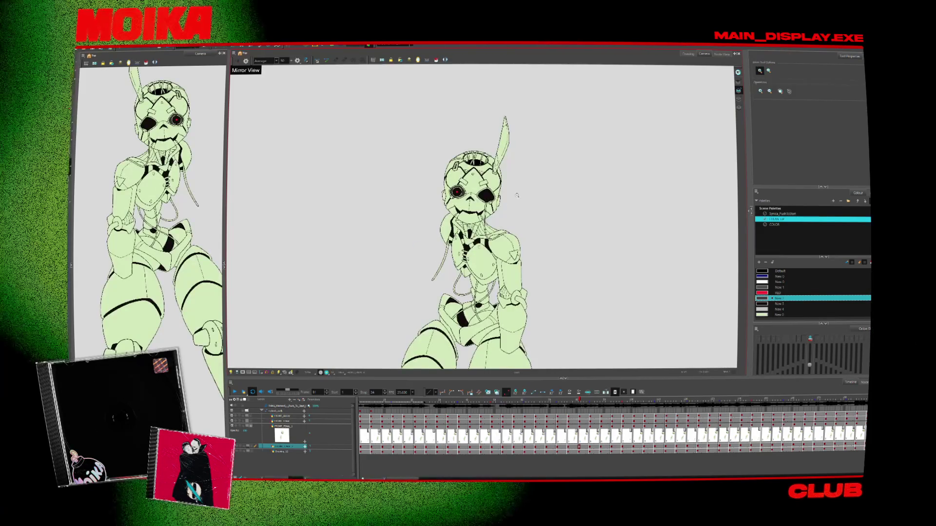
pyautogui.scroll(3, 519, 197)
pyautogui.scroll(-3, 519, 197)
pyautogui.scroll(1, 519, 196)
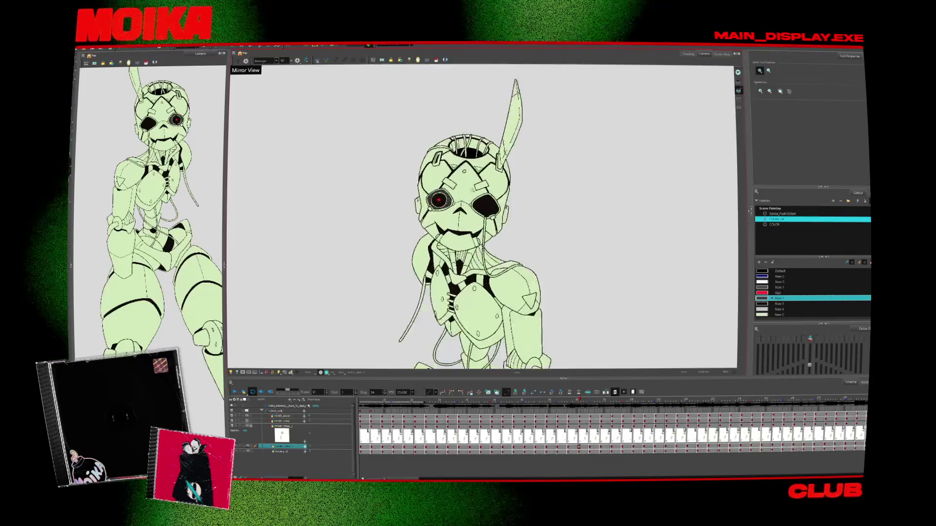
pyautogui.scroll(3, 477, 194)
pyautogui.scroll(-4, 487, 219)
pyautogui.scroll(-2, 488, 220)
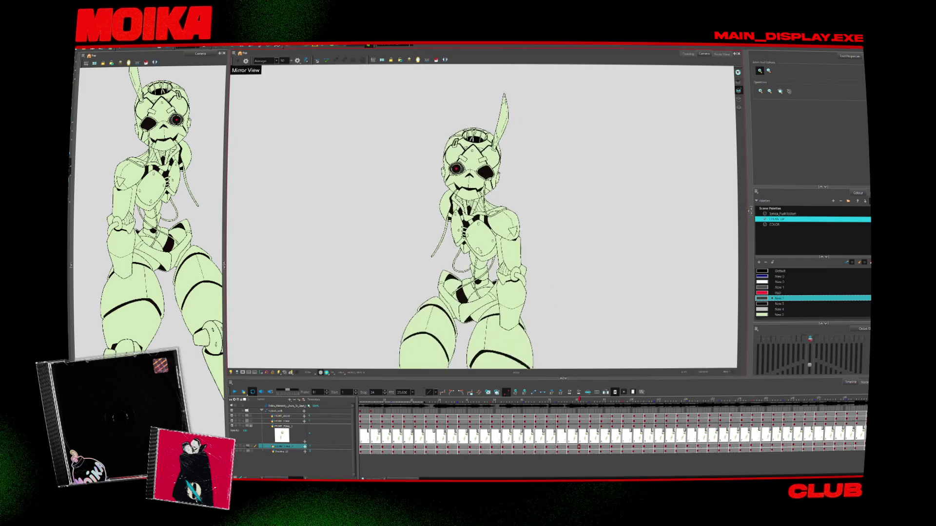
pyautogui.scroll(-2, 487, 219)
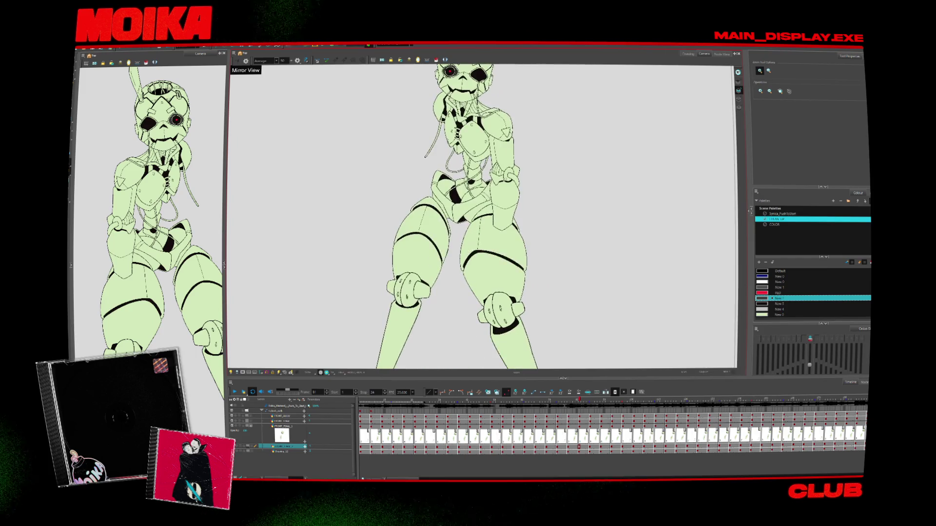
pyautogui.scroll(-1, 518, 251)
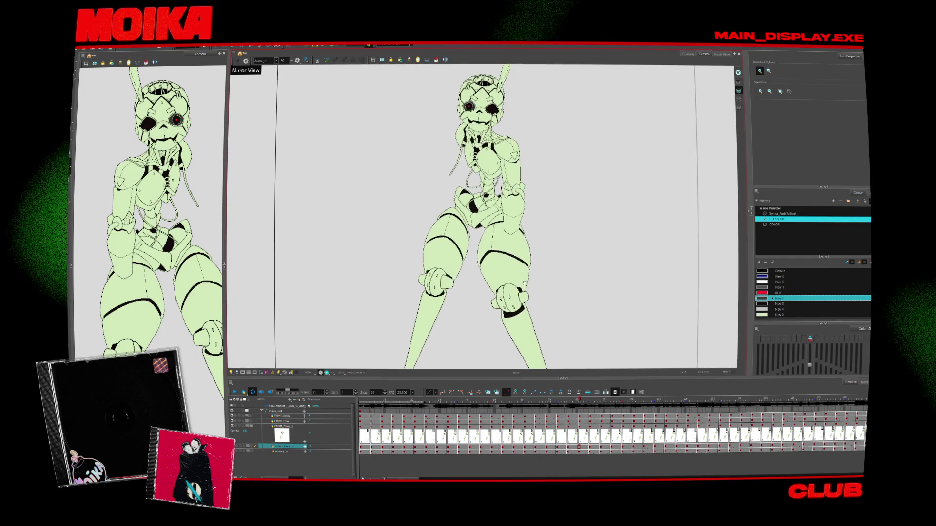
pyautogui.scroll(5, 514, 283)
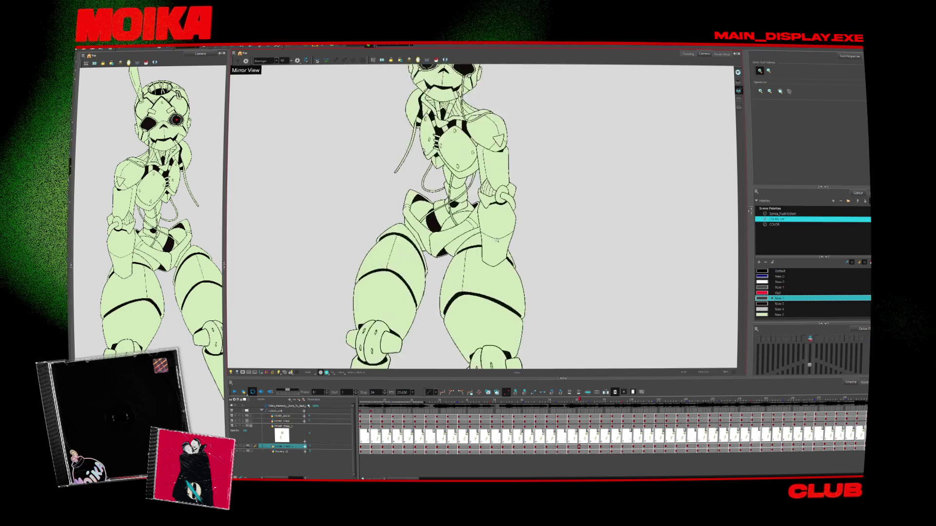
pyautogui.scroll(-1, 533, 196)
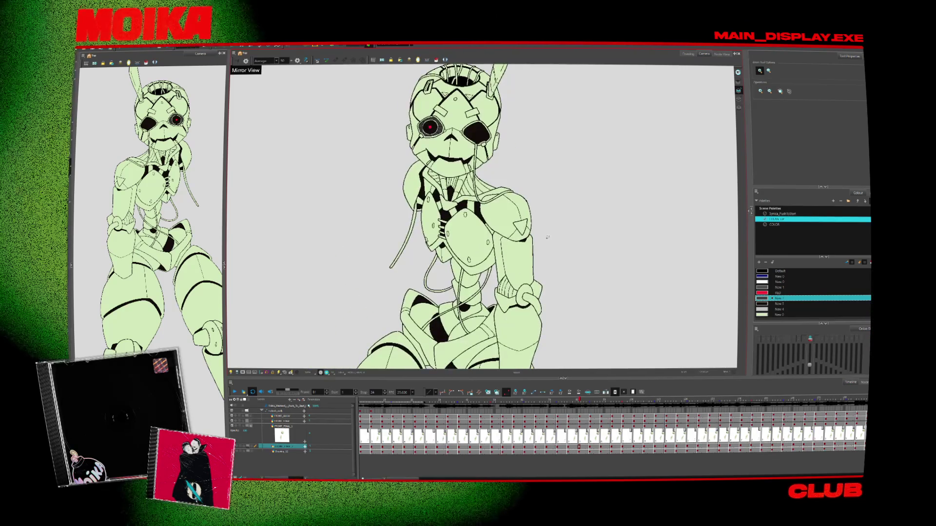
pyautogui.scroll(-3, 489, 181)
pyautogui.scroll(5, 490, 181)
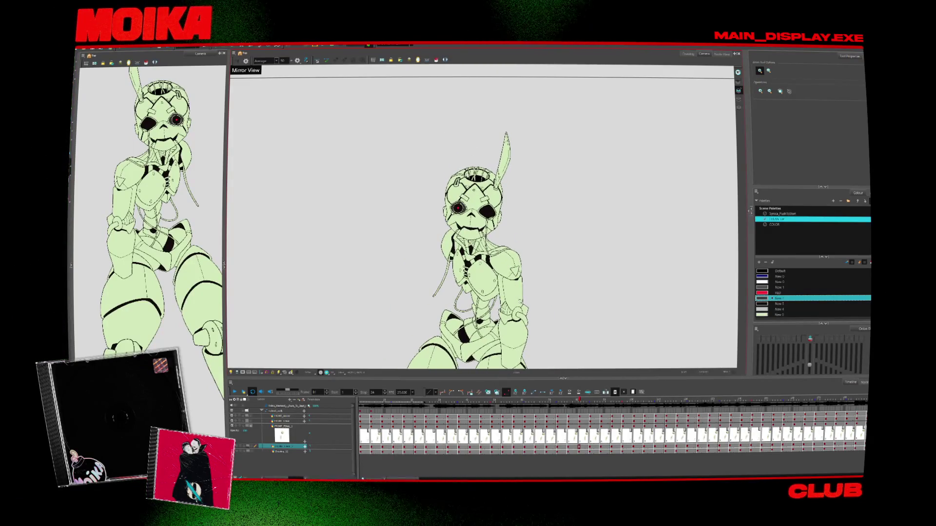
pyautogui.click(234, 392)
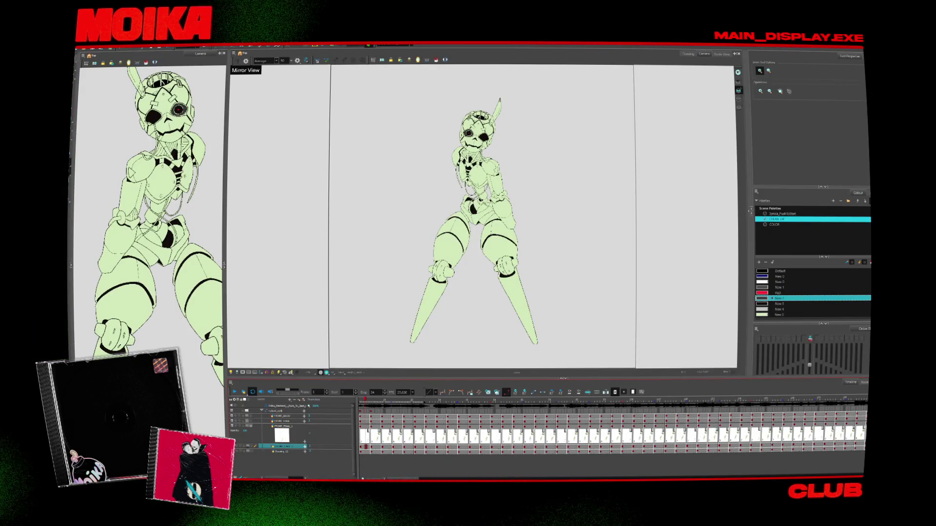
# Play the animation, zoom the Camera view to the full frame, and dismiss the export menu unused.
pyautogui.press('Return')
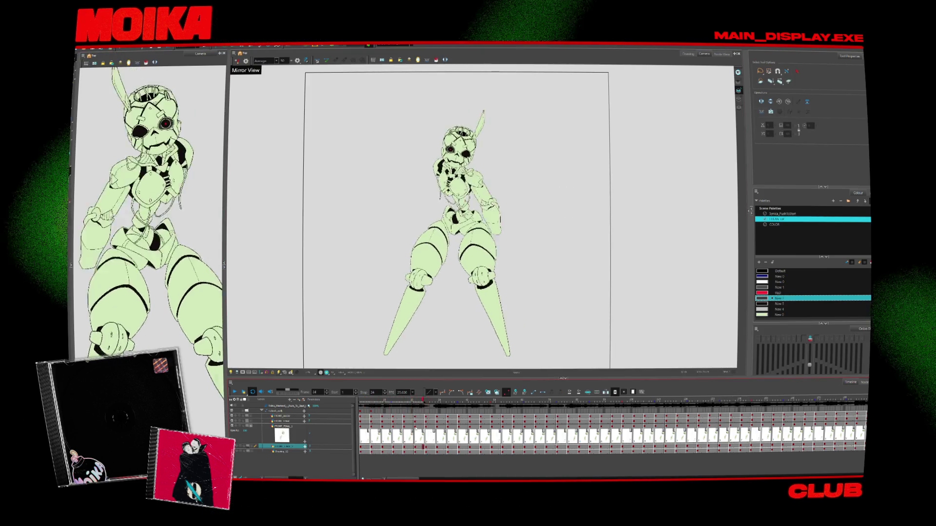
pyautogui.hotkey('alt', 'z')
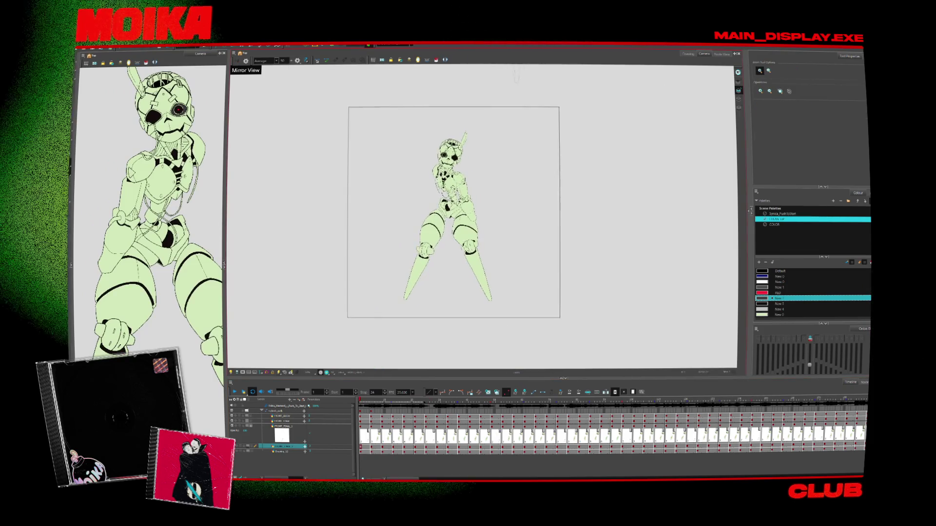
pyautogui.press('2')
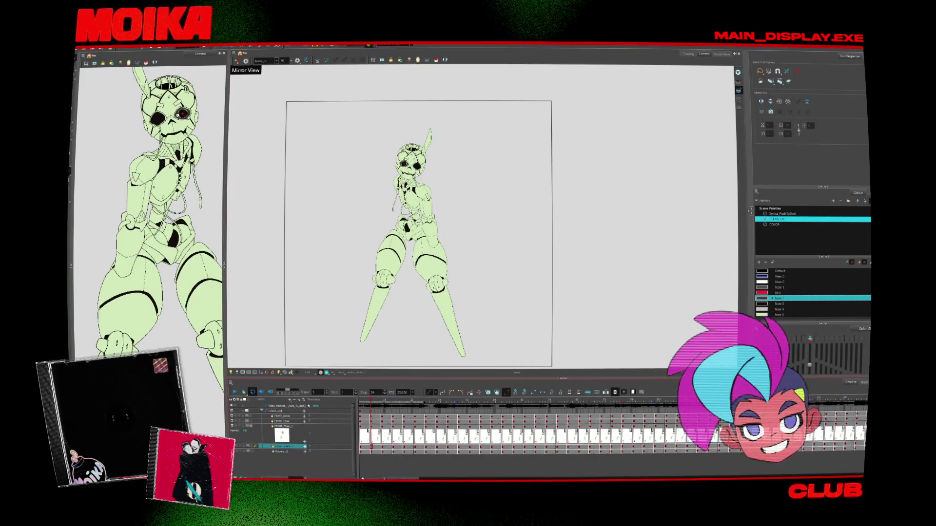
pyautogui.moveTo(94, 114)
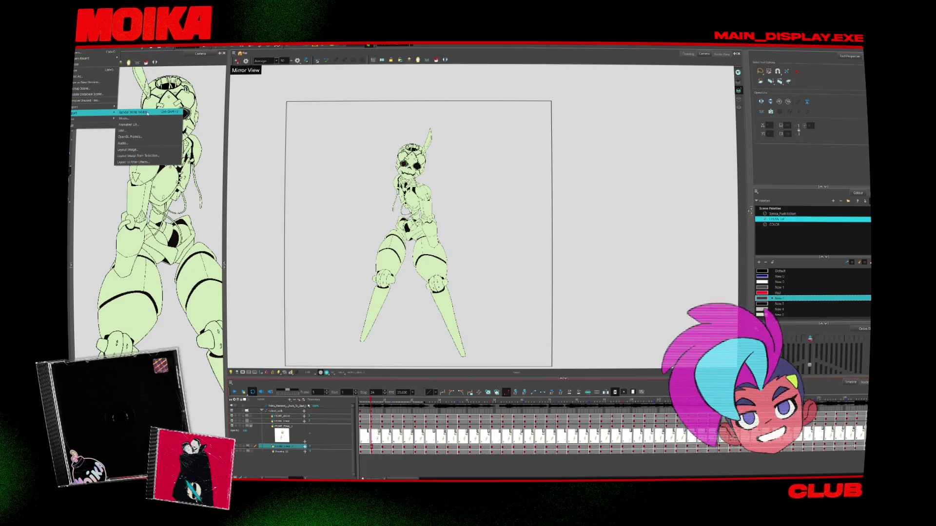
pyautogui.click(171, 120)
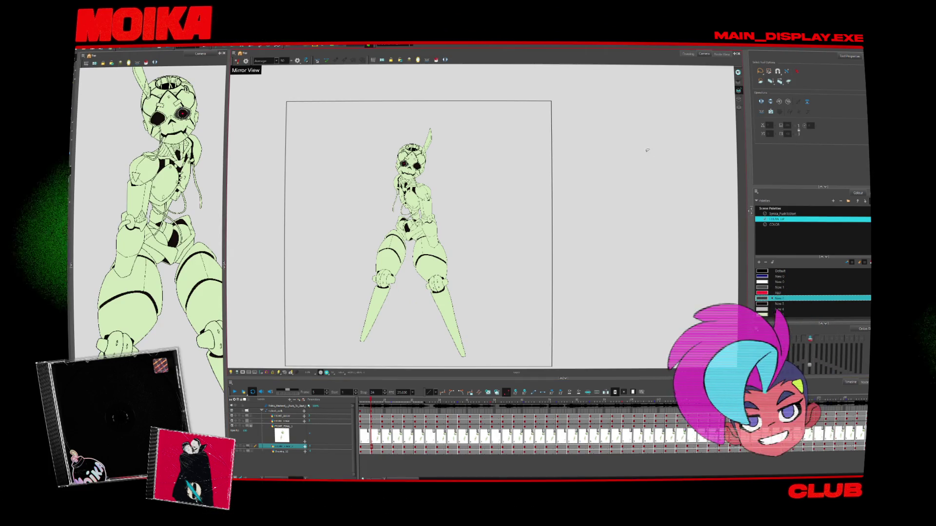
# In Node View, enable the drawing thumbnail on the CYBORG_WALK display node.
pyautogui.click(722, 54)
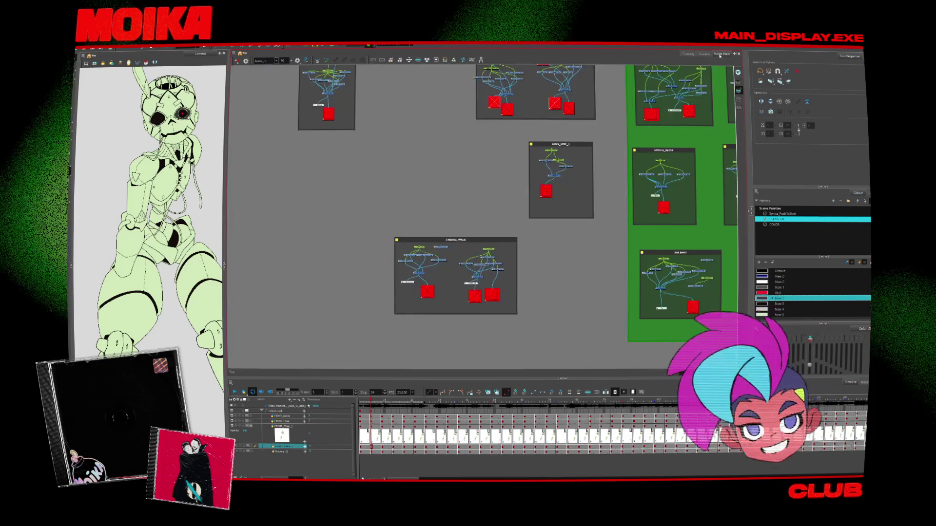
pyautogui.scroll(-2, 639, 206)
pyautogui.scroll(6, 528, 244)
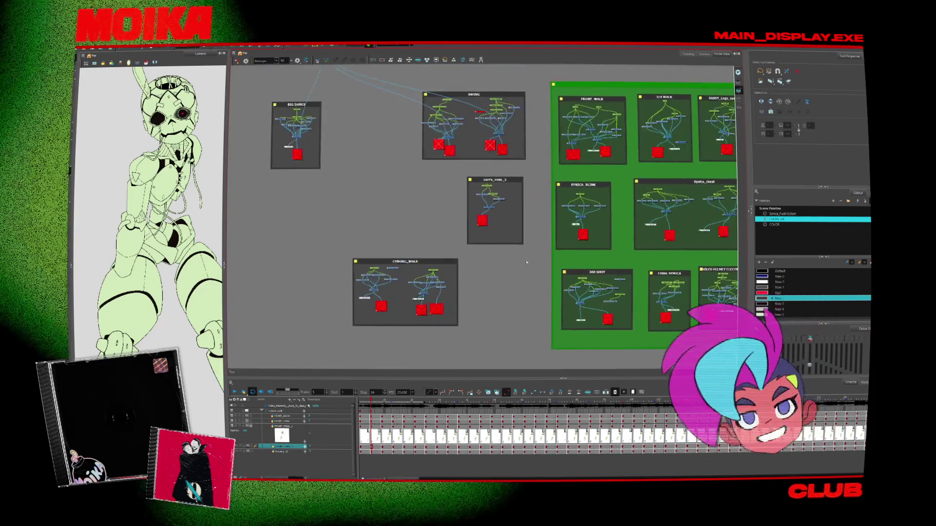
pyautogui.click(390, 312)
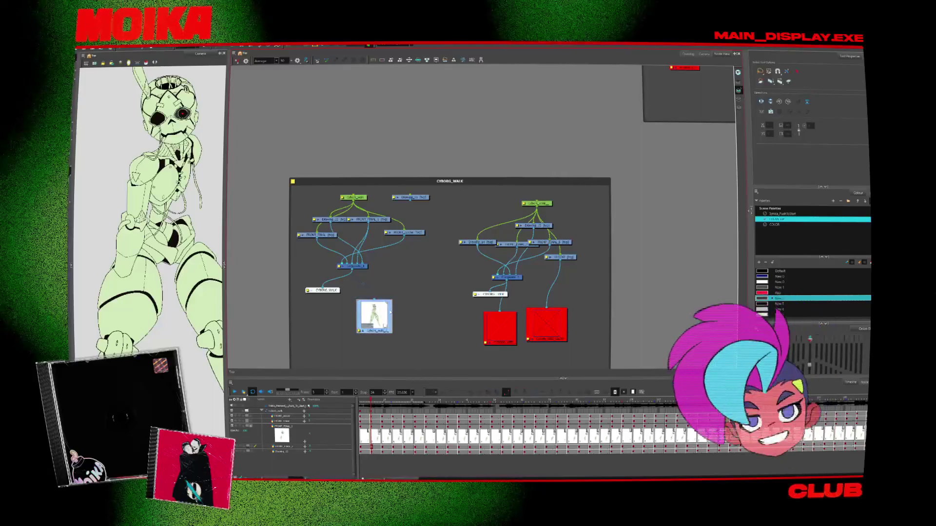
pyautogui.scroll(-5, 446, 289)
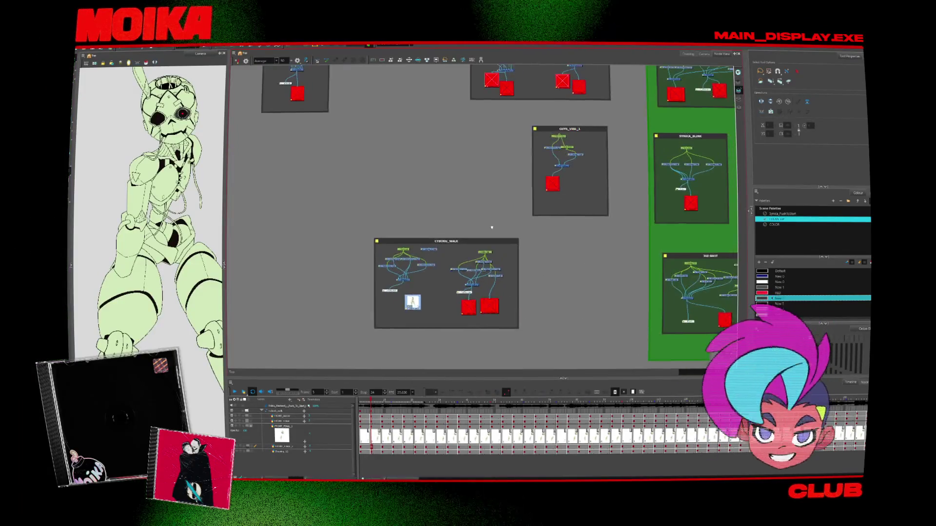
pyautogui.scroll(4, 459, 241)
# Return to the Camera view and scrub the playhead to around frame 23.
pyautogui.click(706, 54)
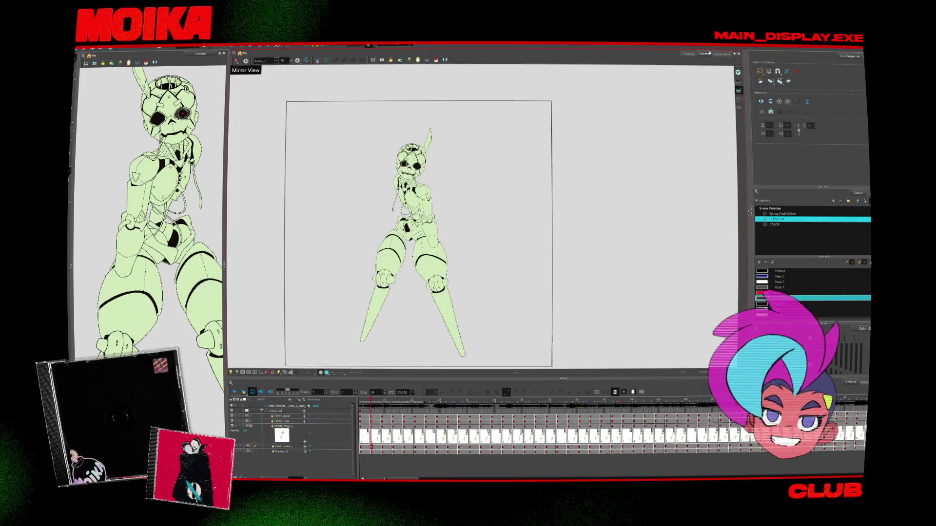
pyautogui.scroll(6, 610, 85)
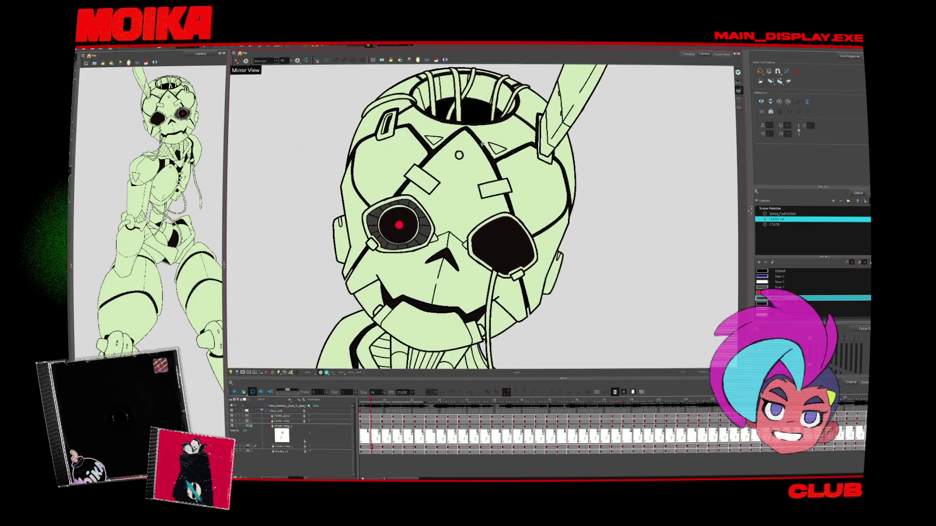
pyautogui.scroll(-4, 585, 80)
pyautogui.scroll(-3, 483, 217)
pyautogui.scroll(-2, 468, 217)
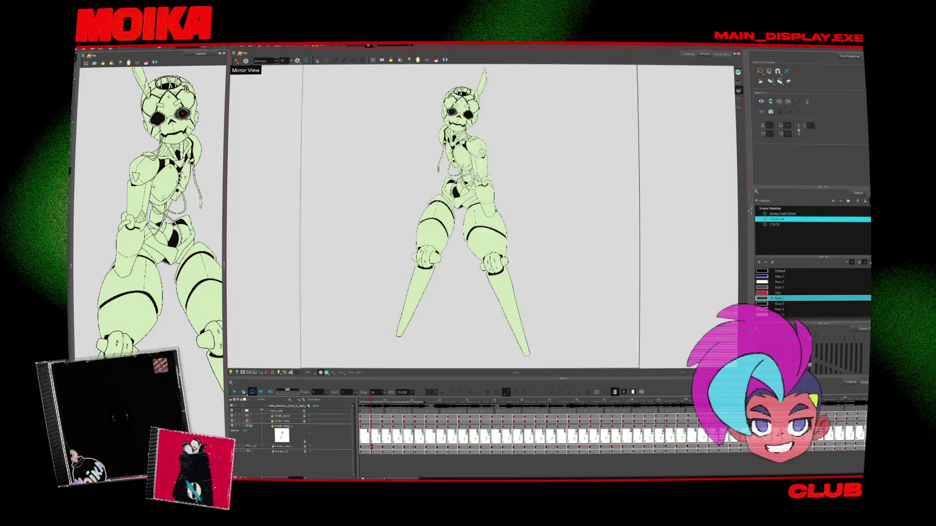
pyautogui.scroll(2, 468, 217)
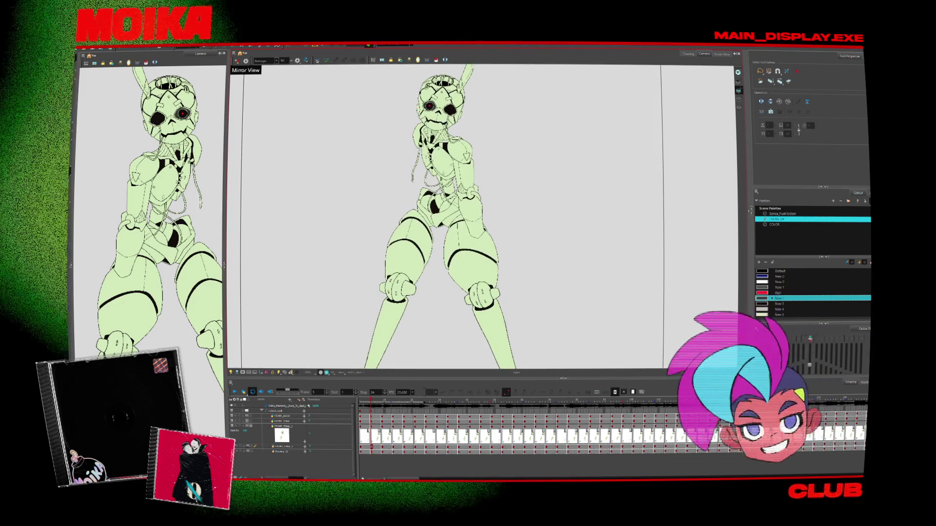
pyautogui.scroll(-2, 524, 267)
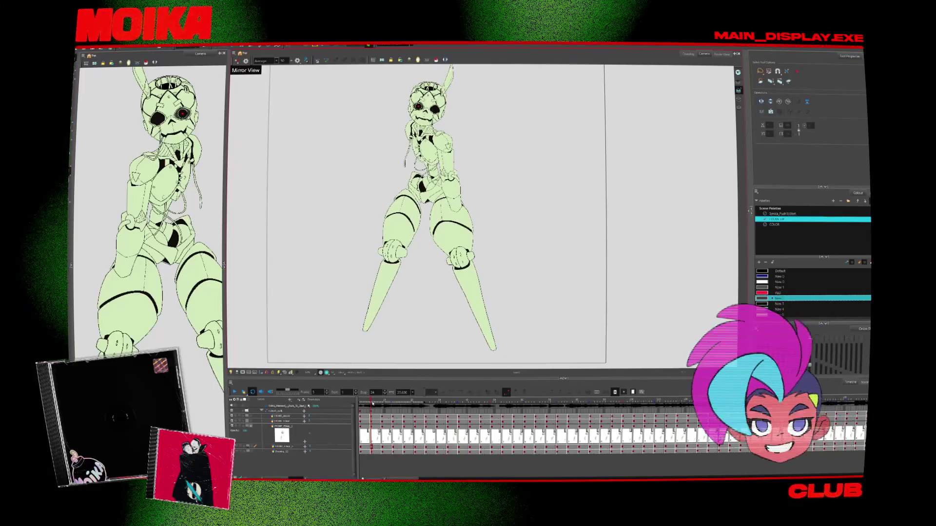
pyautogui.moveTo(372, 403); pyautogui.dragTo(422, 403)
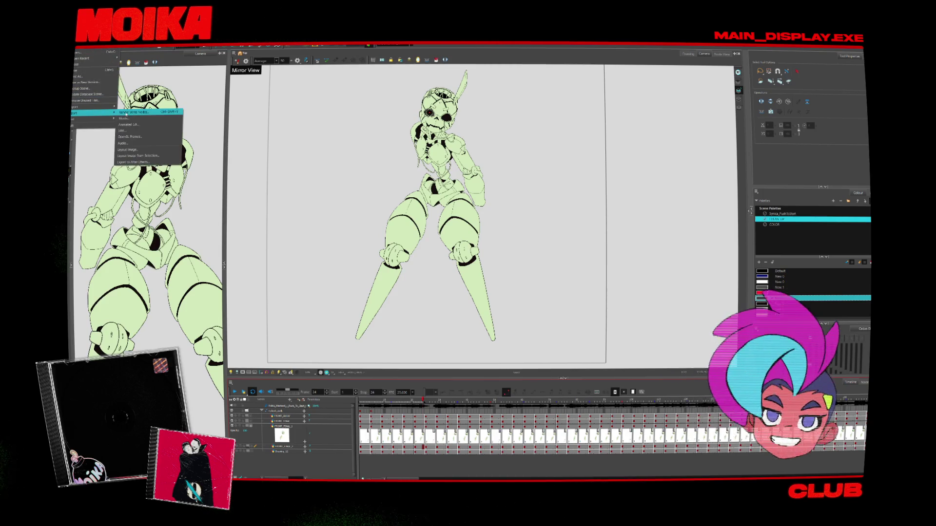
# Render the write nodes with end frame 9826, overwriting the existing QuickTime movie, then return to Node View.
pyautogui.click(129, 118)
pyautogui.write('9826')
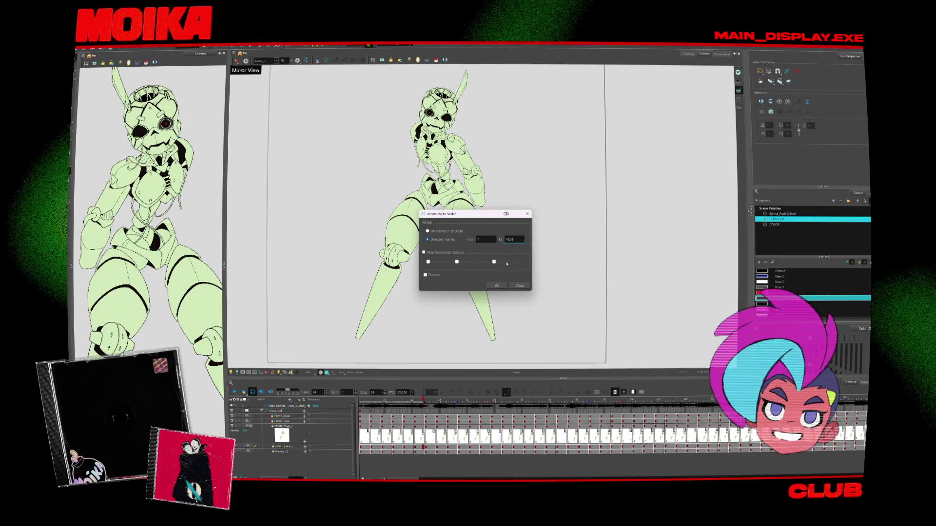
pyautogui.click(497, 285)
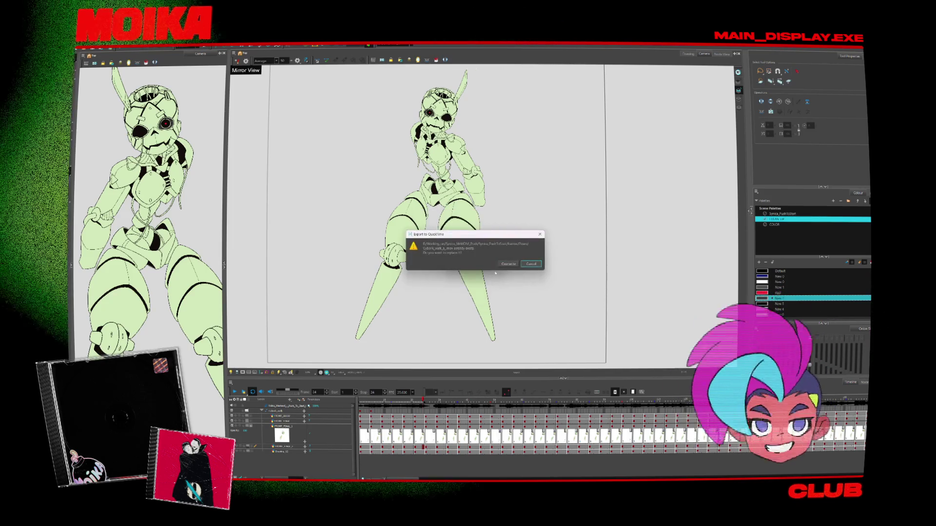
pyautogui.click(507, 264)
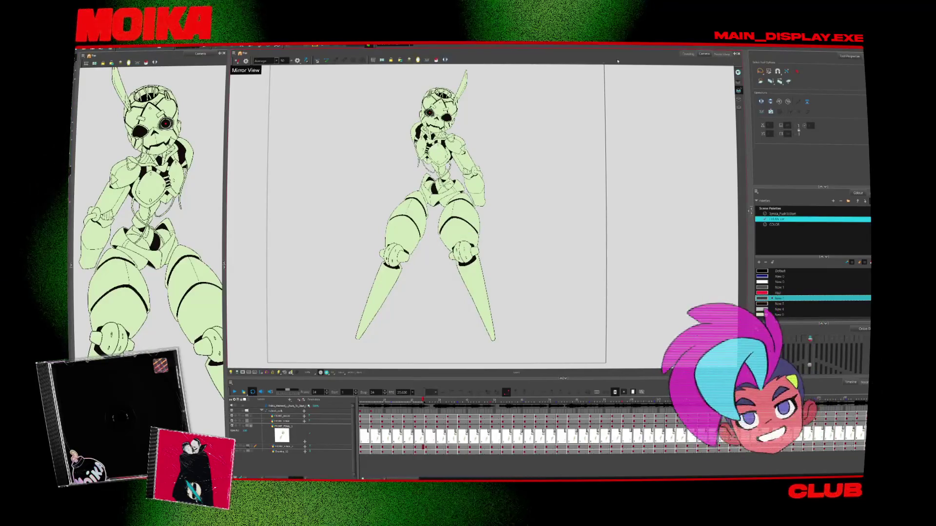
pyautogui.click(726, 55)
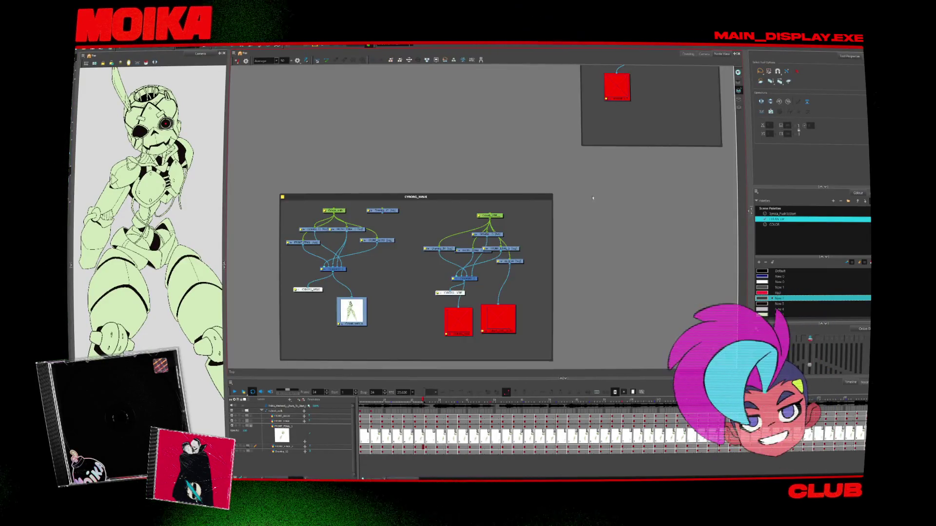
# Browse the Node View backdrops and select the SASSY_Legs_open.MOV backdrop.
pyautogui.scroll(-5, 508, 228)
pyautogui.scroll(-2, 508, 227)
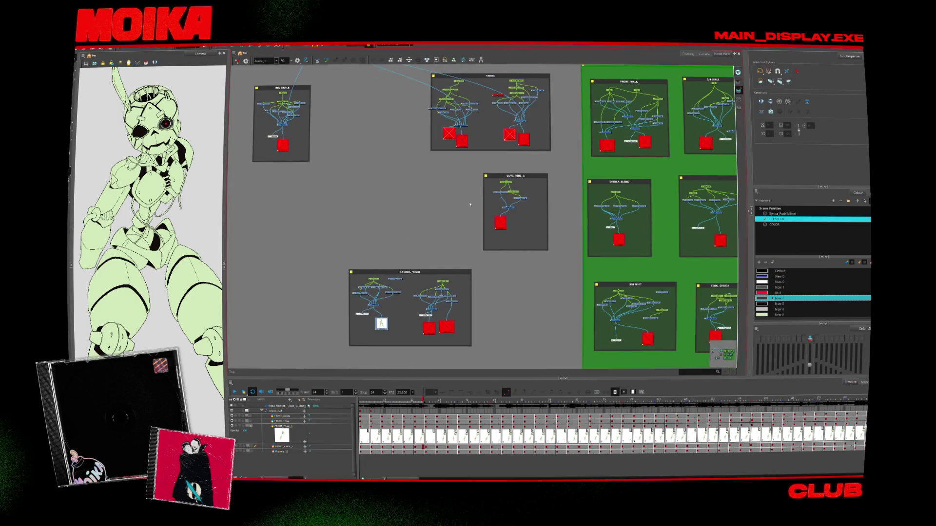
pyautogui.scroll(4, 363, 302)
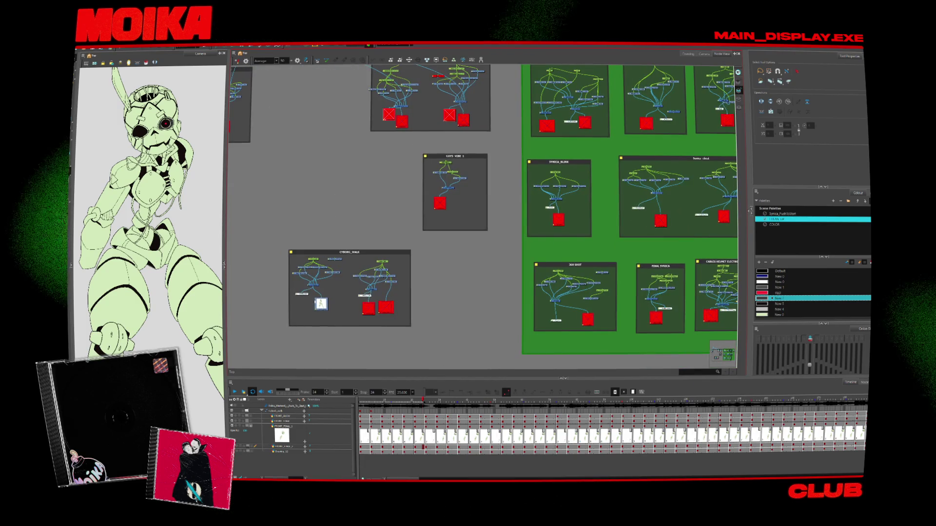
pyautogui.scroll(-1, 564, 262)
pyautogui.scroll(2, 564, 262)
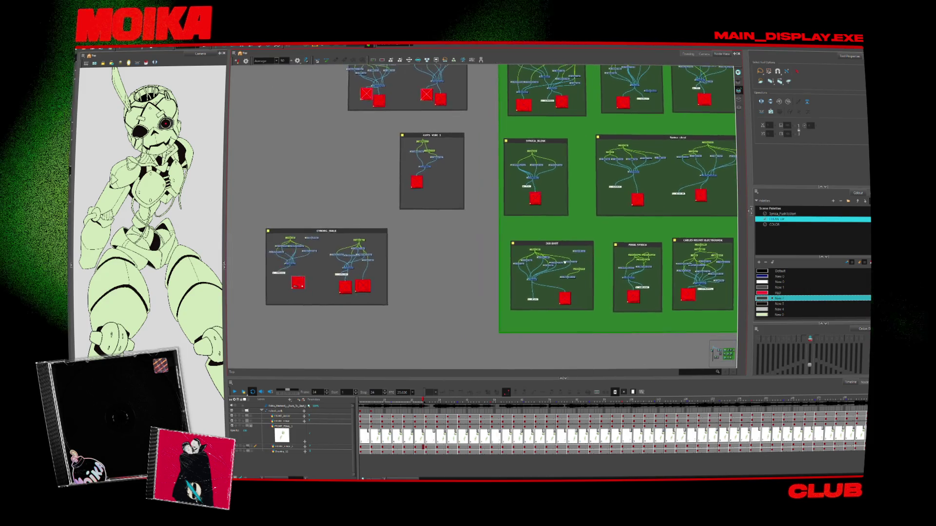
pyautogui.scroll(-2, 564, 262)
pyautogui.scroll(5, 413, 232)
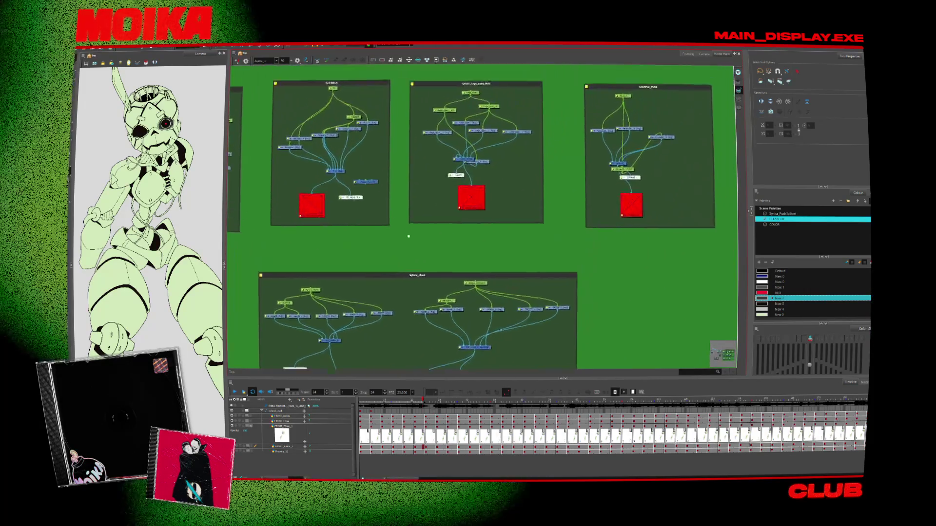
pyautogui.scroll(-1, 392, 255)
pyautogui.scroll(1, 393, 255)
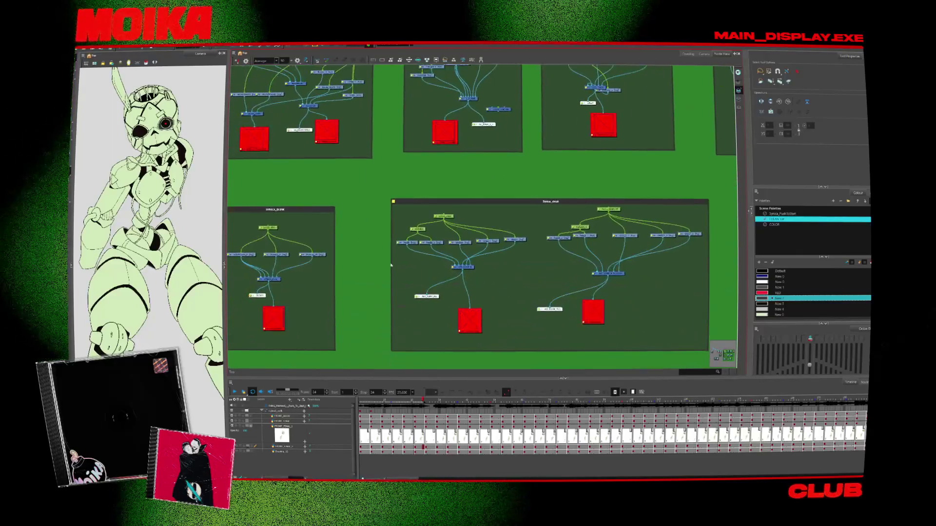
pyautogui.scroll(-1, 392, 255)
pyautogui.scroll(2, 400, 251)
pyautogui.scroll(-1, 408, 247)
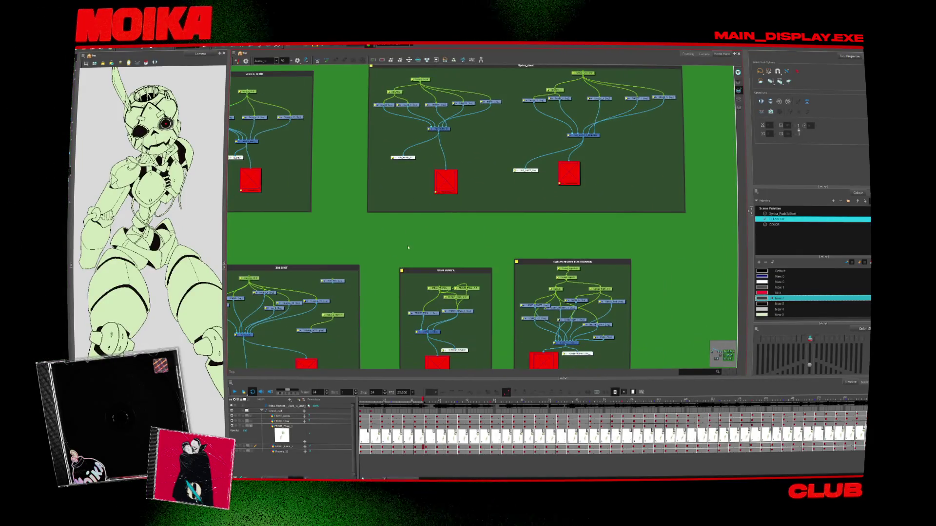
pyautogui.scroll(-2, 411, 253)
pyautogui.hscroll(-10, 495, 292)
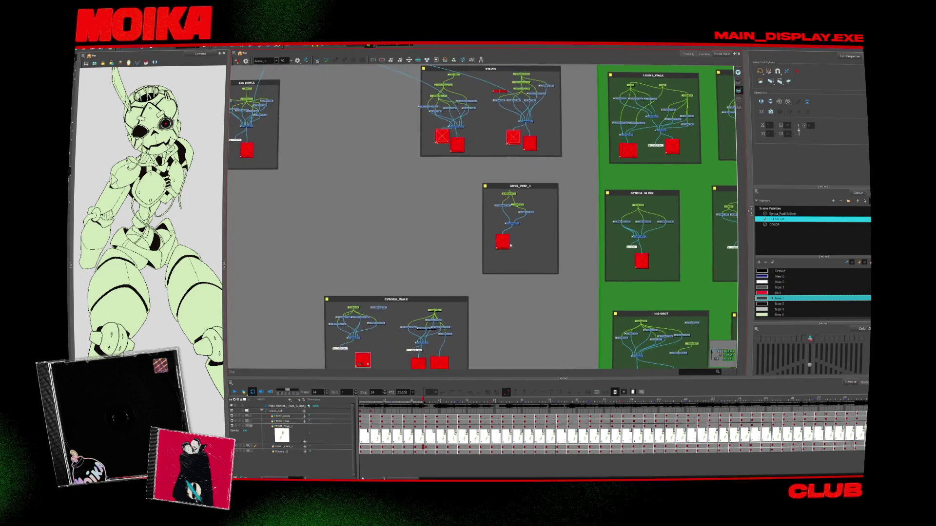
pyautogui.scroll(-2, 579, 262)
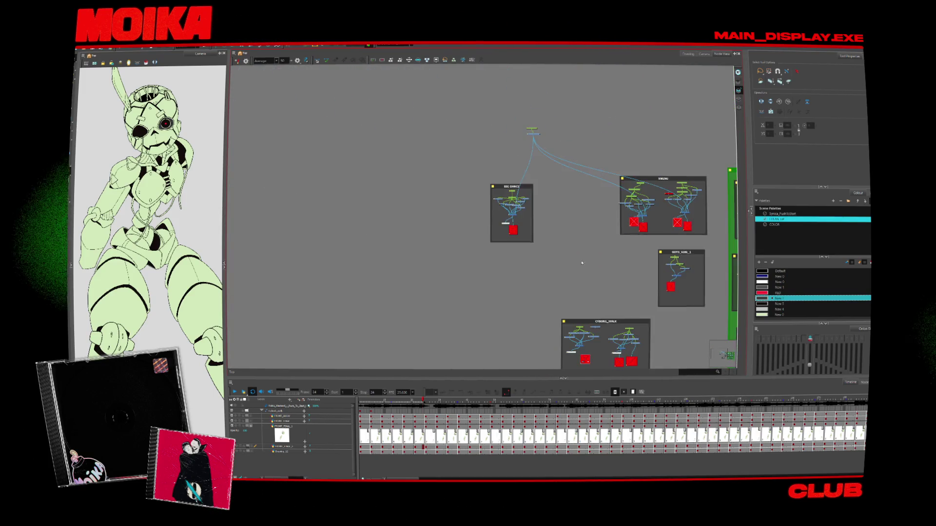
pyautogui.hscroll(8, 487, 268)
pyautogui.scroll(1, 454, 279)
pyautogui.scroll(10, 562, 261)
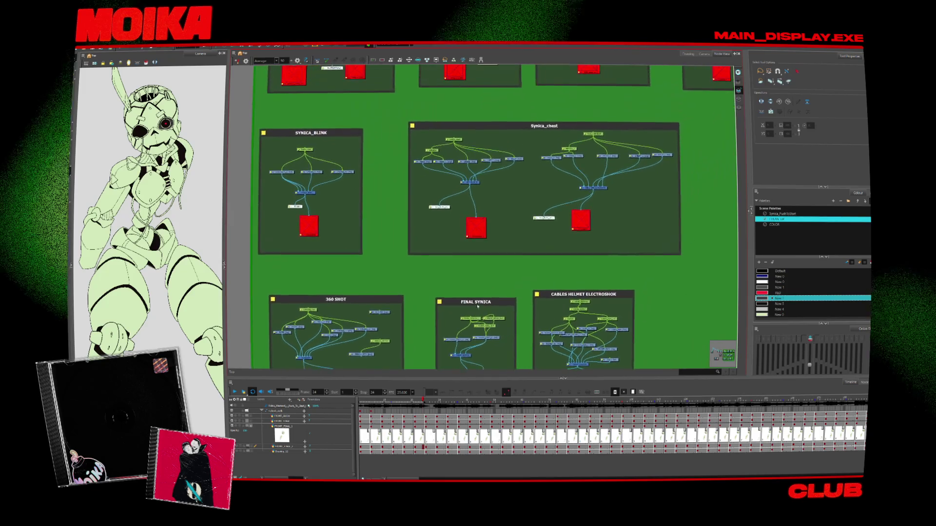
pyautogui.scroll(-5, 439, 286)
pyautogui.scroll(3, 429, 183)
pyautogui.click(427, 146)
pyautogui.moveTo(427, 146); pyautogui.dragTo(458, 152)
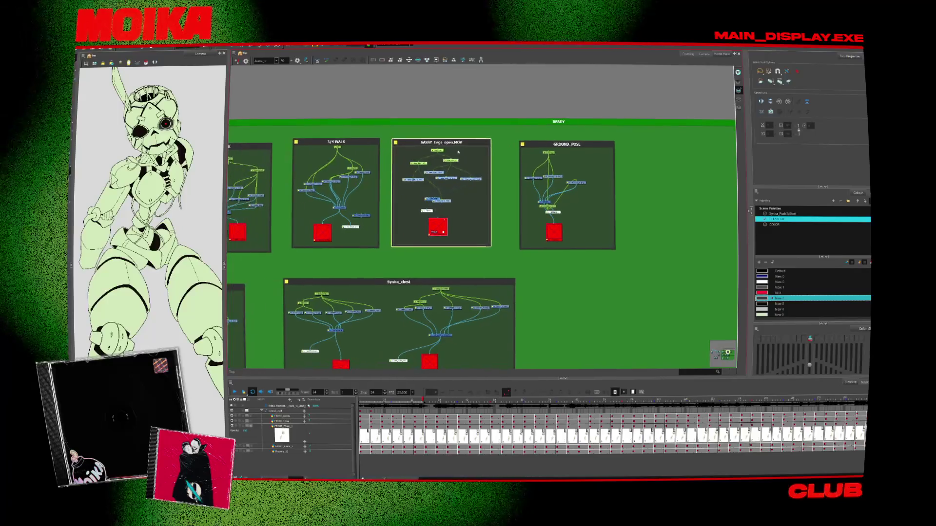
# Return to the Camera view and open the scene Display list.
pyautogui.scroll(2, 447, 221)
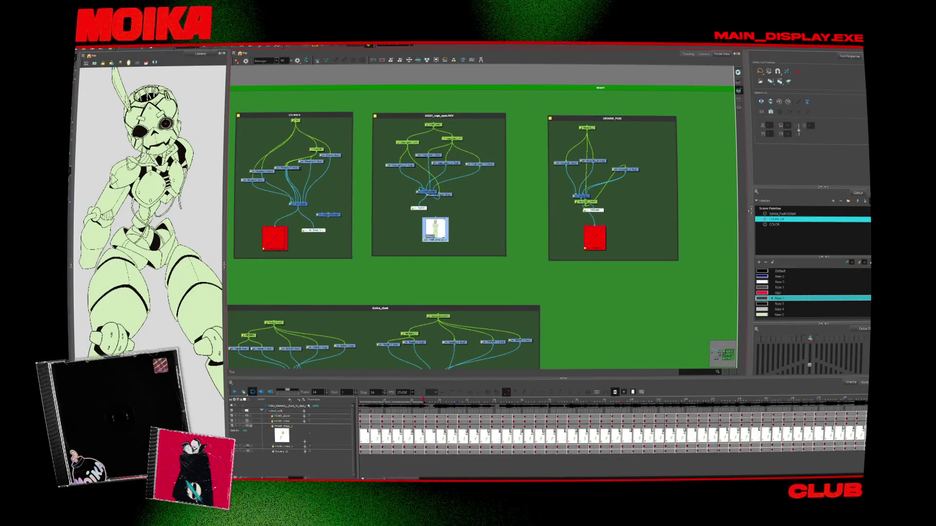
pyautogui.click(704, 54)
pyautogui.click(397, 45)
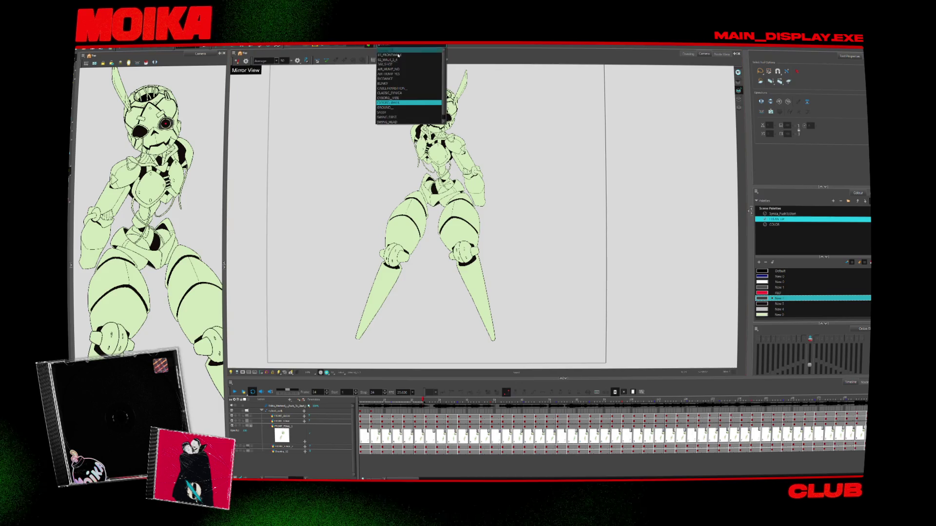
# Switch the Display to the green-skinned character and play its animation twice.
pyautogui.click(393, 112)
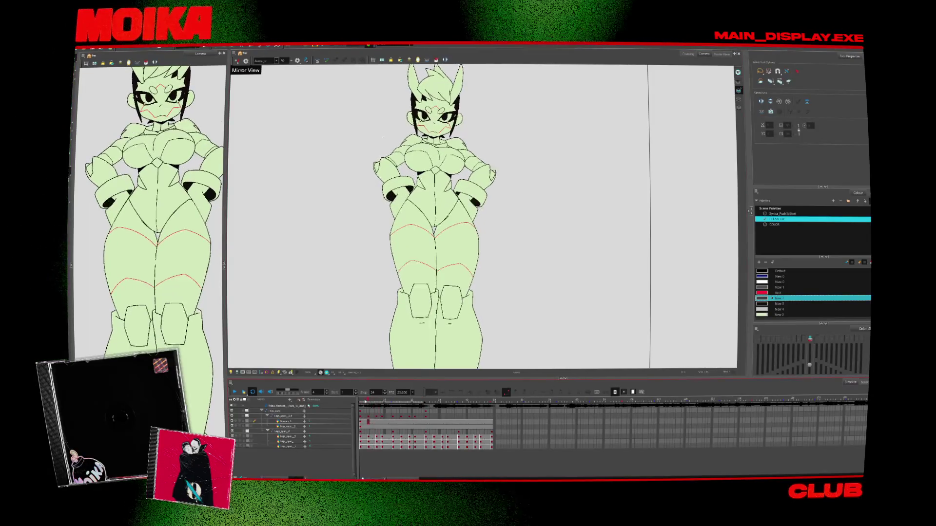
pyautogui.click(235, 392)
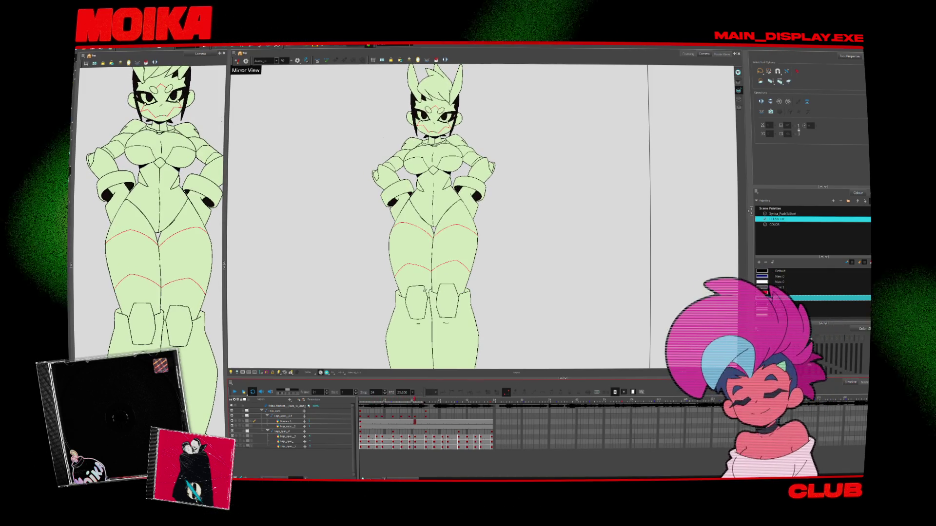
pyautogui.click(235, 392)
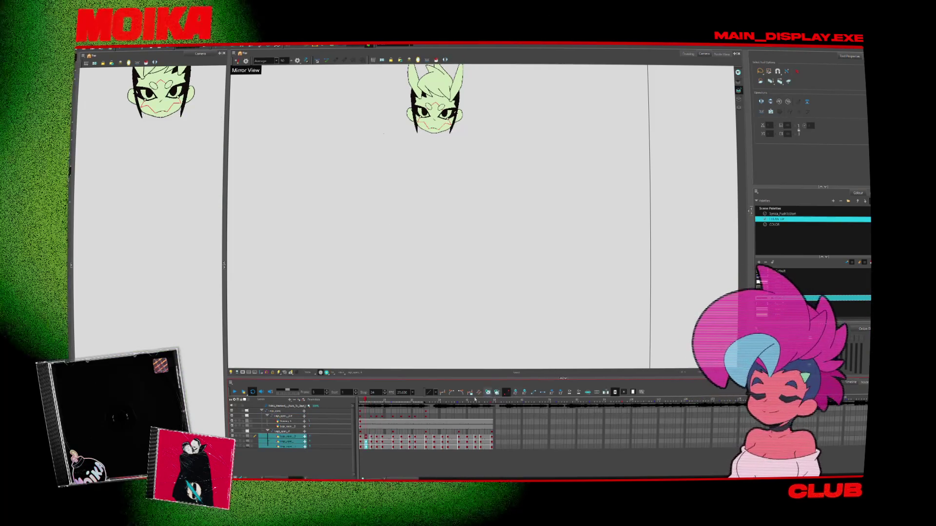
# Select an upper layer, pick the CLEAN UP palette's bottom swatch, inspect it, and turn colour fills off.
pyautogui.click(285, 416)
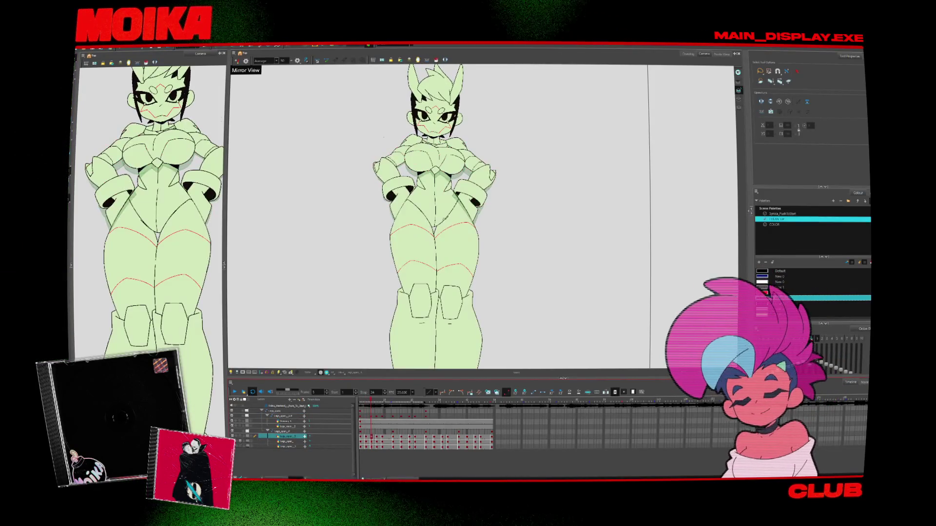
pyautogui.moveTo(562, 234); pyautogui.dragTo(580, 253)
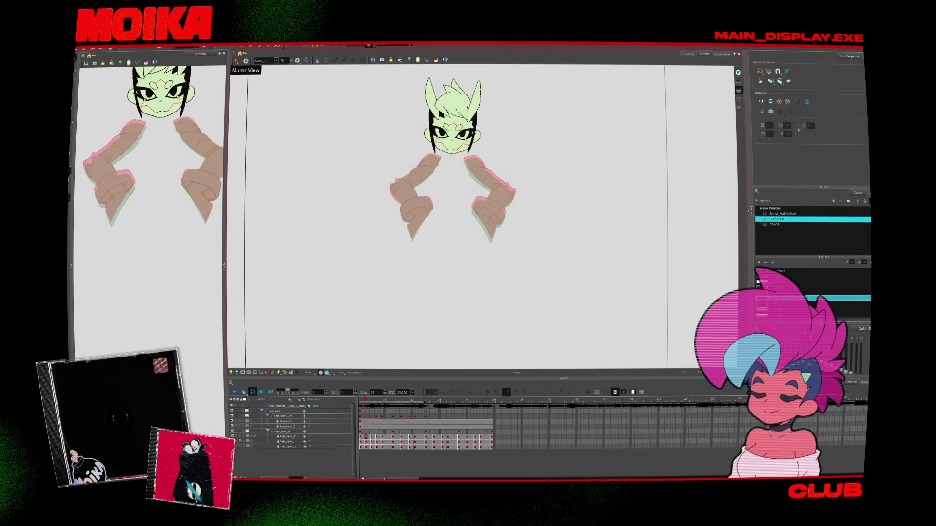
pyautogui.click(775, 224)
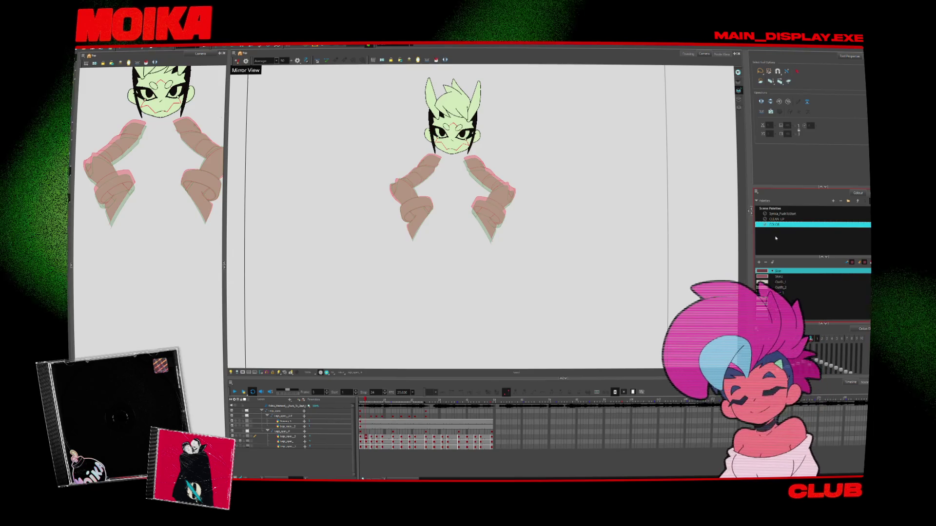
pyautogui.press('Up')
pyautogui.press('Up')
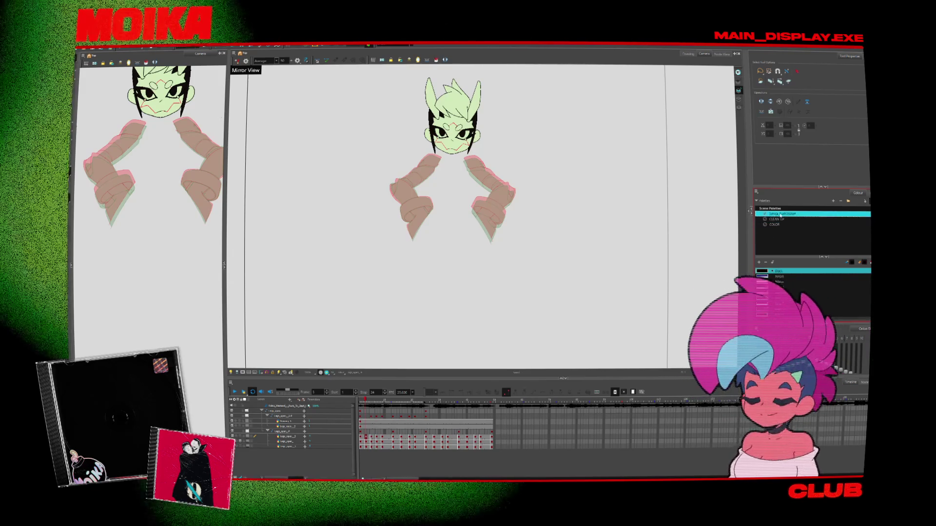
pyautogui.click(778, 220)
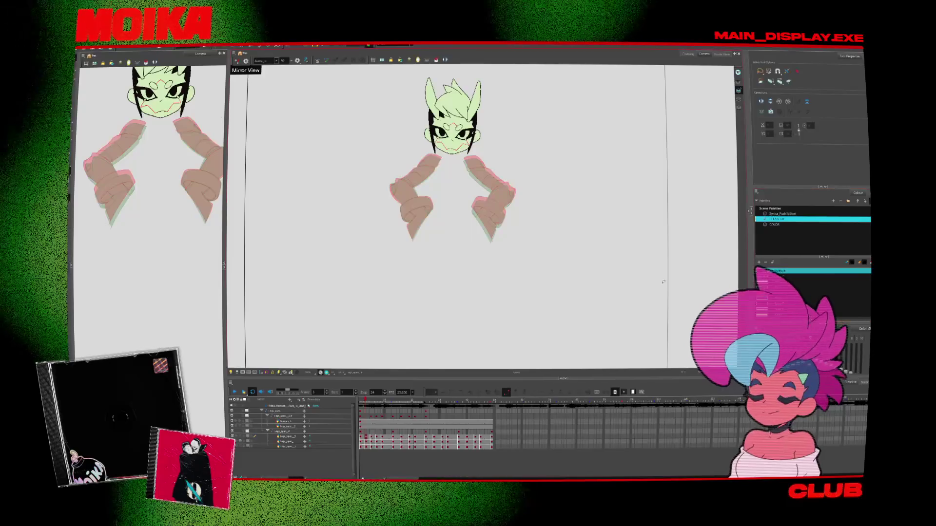
pyautogui.press('Down')
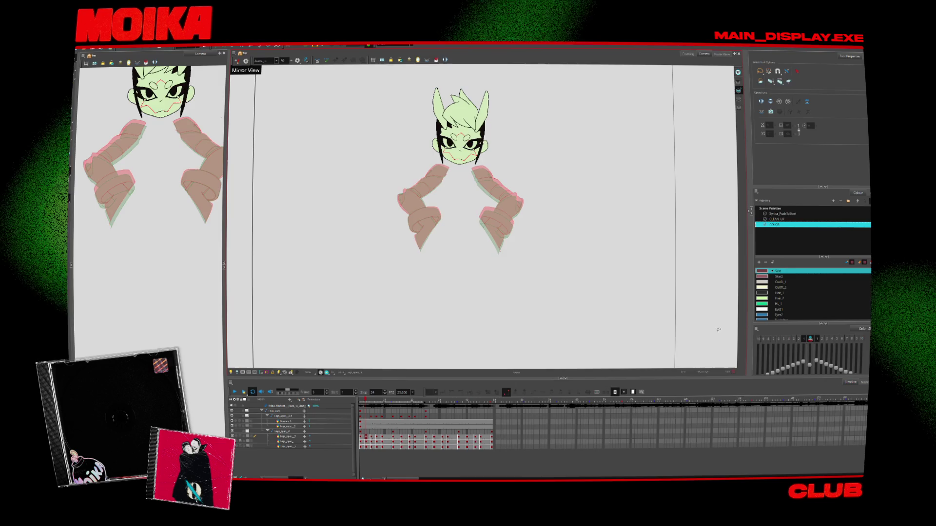
pyautogui.press('Up')
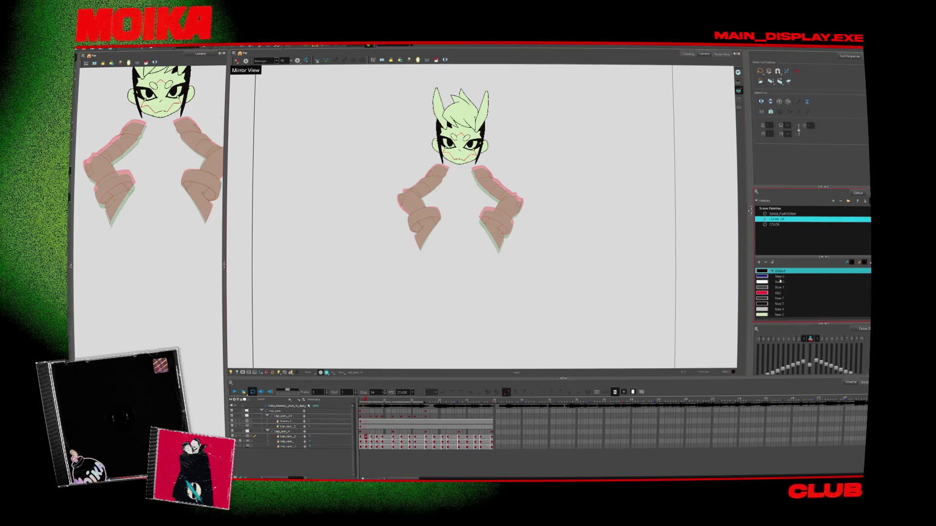
pyautogui.doubleClick(762, 315)
pyautogui.press('Escape')
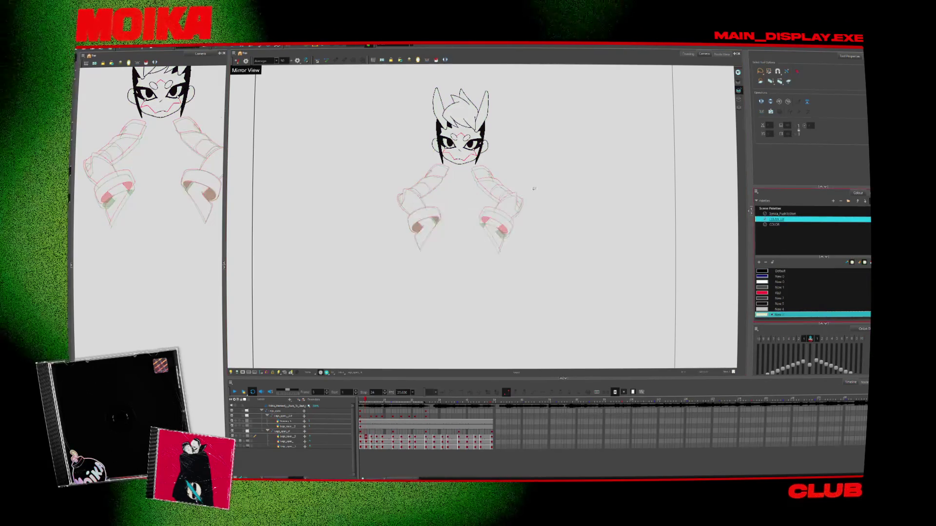
# Zoom in on the arm and torso drawings and enable the Light Table to fade inactive layers.
pyautogui.click(388, 150)
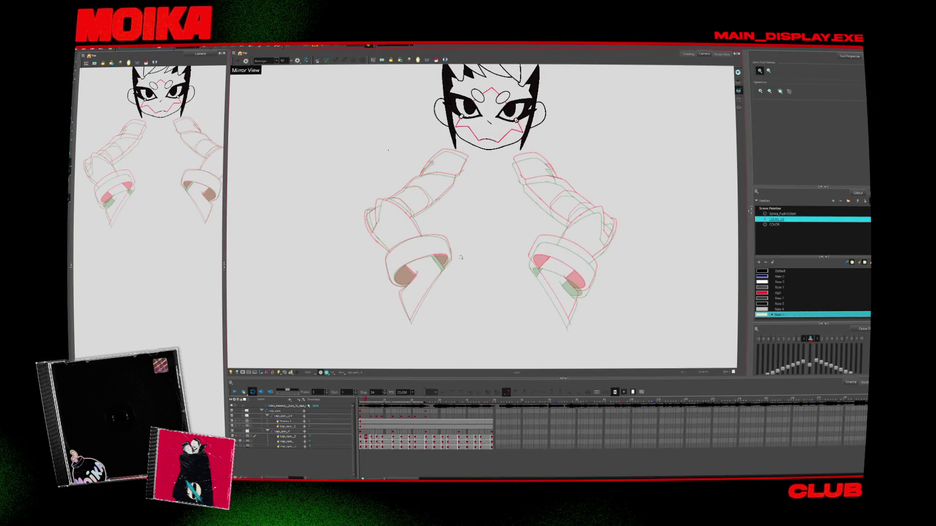
pyautogui.click(341, 118)
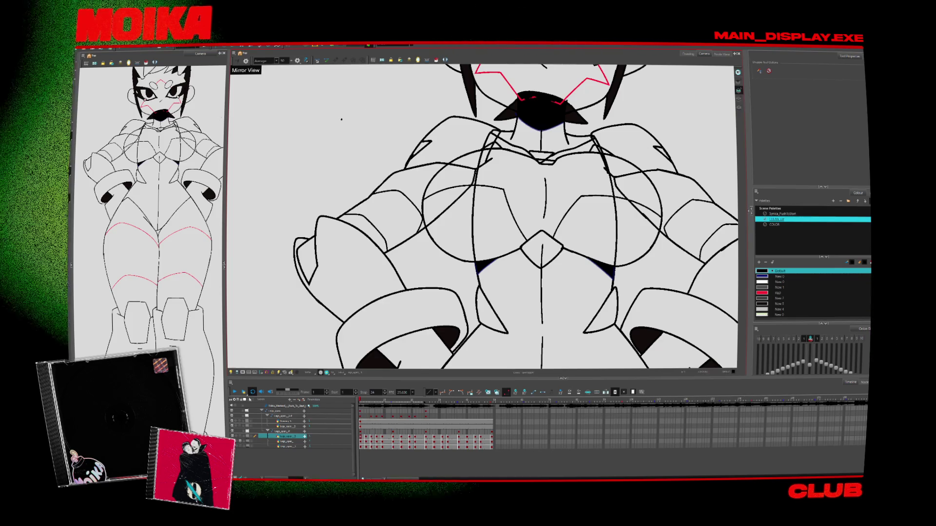
pyautogui.click(232, 374)
# Select the bottom torso cleanup layer and switch to the Pencil.
pyautogui.click(287, 447)
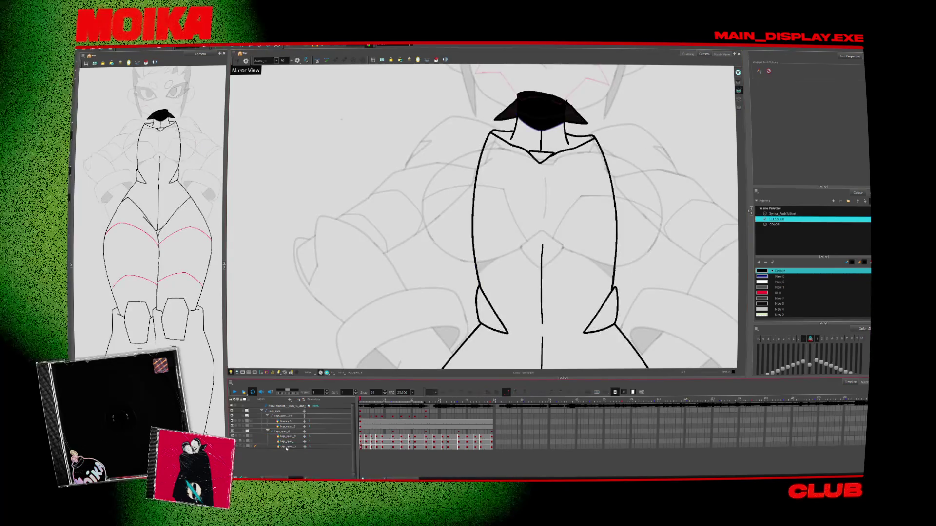
pyautogui.click(288, 442)
pyautogui.click(289, 436)
pyautogui.click(289, 427)
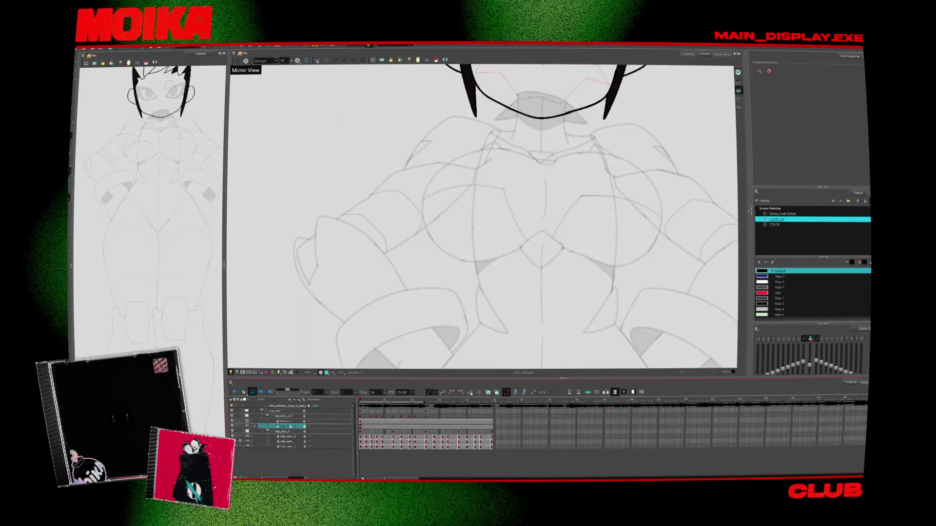
pyautogui.click(291, 422)
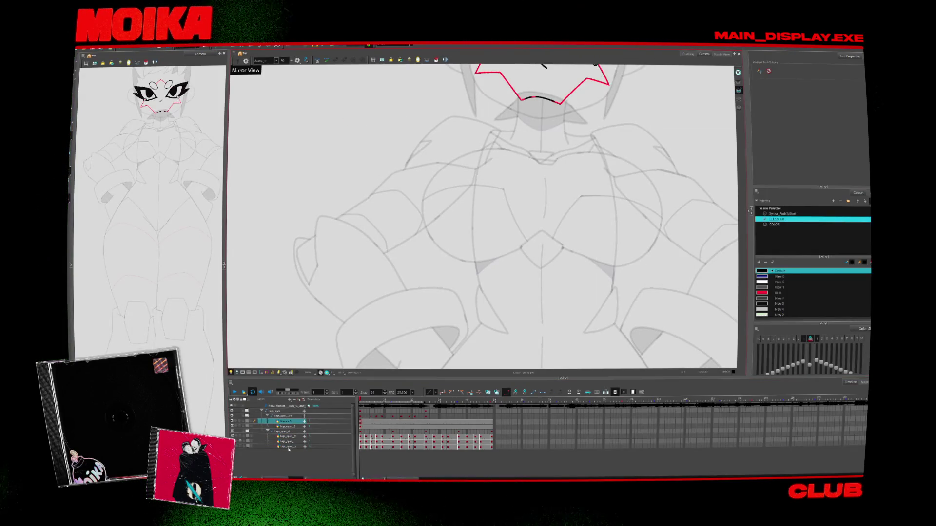
pyautogui.click(291, 446)
pyautogui.hotkey('alt', '/')
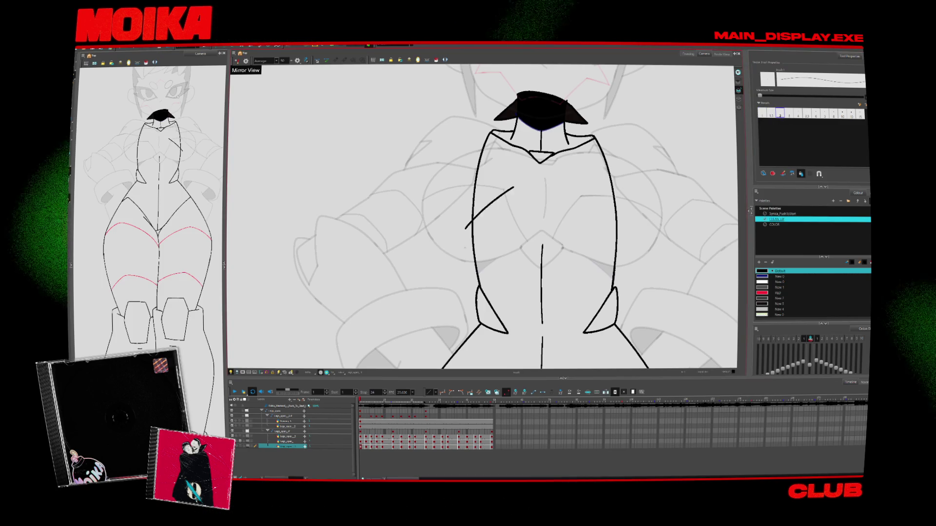
# On a later drawing, replace the misplaced V stroke with a new black V at the limb's notch.
pyautogui.click(389, 413)
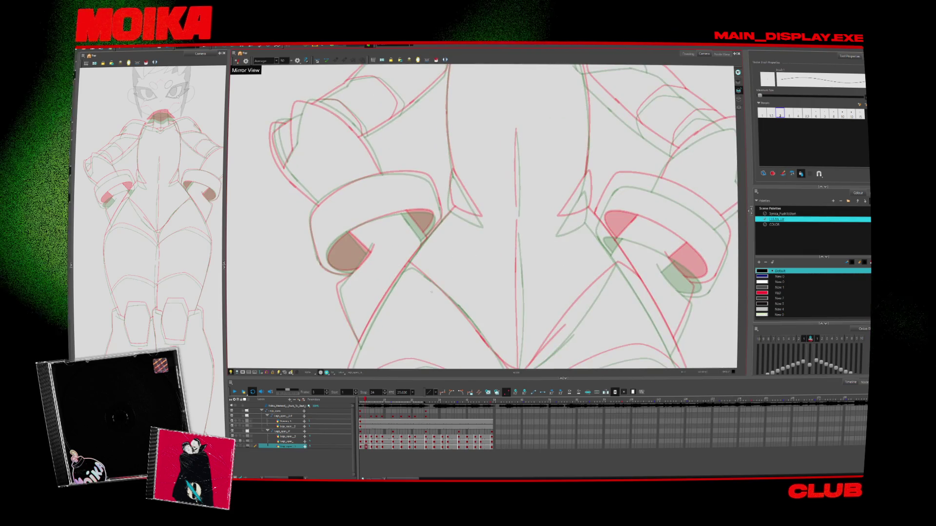
pyautogui.press('.')
pyautogui.press('.')
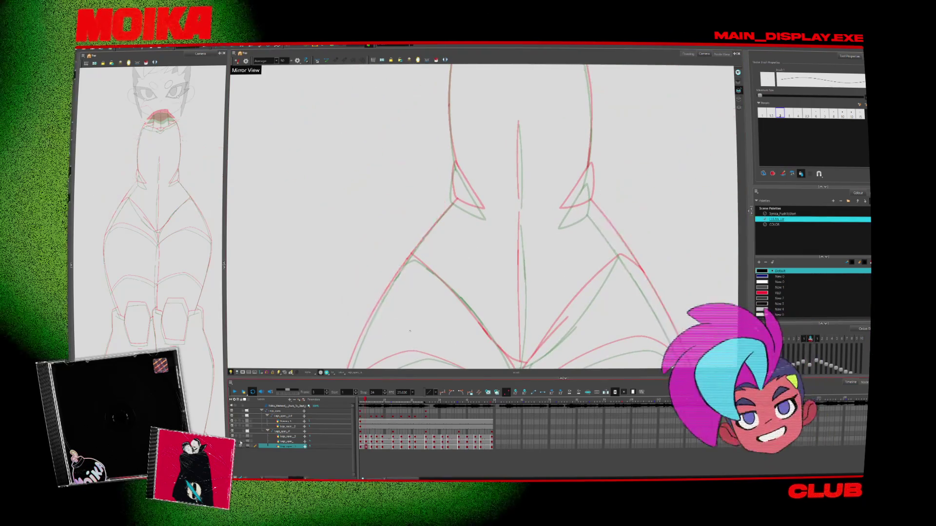
pyautogui.press('.')
pyautogui.press('.')
pyautogui.press('.')
pyautogui.press('.')
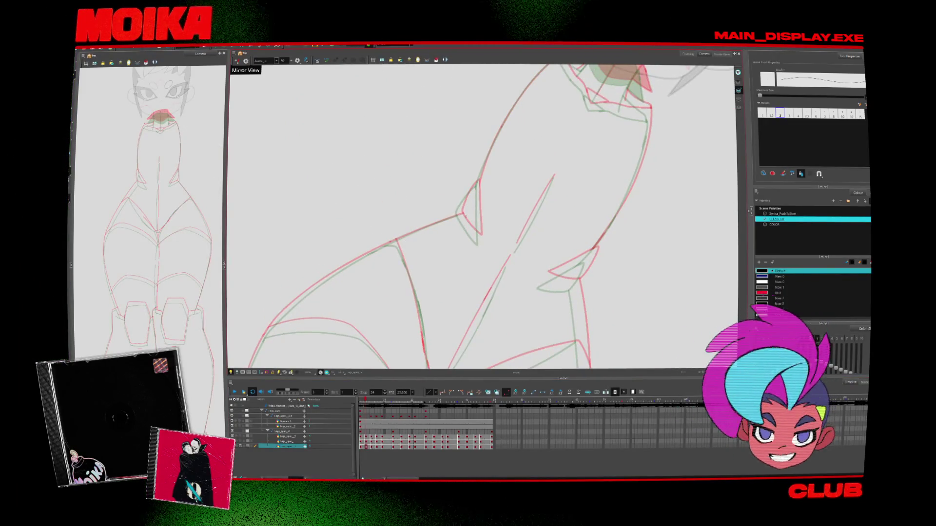
pyautogui.moveTo(466, 223); pyautogui.dragTo(457, 217)
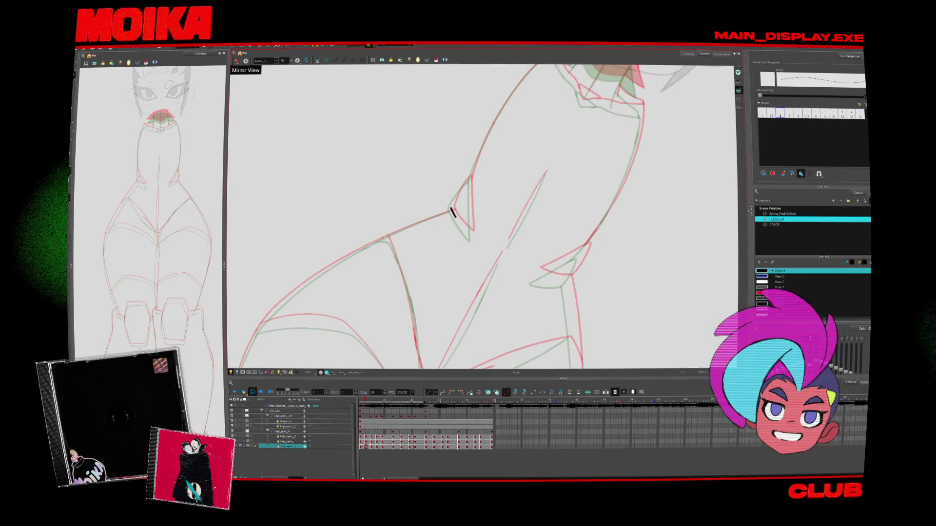
pyautogui.hotkey('ctrl', 'z')
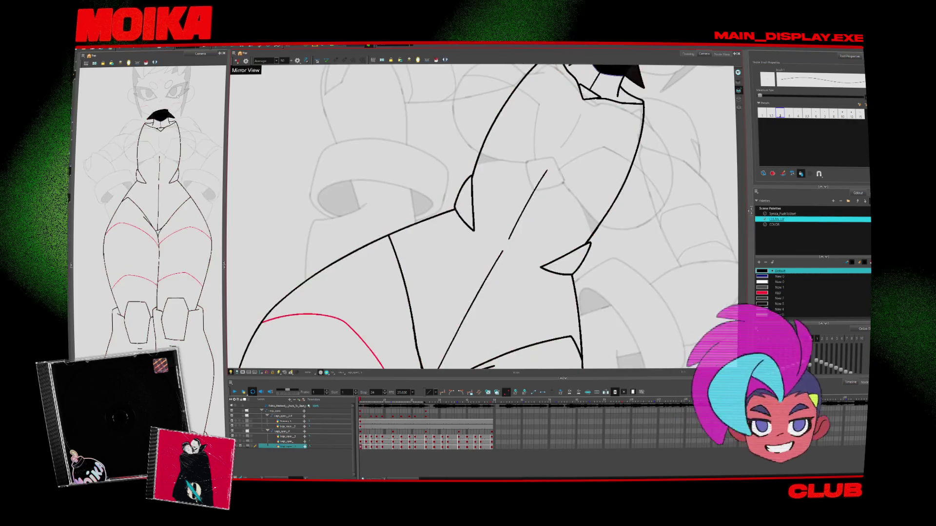
pyautogui.moveTo(452, 209); pyautogui.dragTo(471, 231)
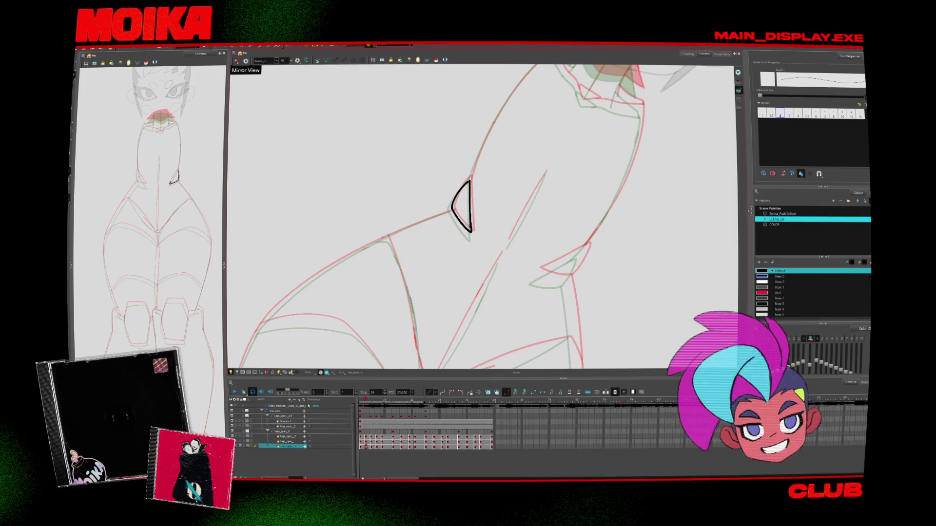
# Trace the limb's left outline in black with the Brush.
pyautogui.moveTo(461, 205); pyautogui.dragTo(384, 310)
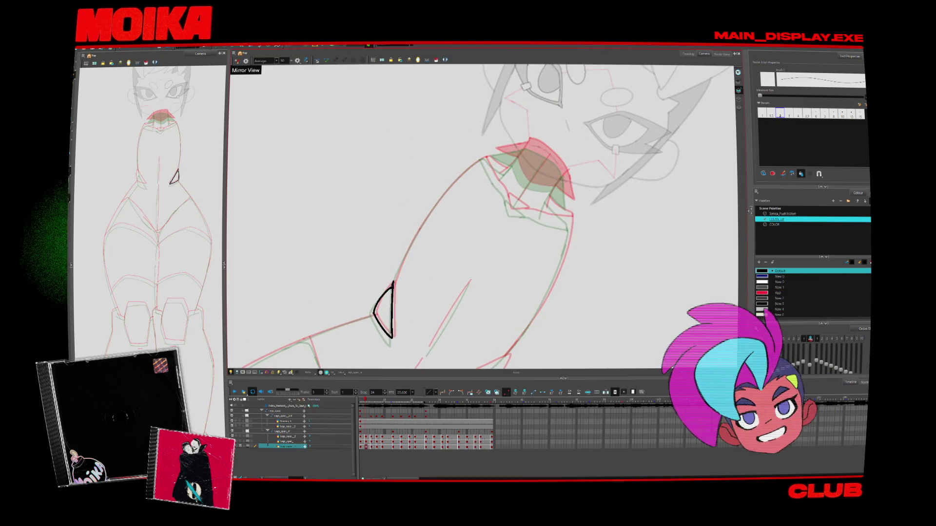
pyautogui.hotkey('alt', 's')
pyautogui.hotkey('alt', 'b')
pyautogui.moveTo(473, 165); pyautogui.dragTo(394, 284)
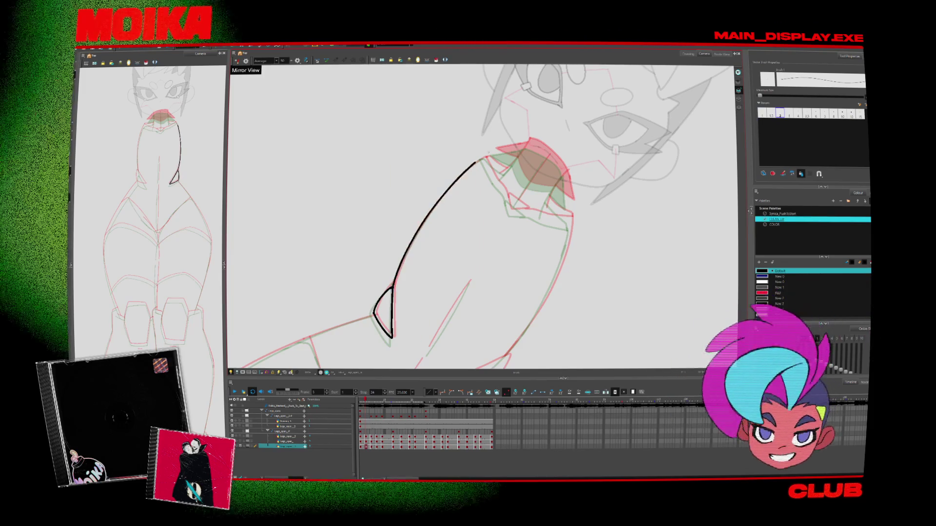
# Rotate the view upright and draw the cuff line from the notch triangle's tip.
pyautogui.moveTo(479, 159)
pyautogui.mouseDown()
pyautogui.moveTo(419, 176)
pyautogui.moveTo(460, 218)
pyautogui.mouseUp()
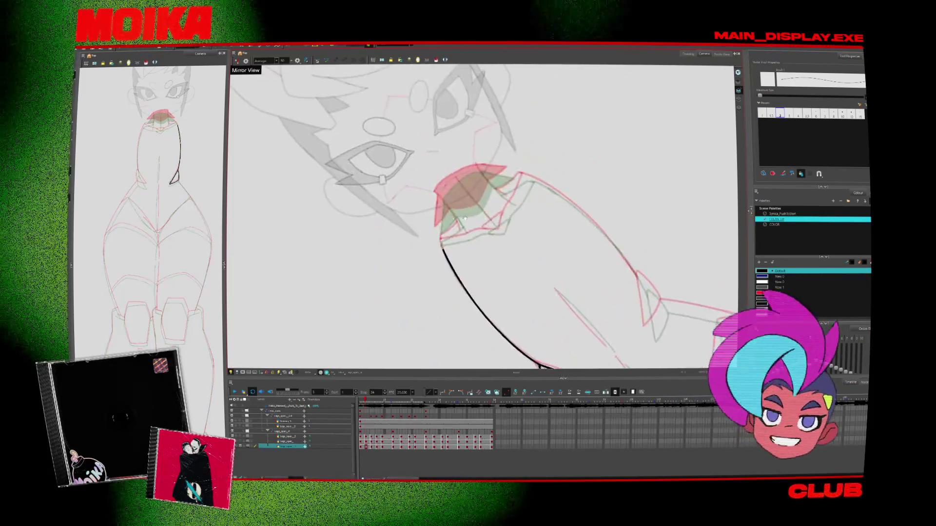
pyautogui.press('2')
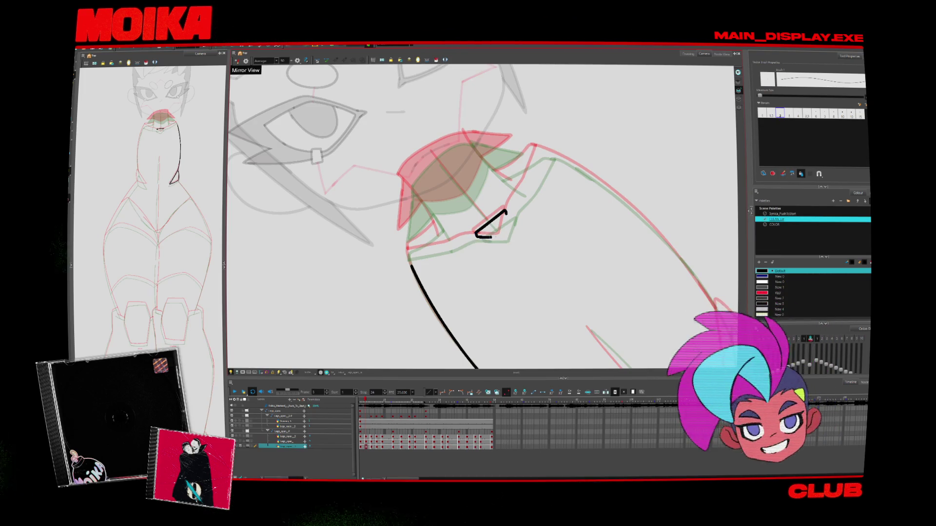
pyautogui.moveTo(560, 146)
pyautogui.mouseDown()
pyautogui.moveTo(565, 187)
pyautogui.moveTo(554, 225)
pyautogui.mouseUp()
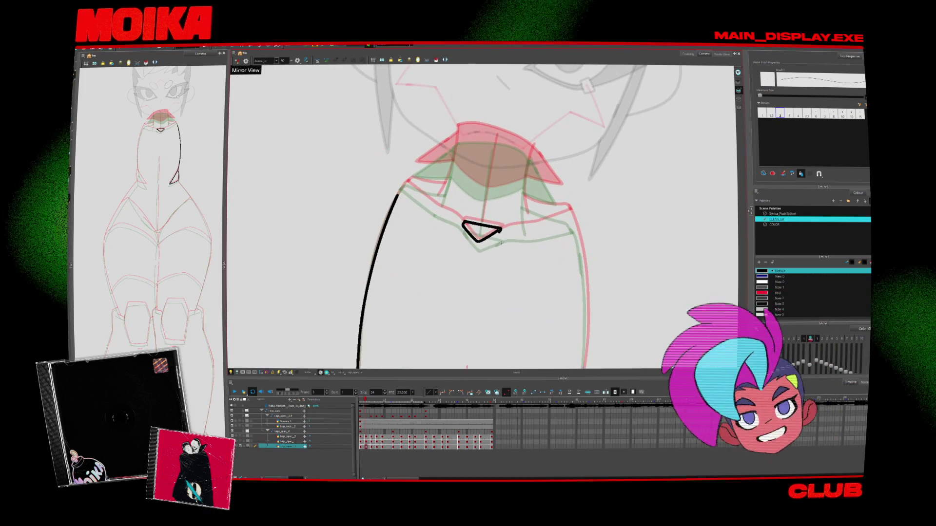
pyautogui.moveTo(492, 233); pyautogui.dragTo(507, 230)
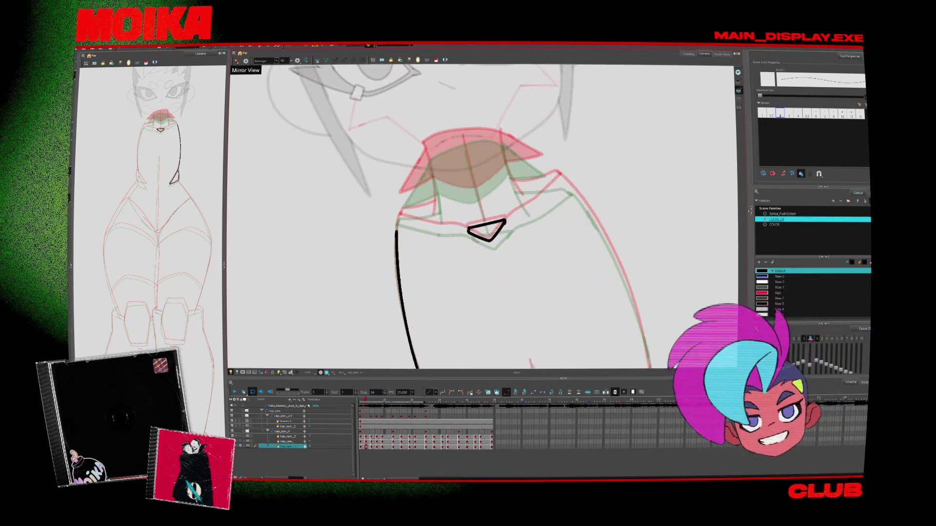
pyautogui.click(507, 230)
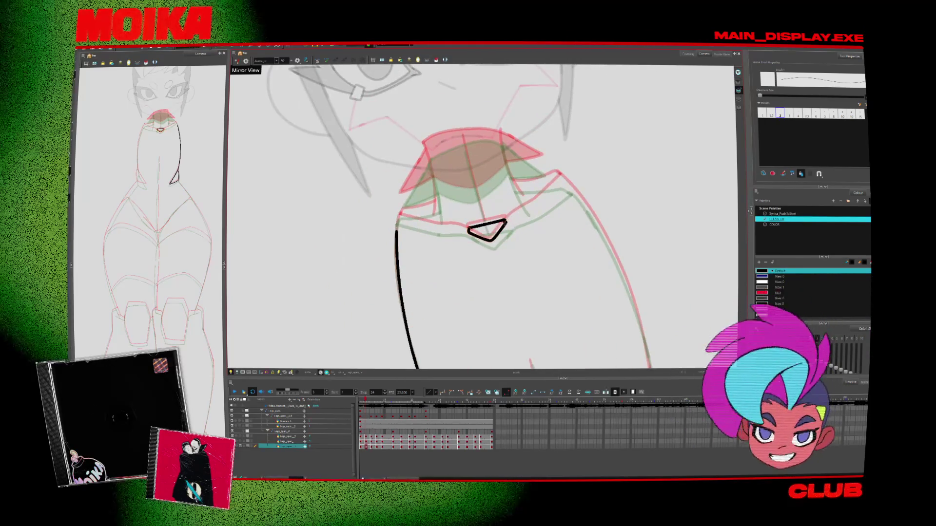
pyautogui.moveTo(506, 222); pyautogui.dragTo(566, 177)
# Turn off Mirror View and settle the view at a new angle for brushing.
pyautogui.click(237, 61)
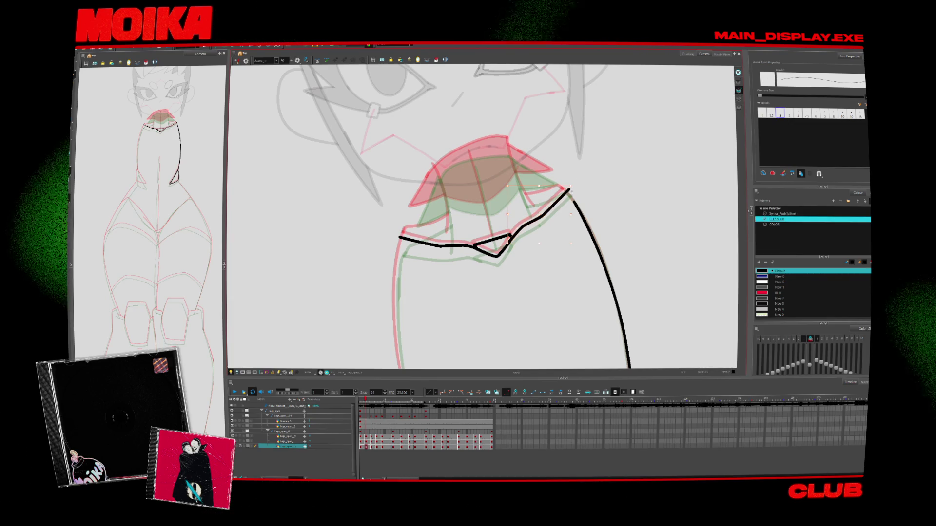
pyautogui.moveTo(561, 234)
pyautogui.mouseDown()
pyautogui.moveTo(599, 254)
pyautogui.moveTo(638, 185)
pyautogui.moveTo(576, 253)
pyautogui.moveTo(511, 283)
pyautogui.mouseUp()
pyautogui.hotkey('alt', 's')
pyautogui.hotkey('alt', 'b')
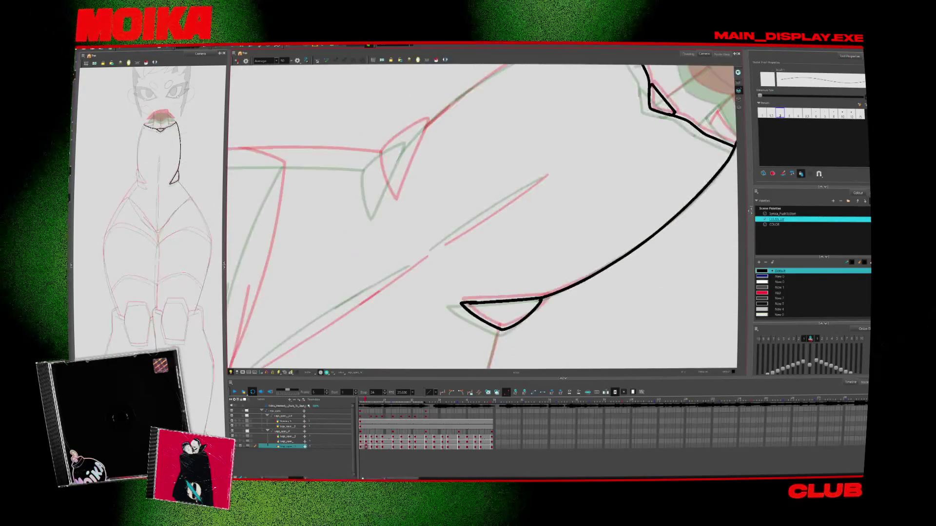
# Trace the remaining curved outline and the shape's upper curve in black.
pyautogui.moveTo(375, 157); pyautogui.dragTo(388, 200)
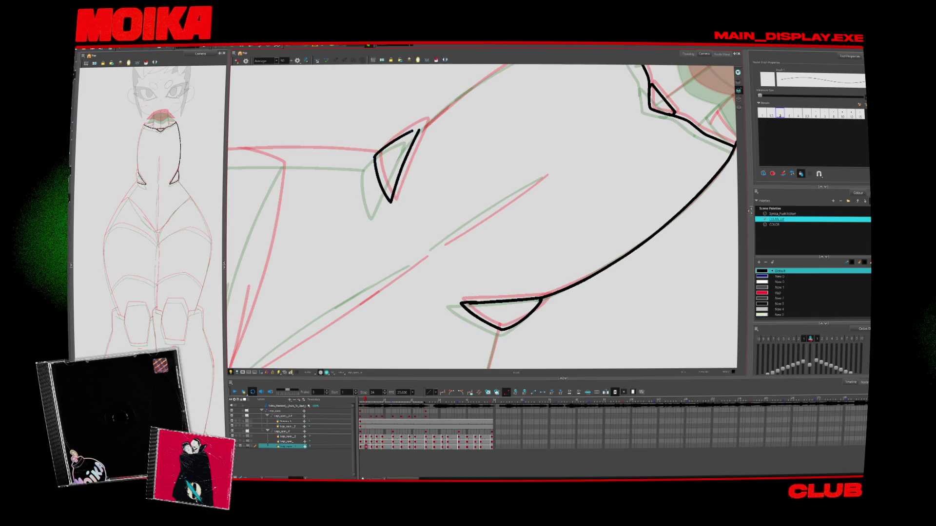
pyautogui.scroll(3, 483, 217)
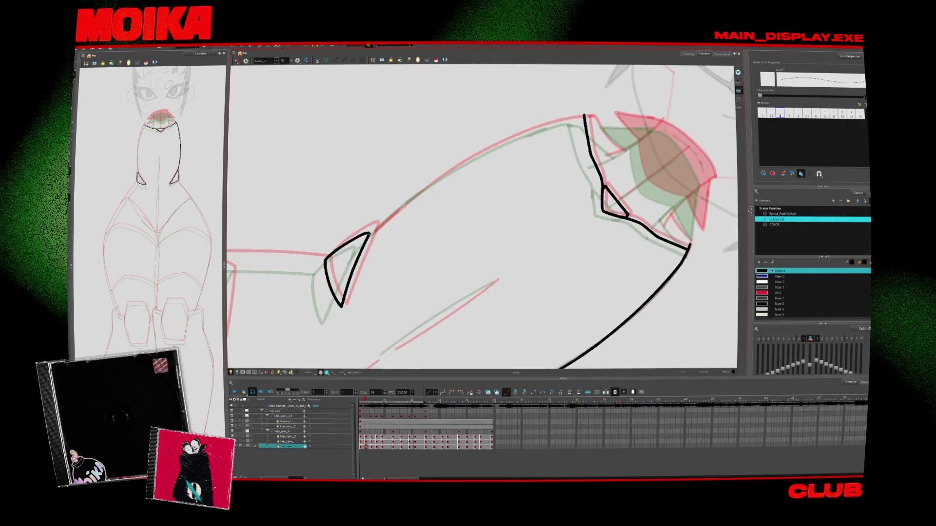
pyautogui.moveTo(372, 229); pyautogui.dragTo(541, 129)
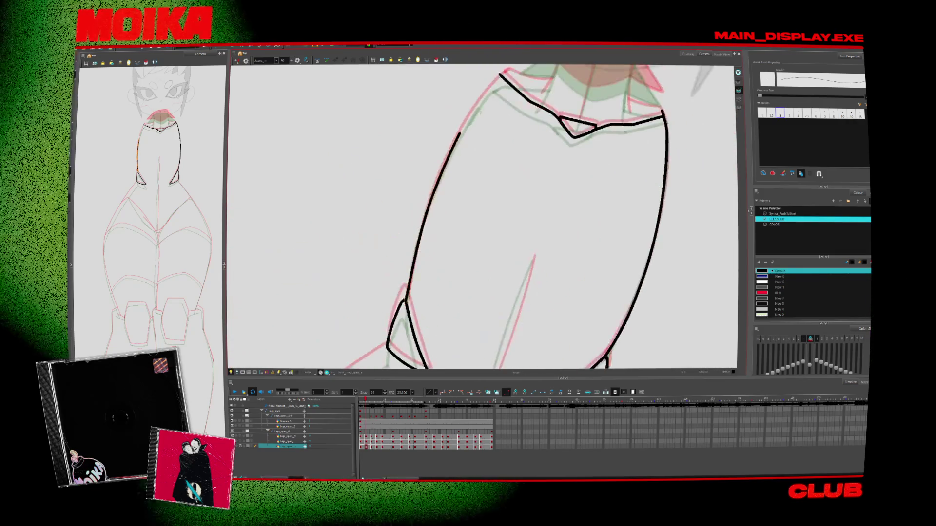
# Redraw a longer right vertical stroke and add the left vertical stroke above the cuff.
pyautogui.hotkey('ctrl', 'alt')
pyautogui.moveTo(496, 110); pyautogui.dragTo(425, 184)
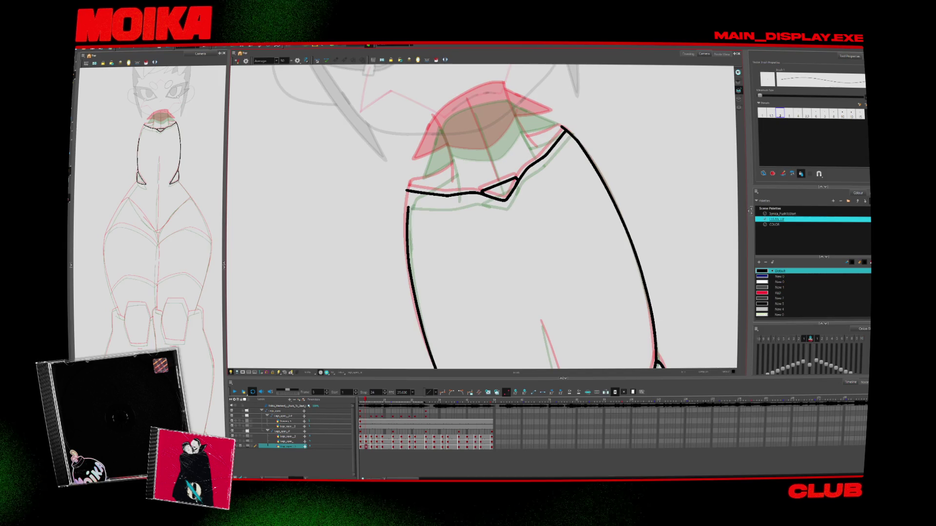
pyautogui.hotkey('shift', 'x')
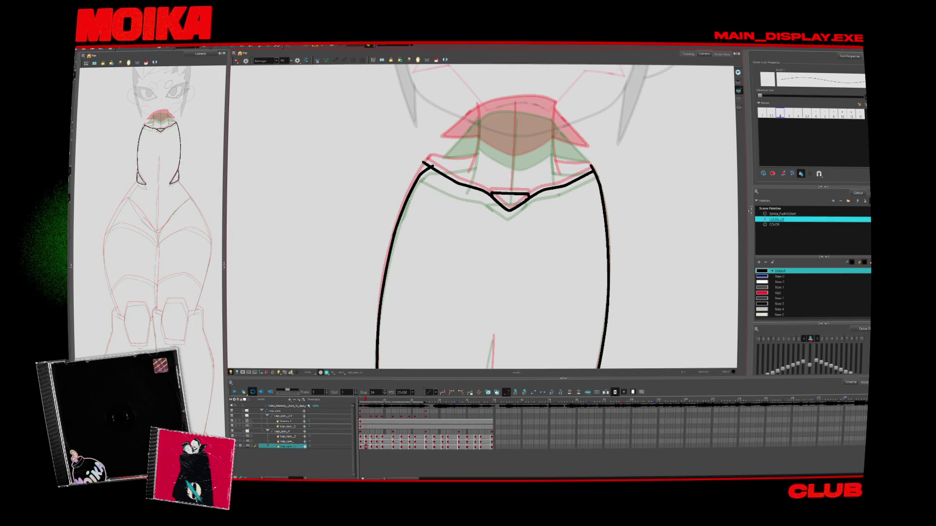
pyautogui.hotkey('ctrl', 'z')
pyautogui.moveTo(553, 150); pyautogui.dragTo(555, 100)
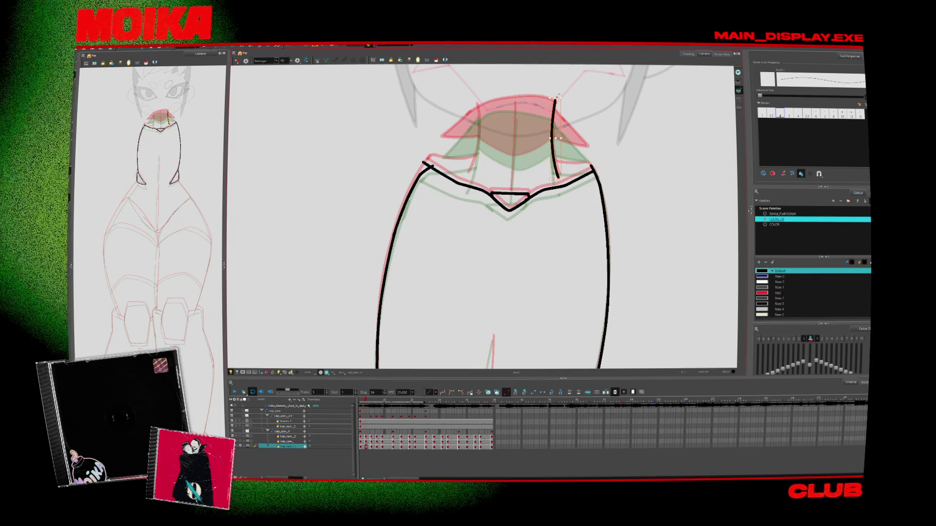
pyautogui.moveTo(470, 176); pyautogui.dragTo(477, 103)
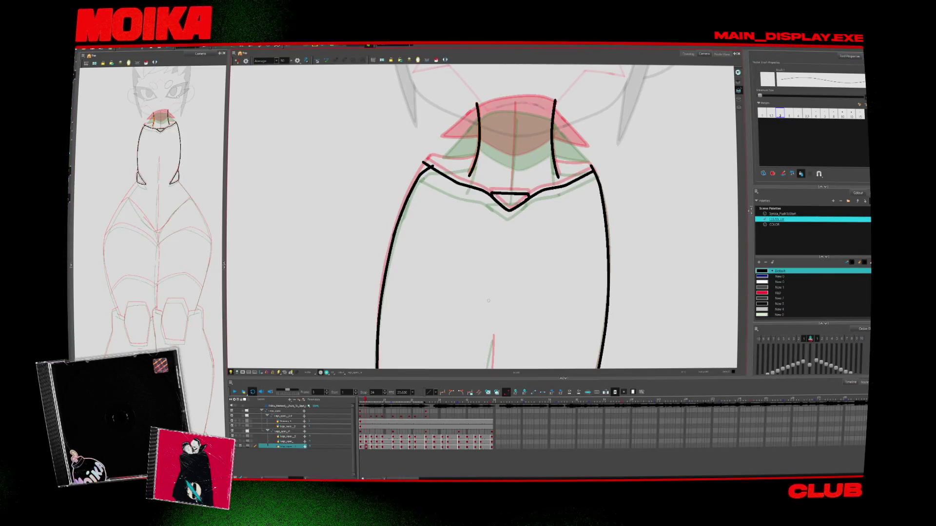
pyautogui.moveTo(499, 255); pyautogui.dragTo(465, 348)
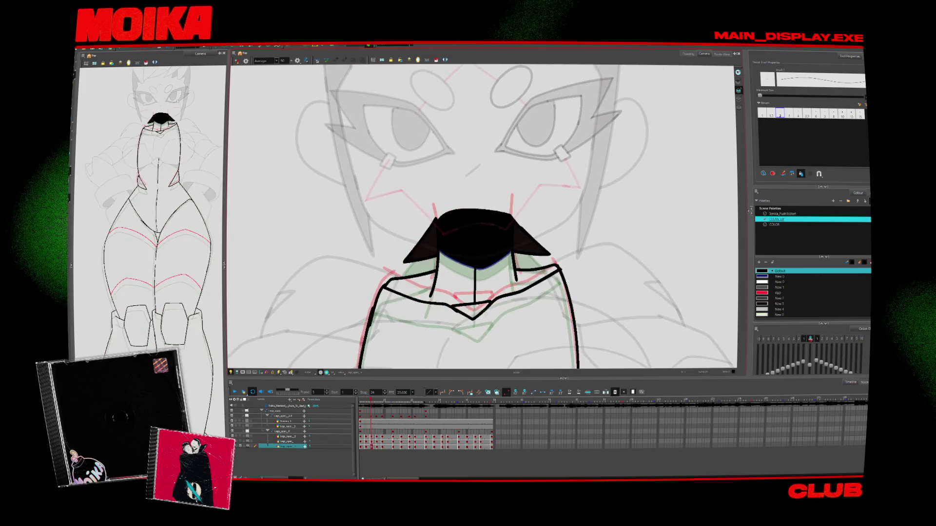
# Draw a black line along the neck base, redoing it shorter and extending the left side.
pyautogui.hotkey('alt', 's')
pyautogui.hotkey('alt', 'b')
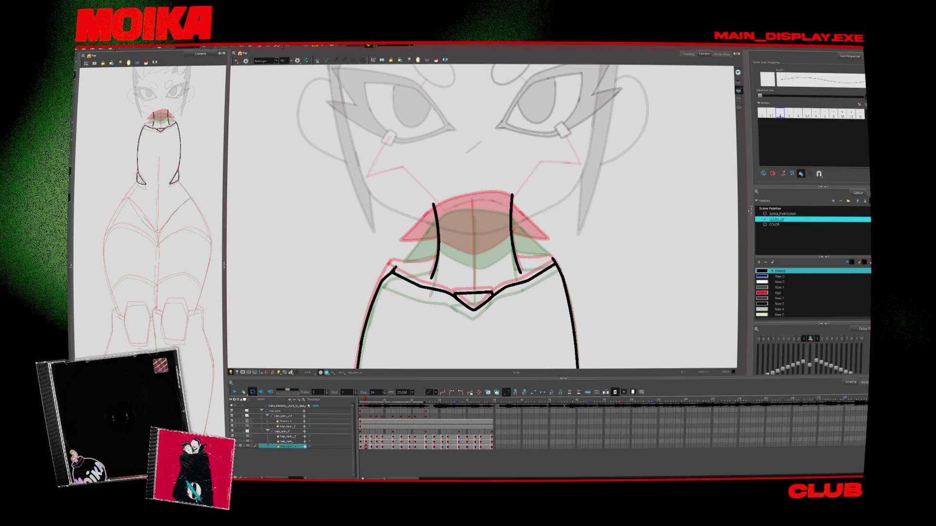
pyautogui.moveTo(390, 267); pyautogui.dragTo(436, 261)
pyautogui.hotkey('ctrl', 'z')
pyautogui.moveTo(516, 258); pyautogui.dragTo(517, 259)
# Ink the neck's left stroke, the right side of the neck triangle and the mouth top.
pyautogui.hotkey('alt', 's')
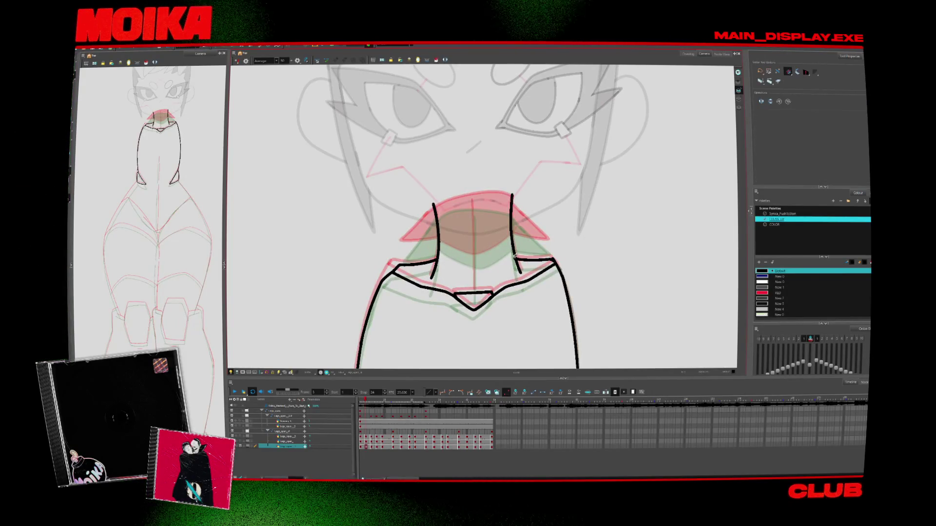
pyautogui.hotkey('alt', 'b')
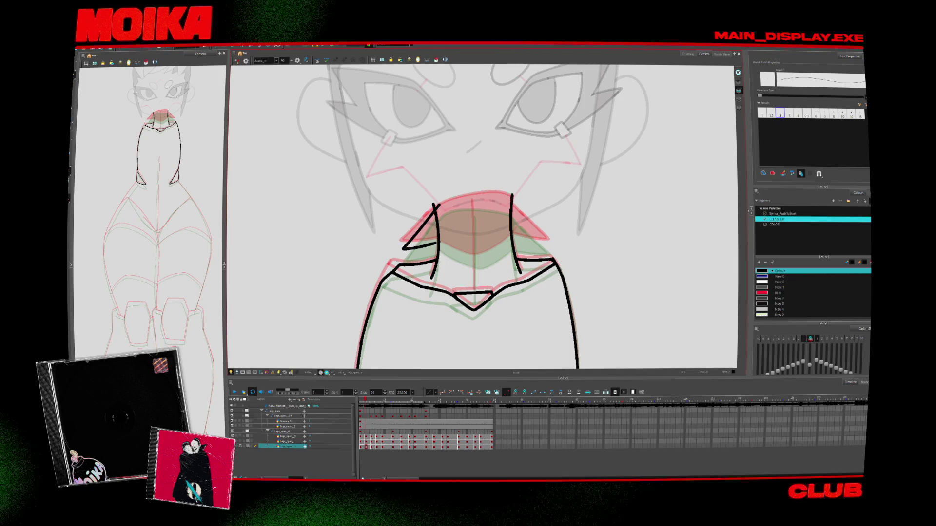
pyautogui.moveTo(403, 249); pyautogui.dragTo(448, 238)
pyautogui.moveTo(502, 197); pyautogui.dragTo(550, 242)
pyautogui.moveTo(512, 195)
pyautogui.mouseDown()
pyautogui.moveTo(480, 186)
pyautogui.moveTo(436, 192)
pyautogui.moveTo(435, 205)
pyautogui.mouseUp()
# Pan to the lower body, mirror the view, and draw then undo an inner-thigh stroke.
pyautogui.hotkey('alt', 's')
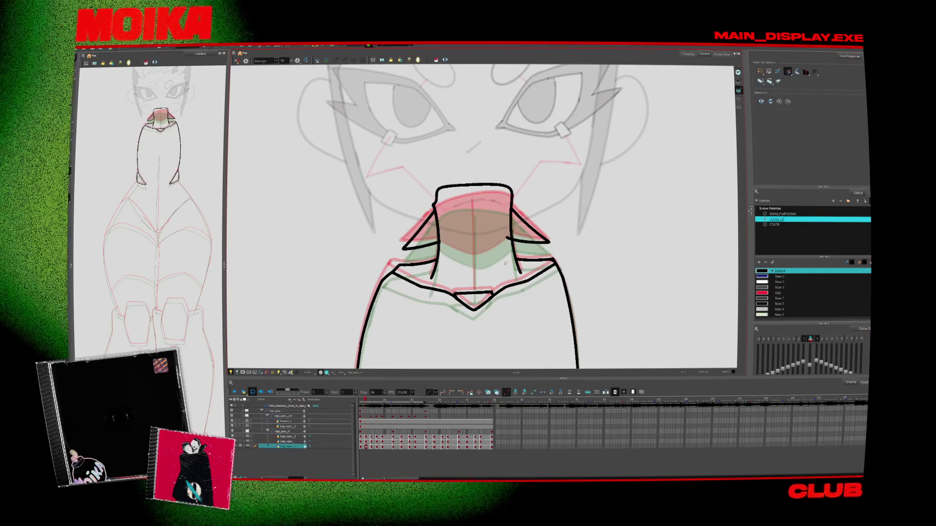
pyautogui.scroll(-10, 483, 217)
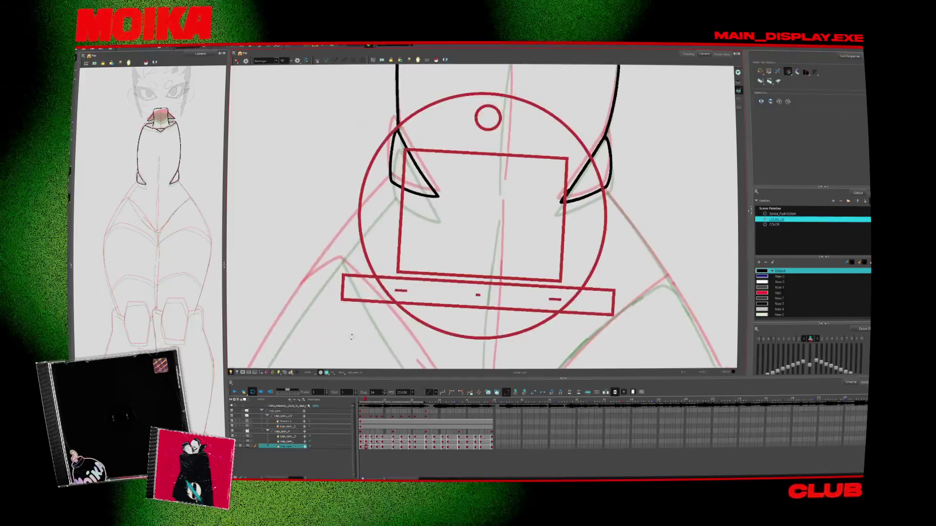
pyautogui.scroll(3, 398, 224)
pyautogui.moveTo(398, 224); pyautogui.dragTo(435, 188)
pyautogui.hotkey('alt', 'b')
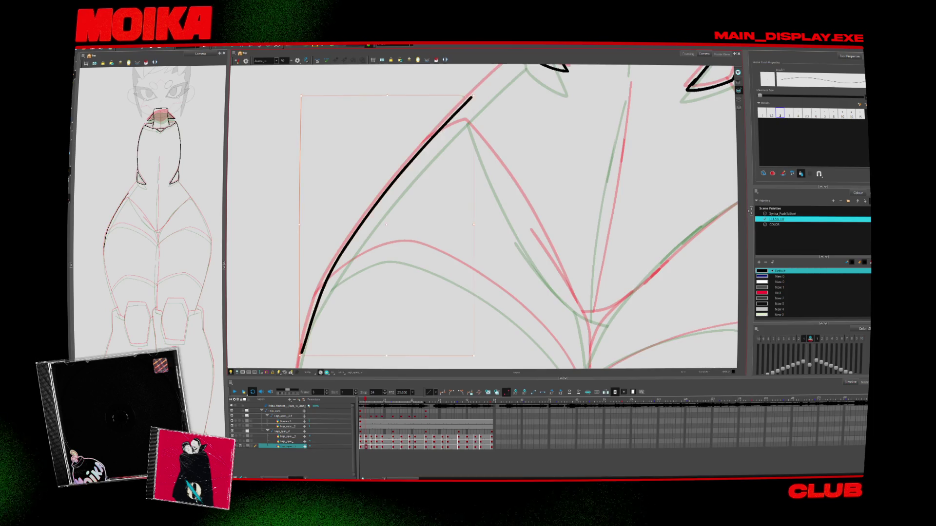
pyautogui.moveTo(492, 90)
pyautogui.mouseDown()
pyautogui.moveTo(435, 196)
pyautogui.moveTo(428, 230)
pyautogui.mouseUp()
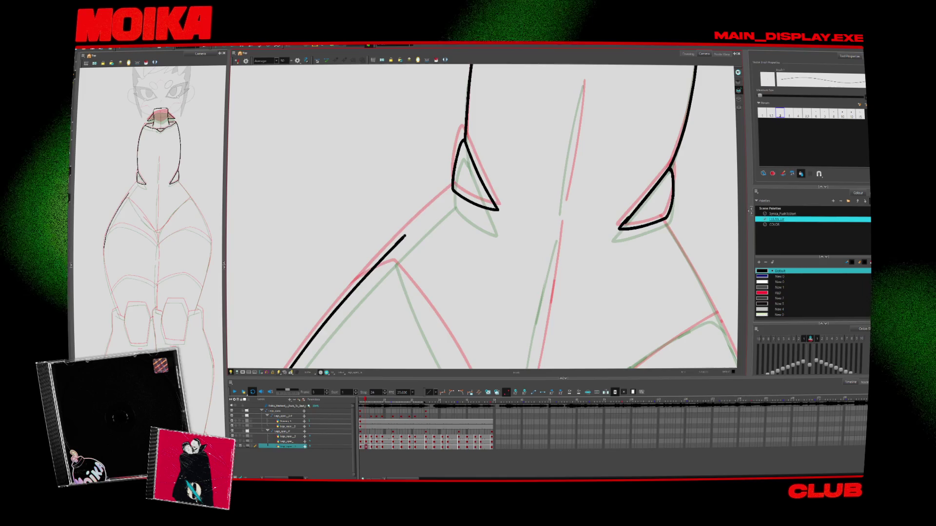
pyautogui.click(237, 61)
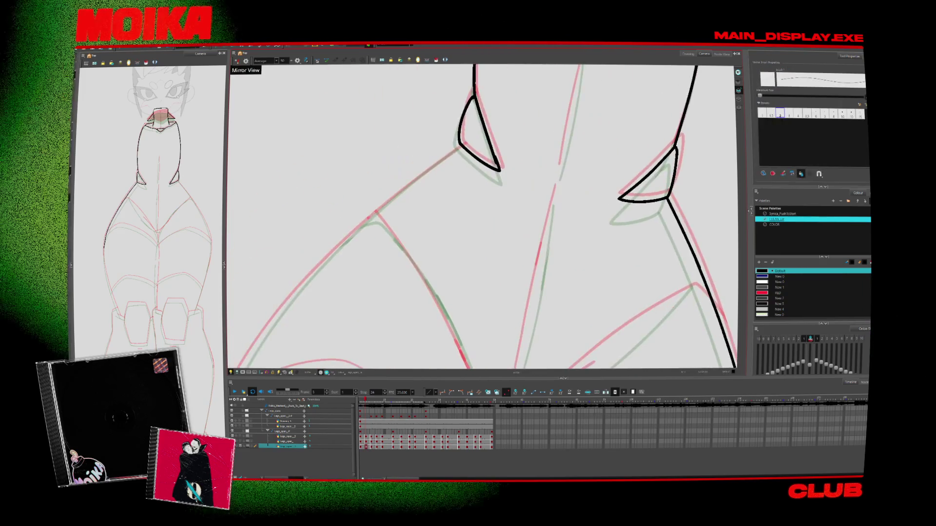
pyautogui.moveTo(342, 242); pyautogui.dragTo(285, 305)
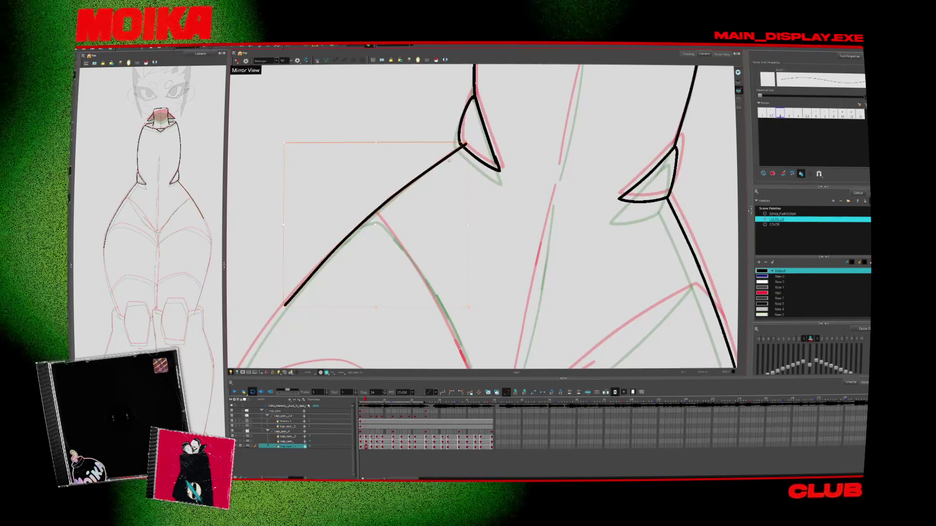
pyautogui.hotkey('ctrl', 'z')
pyautogui.hotkey('ctrl', 'z')
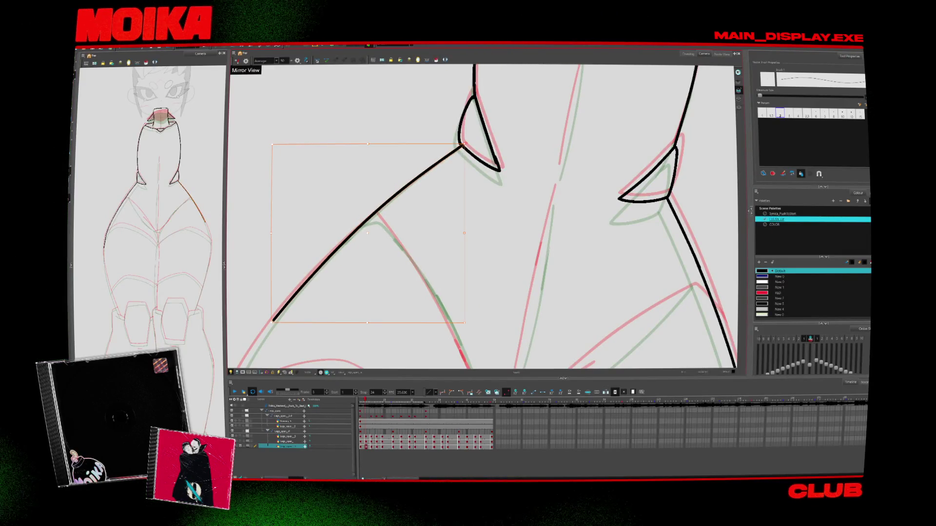
pyautogui.scroll(-5, 453, 199)
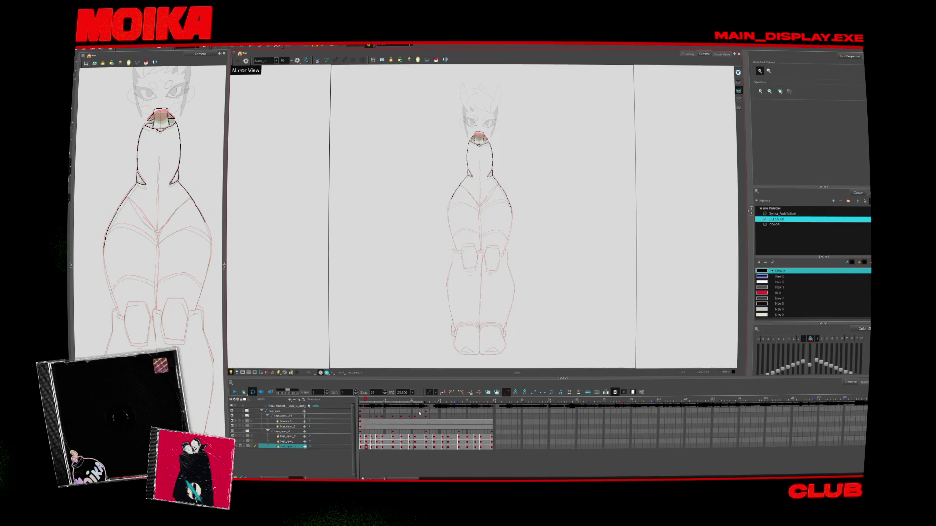
# Step through frames 11, 1 and 13 in the timeline and play back the animation.
pyautogui.click(389, 400)
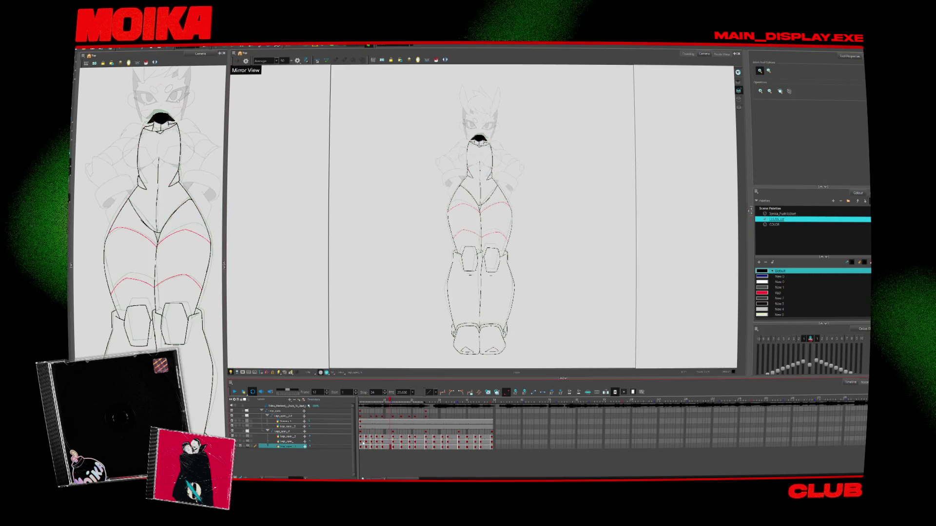
pyautogui.click(393, 417)
pyautogui.hotkey('shift', ',')
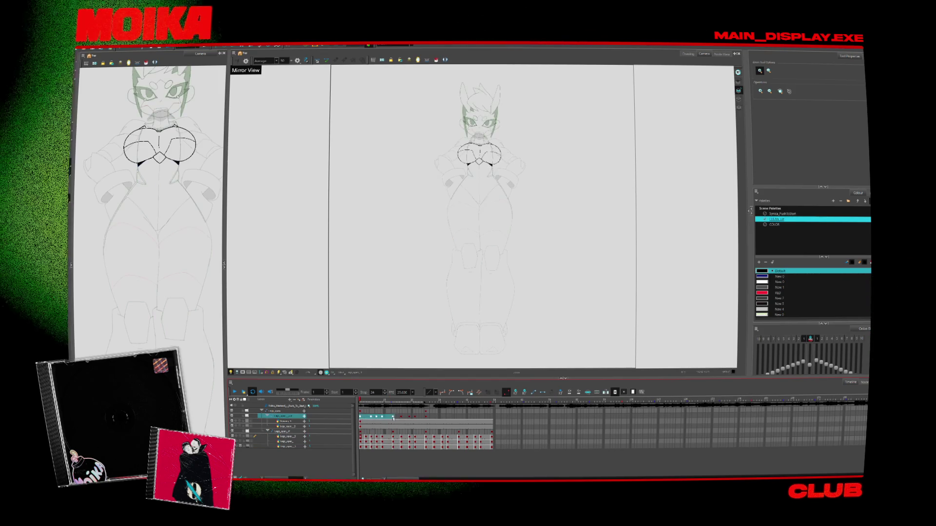
pyautogui.moveTo(361, 436); pyautogui.dragTo(376, 446)
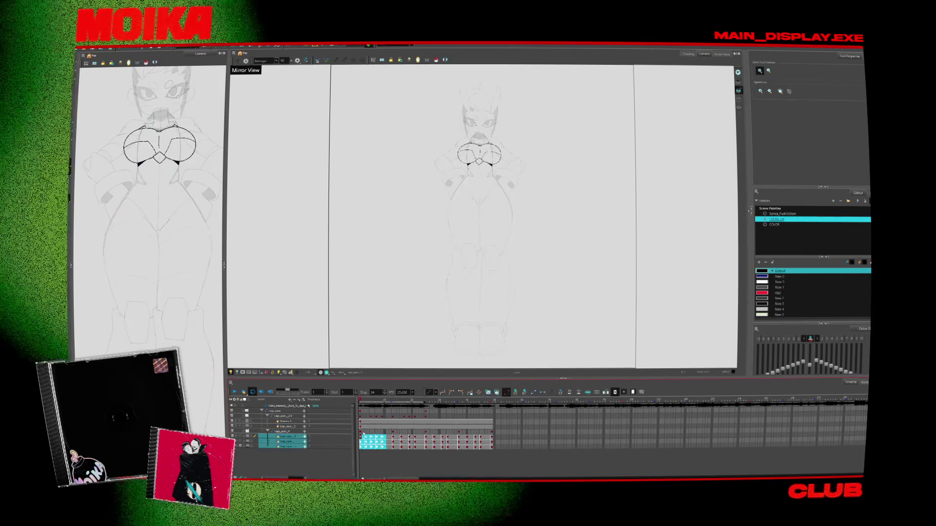
pyautogui.click(392, 436)
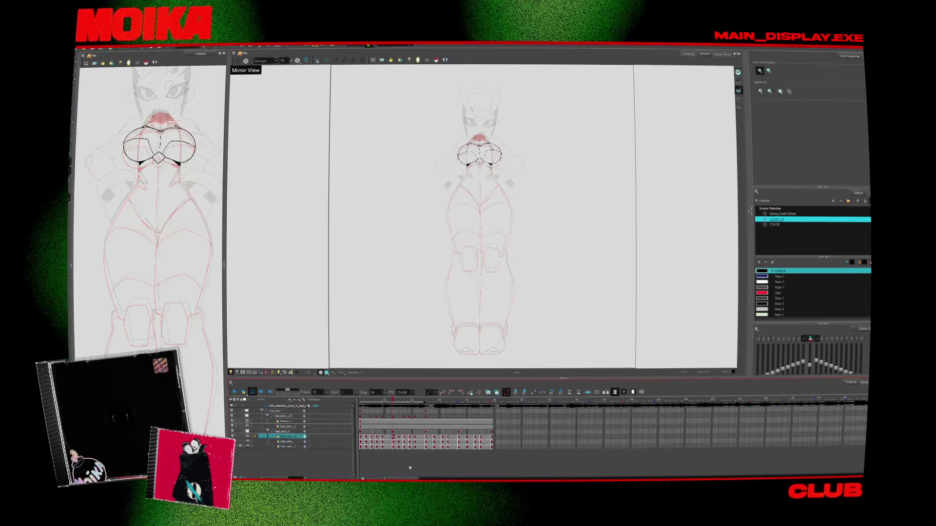
pyautogui.click(235, 391)
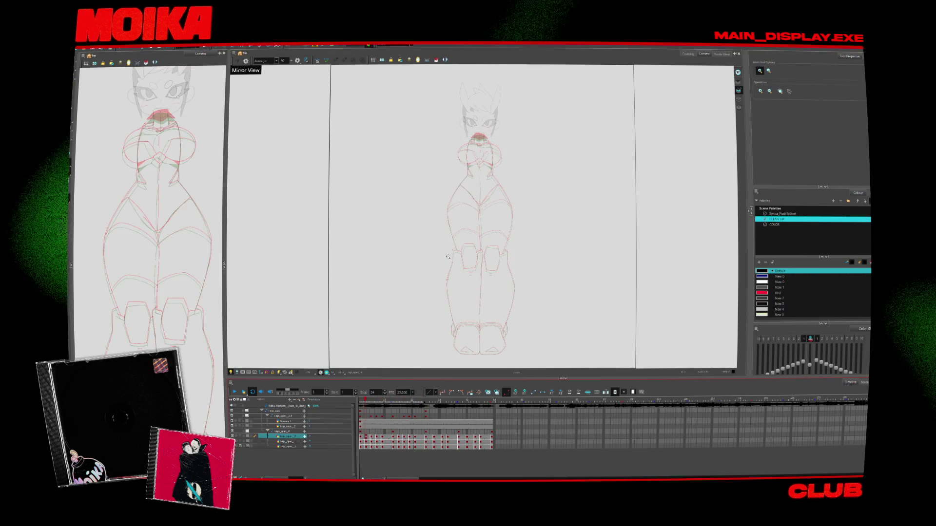
# Zoom in and tilt the view diagonally onto the legs drawing, ready to brush.
pyautogui.scroll(3, 481, 215)
pyautogui.moveTo(488, 161)
pyautogui.mouseDown()
pyautogui.moveTo(536, 132)
pyautogui.moveTo(426, 186)
pyautogui.mouseUp()
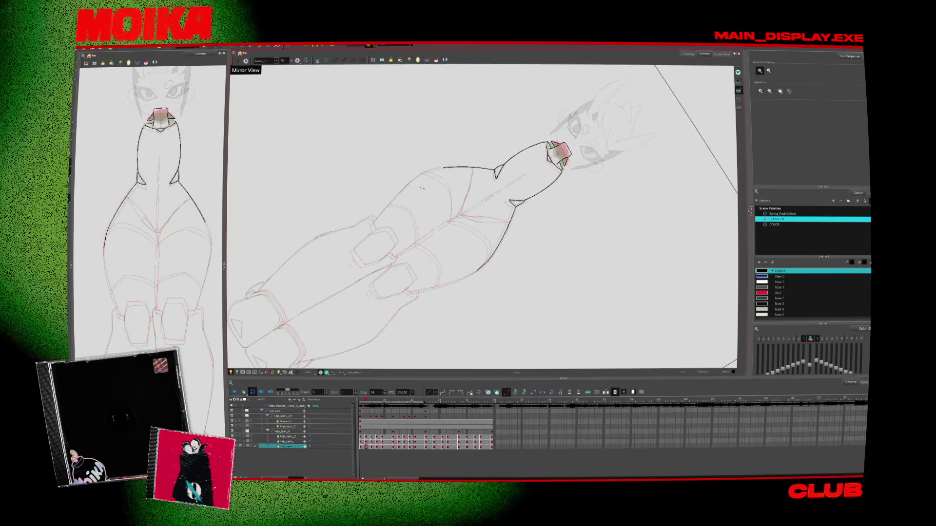
pyautogui.scroll(5, 426, 186)
pyautogui.hotkey('alt', 'b')
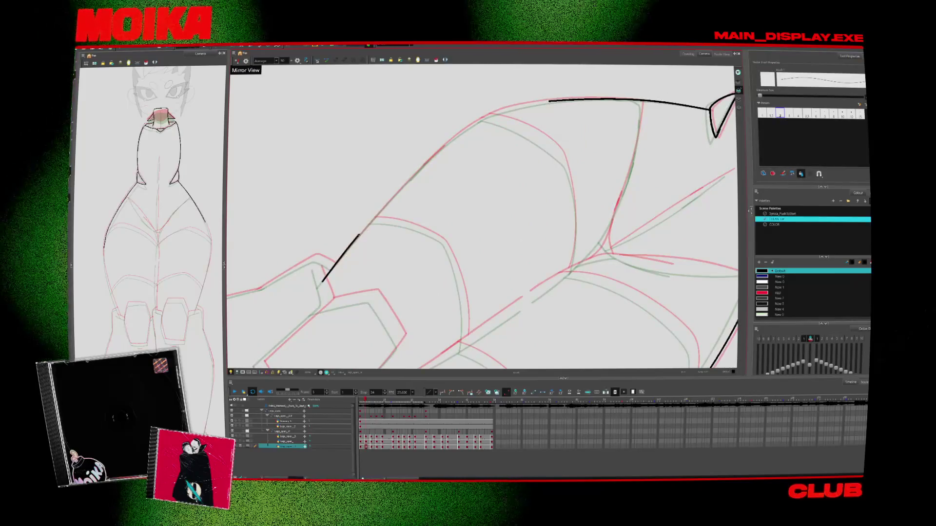
# Rotate the view onto the knee pads and extend a black stroke down a pad's edge.
pyautogui.scroll(1, 416, 174)
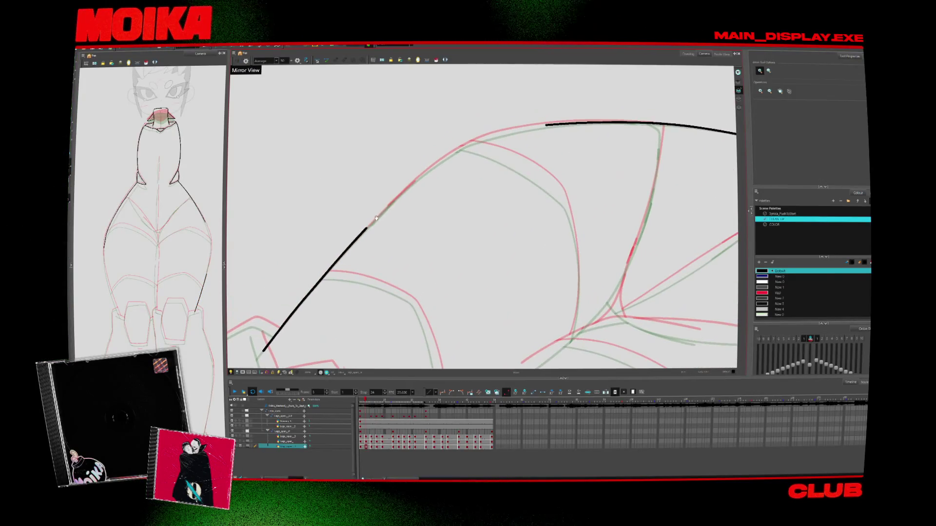
pyautogui.moveTo(384, 212); pyautogui.dragTo(414, 283)
pyautogui.moveTo(463, 361)
pyautogui.mouseDown()
pyautogui.moveTo(466, 310)
pyautogui.moveTo(465, 347)
pyautogui.moveTo(477, 335)
pyautogui.mouseUp()
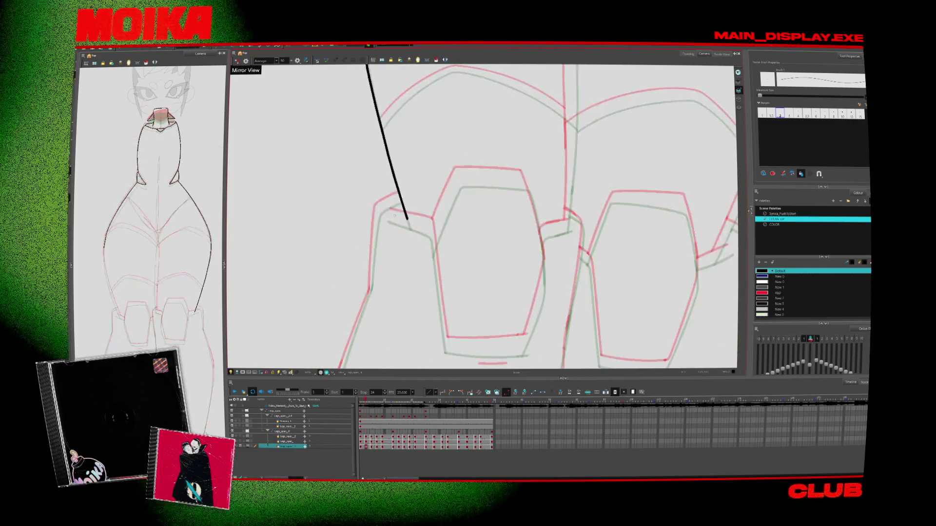
pyautogui.moveTo(429, 224); pyautogui.dragTo(434, 251)
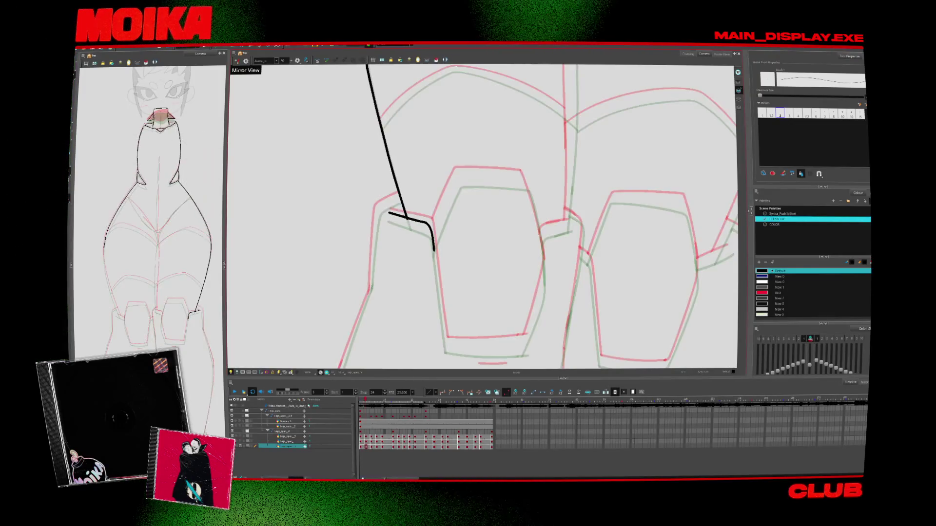
# Trace the middle knee pad's left and upper-left edges.
pyautogui.press('v')
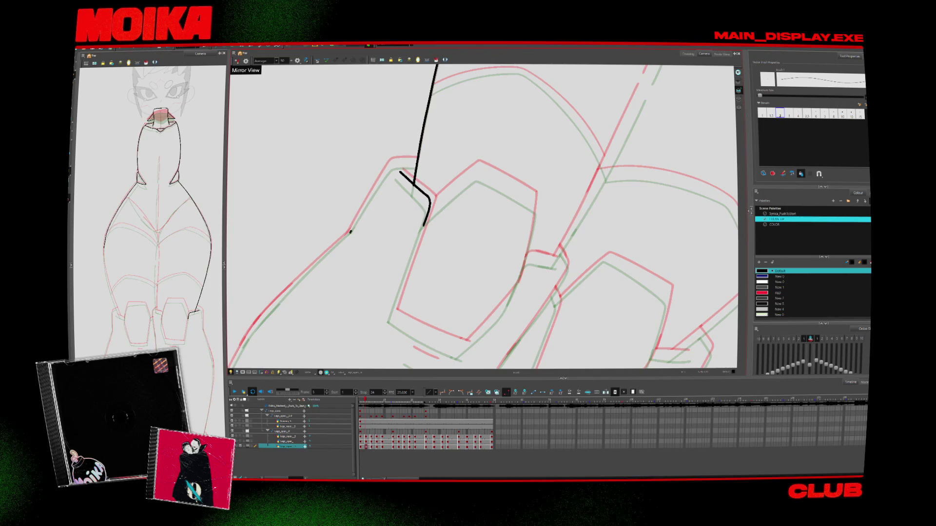
pyautogui.press('v')
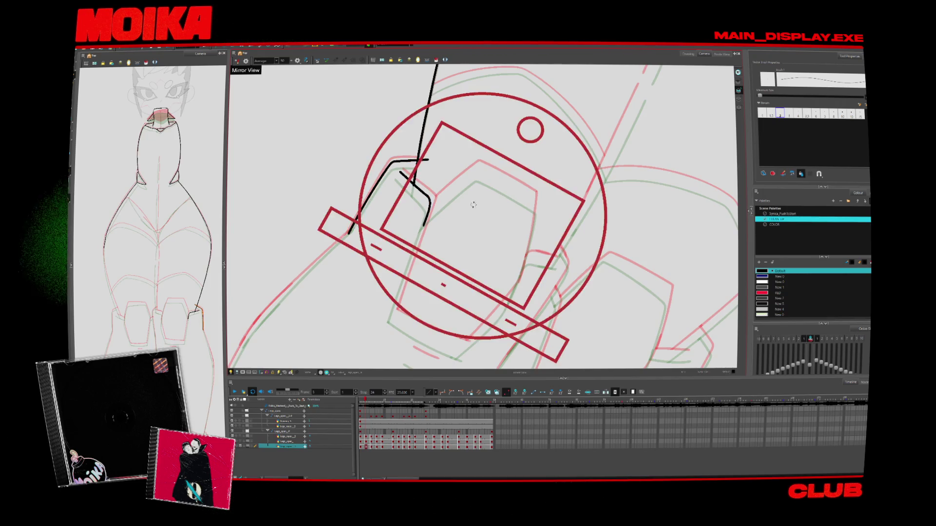
pyautogui.moveTo(399, 238); pyautogui.dragTo(385, 310)
pyautogui.moveTo(456, 170); pyautogui.dragTo(399, 235)
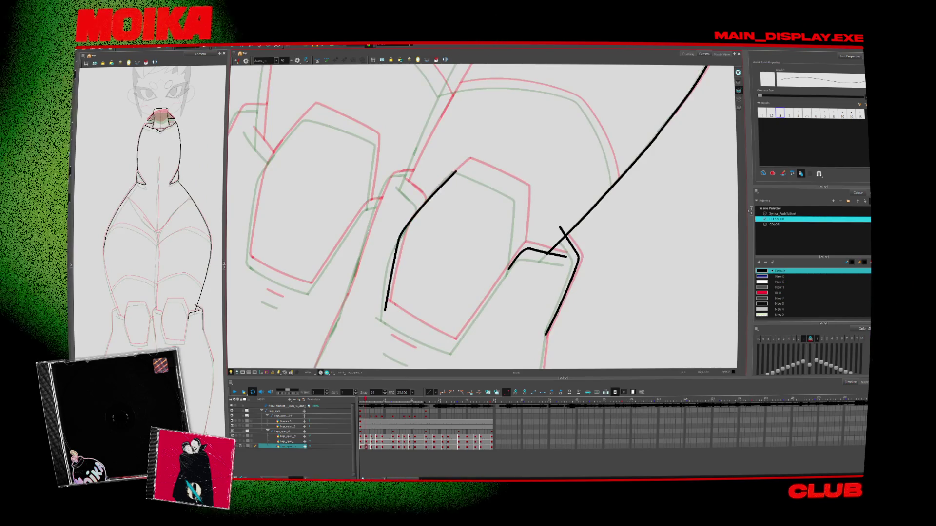
# Mirror the view and add short vertical lines inside the middle pad and on the thigh.
pyautogui.hotkey('shift', 'm')
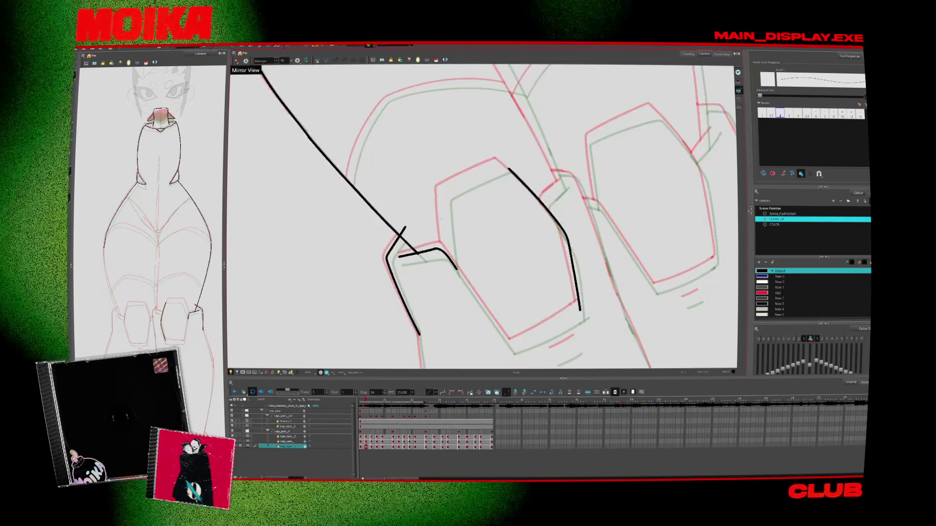
pyautogui.moveTo(440, 196); pyautogui.dragTo(444, 271)
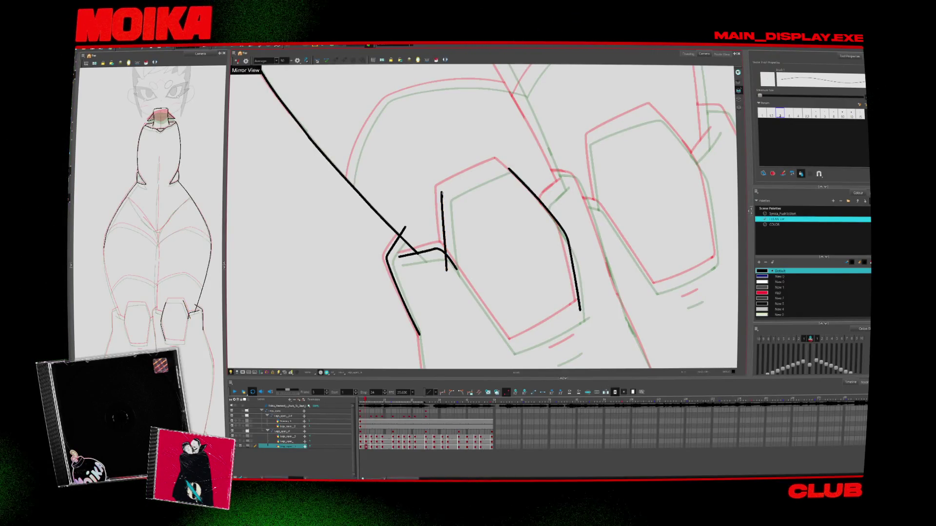
pyautogui.moveTo(509, 170); pyautogui.dragTo(468, 266)
pyautogui.moveTo(311, 252); pyautogui.dragTo(315, 296)
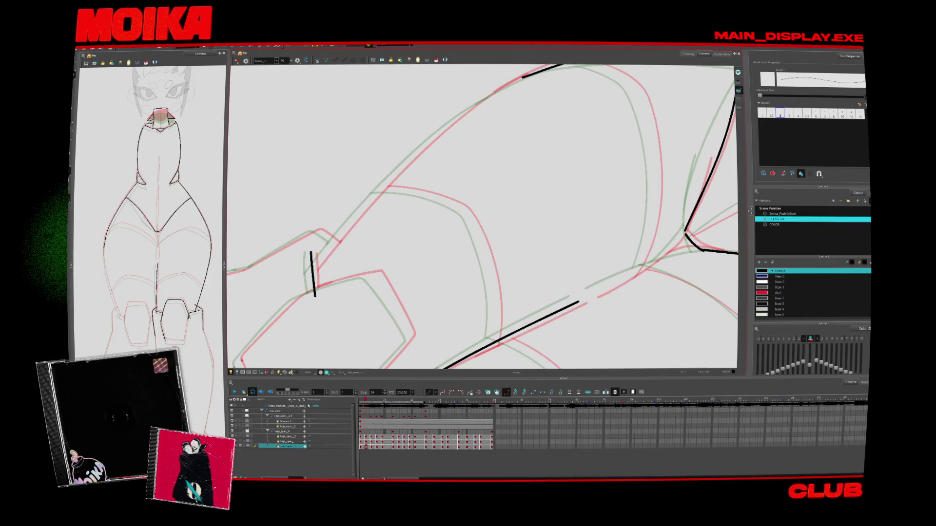
# Replace the broken thigh stroke with one continuous black line.
pyautogui.hotkey('ctrl', 'z')
pyautogui.moveTo(441, 130); pyautogui.dragTo(525, 76)
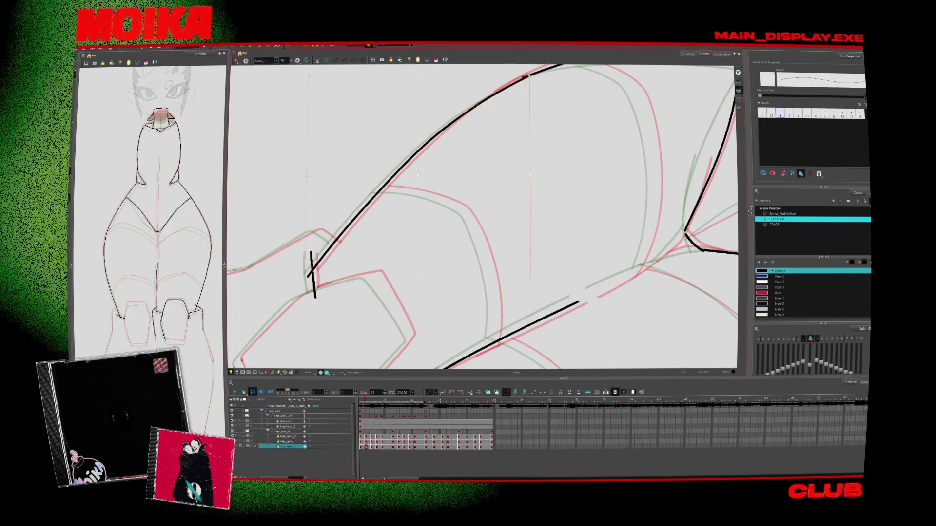
pyautogui.hotkey('alt', 'b')
pyautogui.moveTo(515, 82); pyautogui.dragTo(499, 114)
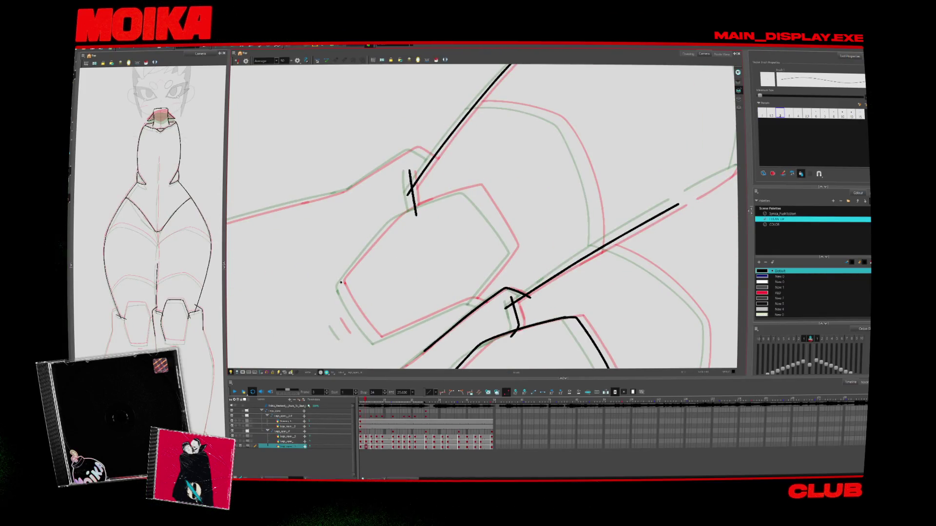
# With the Pencil, extend the knee-pad outline up-right while toggling Mirror View.
pyautogui.hotkey('alt', '/')
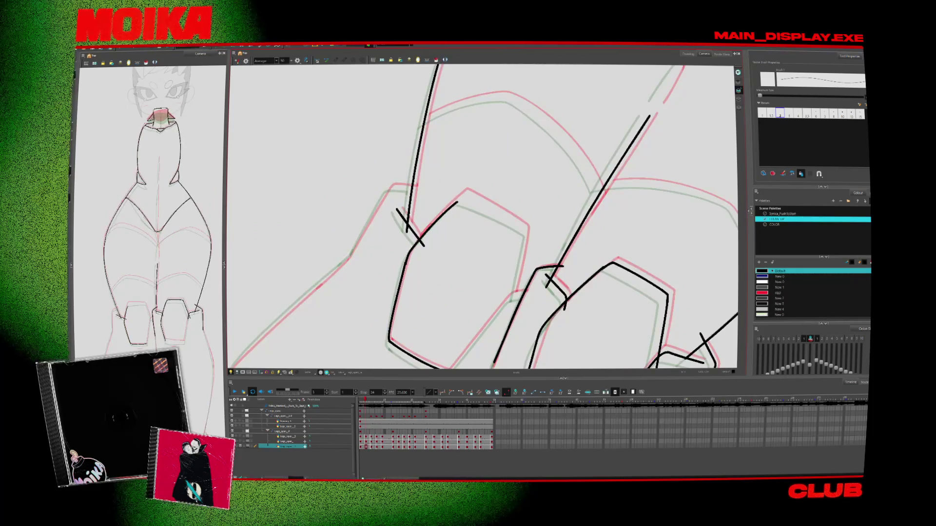
pyautogui.press('4')
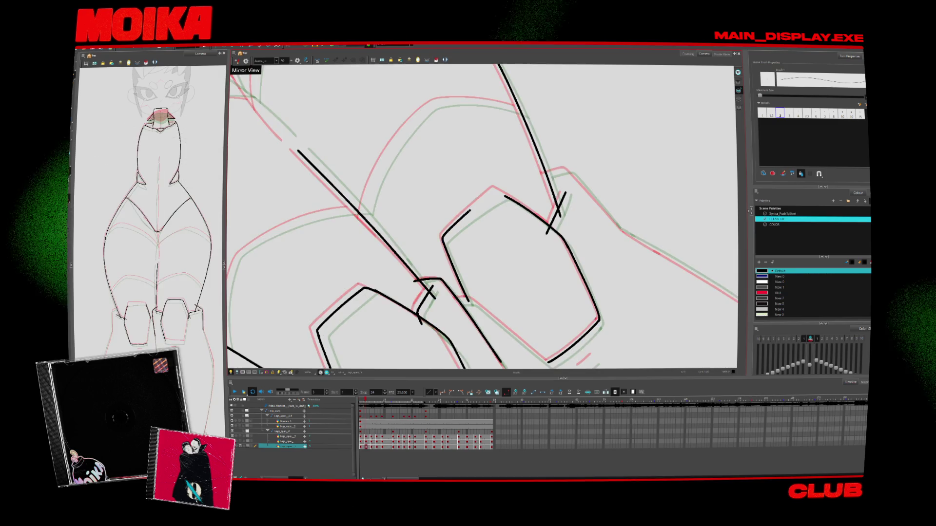
pyautogui.moveTo(471, 211); pyautogui.dragTo(496, 192)
pyautogui.click(237, 60)
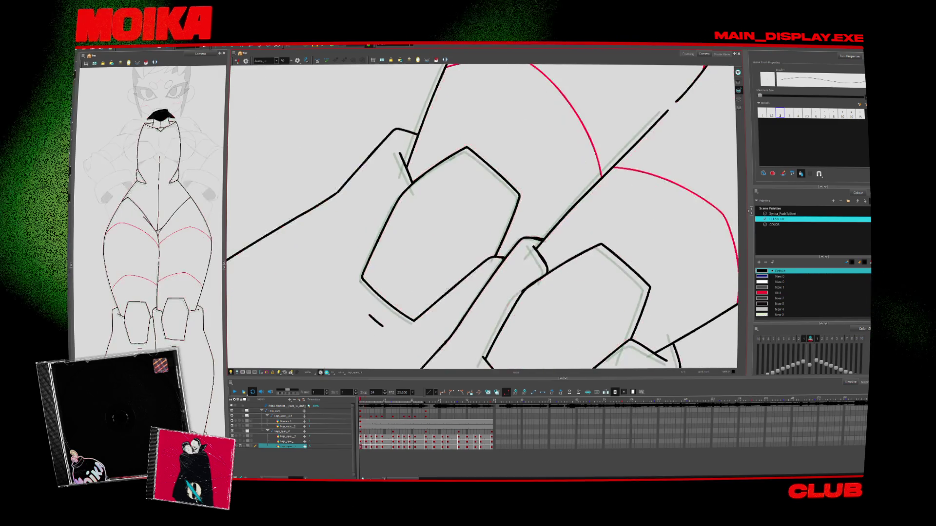
# Undo the last short stroke, set the view upright and pan toward the other fingers.
pyautogui.hotkey('ctrl', 'z')
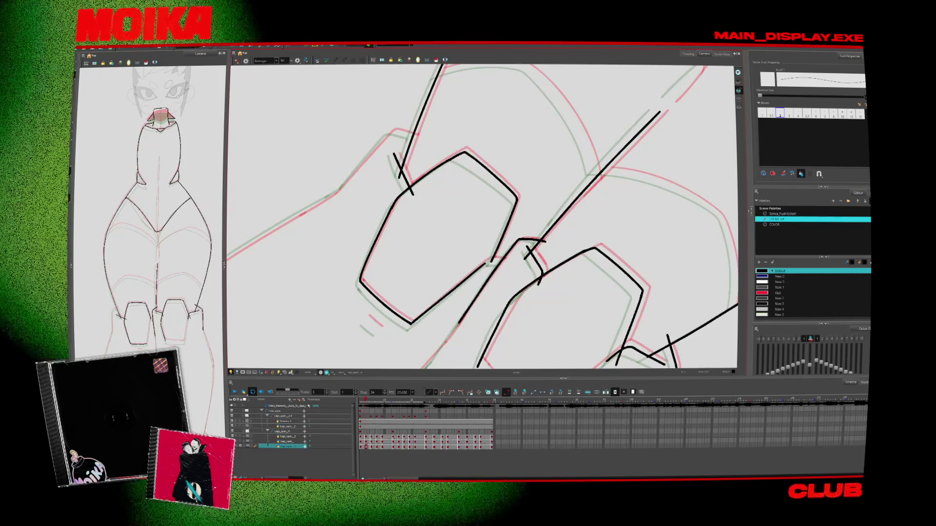
pyautogui.hotkey('alt', 's')
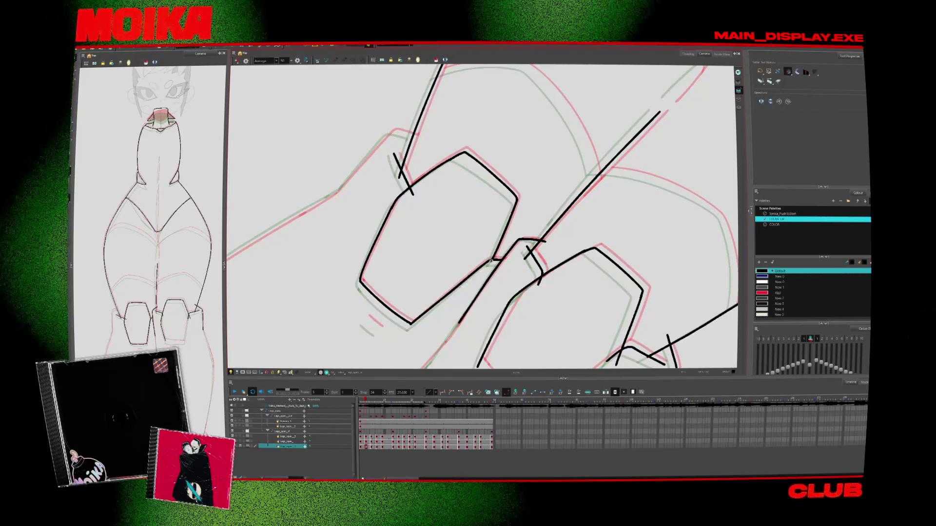
pyautogui.scroll(1, 385, 208)
pyautogui.hotkey('alt', 'b')
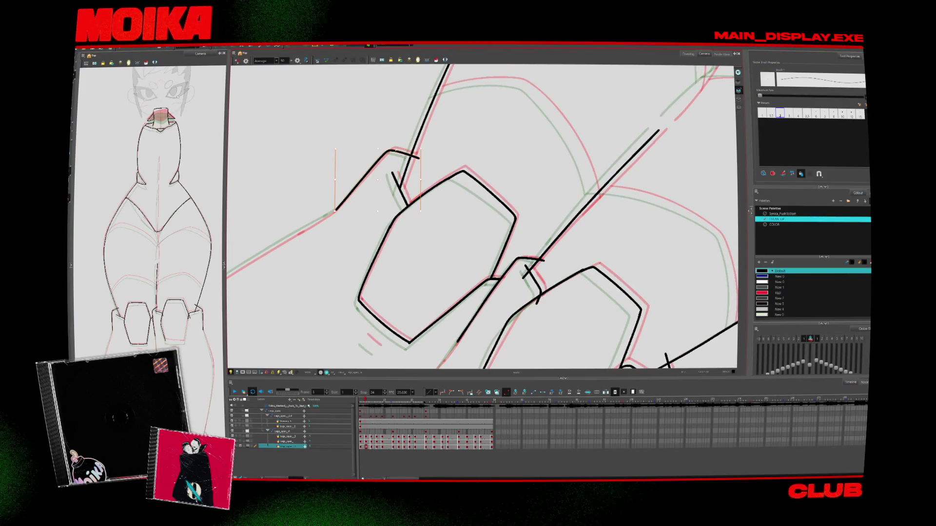
pyautogui.hotkey('shift', 'x')
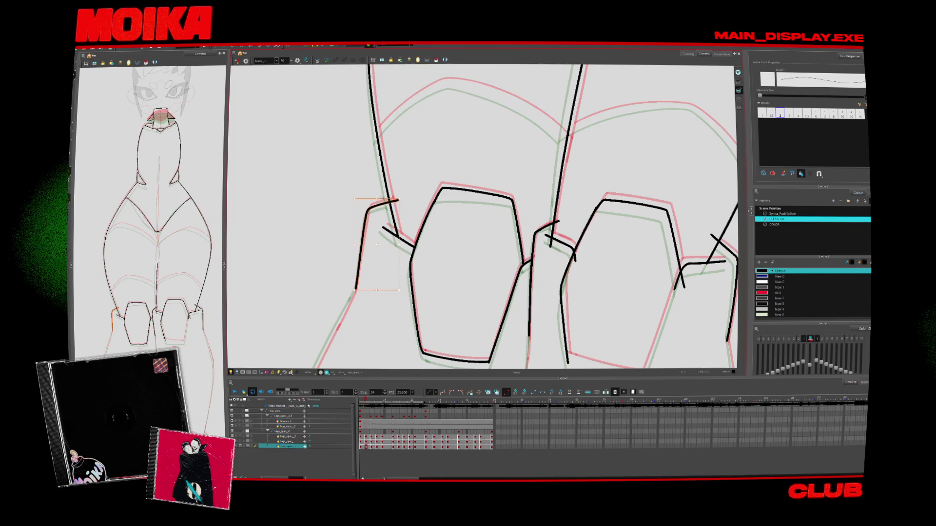
pyautogui.hotkey('alt', 's')
pyautogui.moveTo(536, 365)
pyautogui.mouseDown()
pyautogui.moveTo(499, 353)
pyautogui.moveTo(489, 307)
pyautogui.mouseUp()
pyautogui.hotkey('alt', 'b')
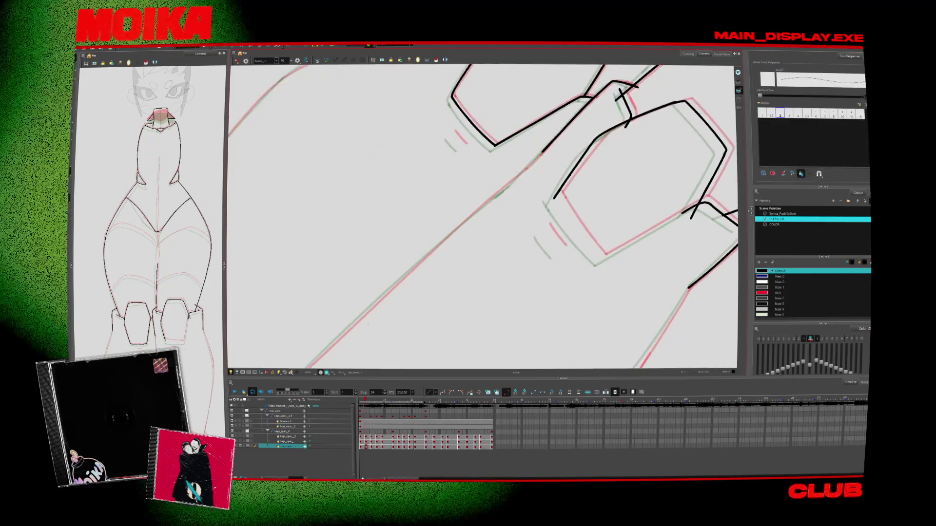
# On the next drawing, ink short strokes around the nails and the lower nail's lower-left edge.
pyautogui.press('.')
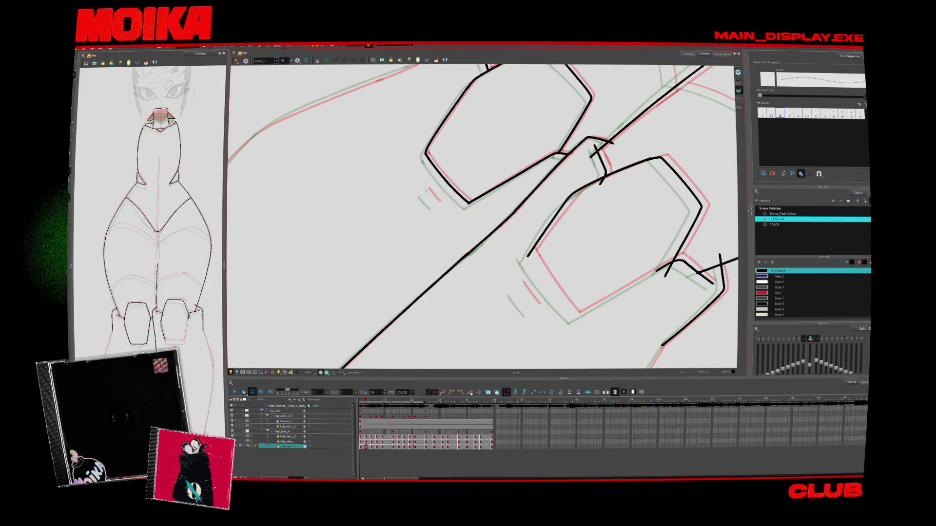
pyautogui.moveTo(425, 190); pyautogui.dragTo(436, 201)
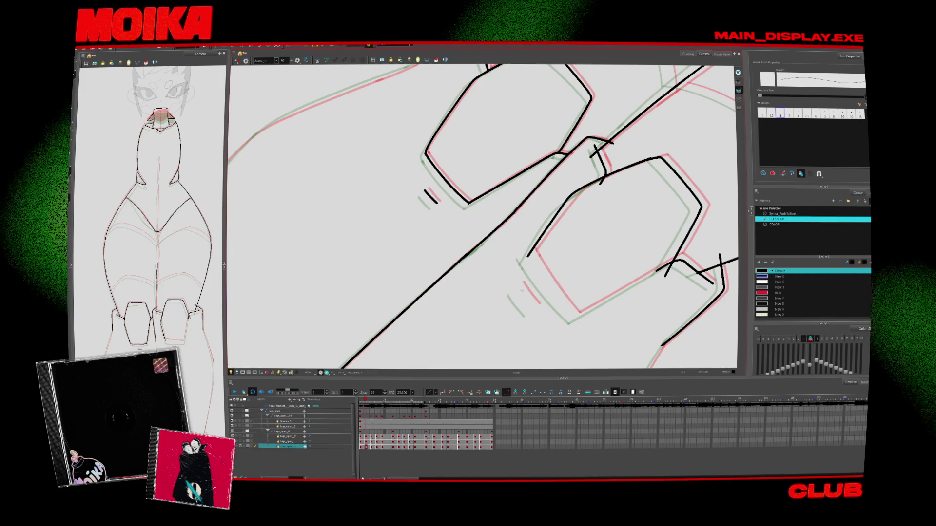
pyautogui.moveTo(423, 262); pyautogui.dragTo(438, 286)
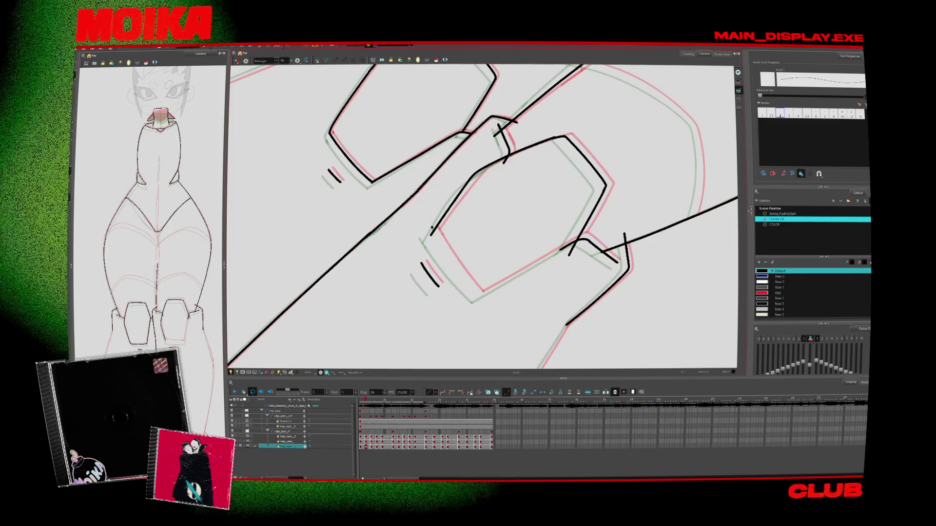
pyautogui.moveTo(431, 227); pyautogui.dragTo(481, 293)
pyautogui.press('4')
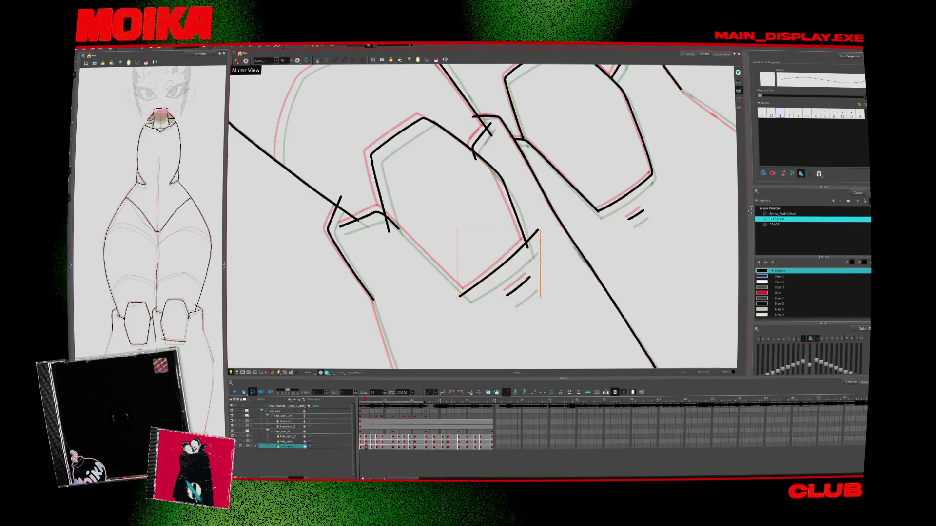
pyautogui.press('4')
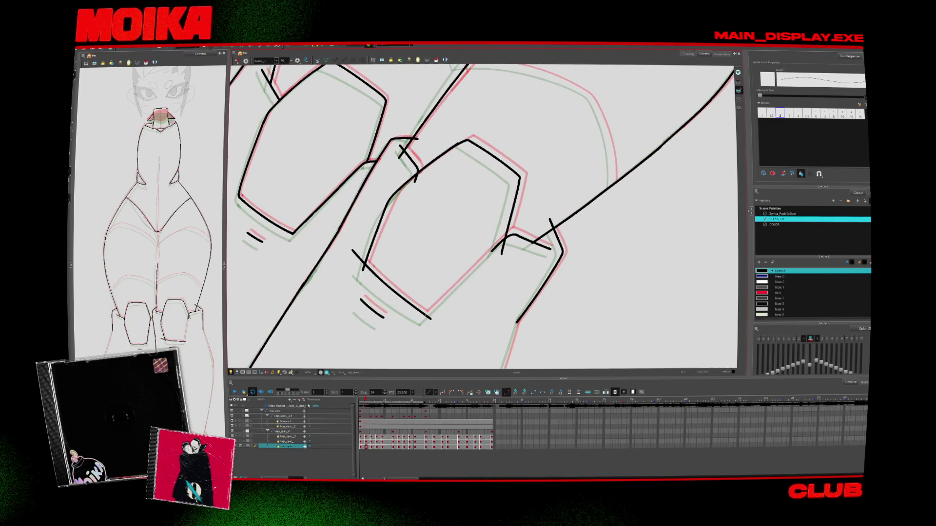
# Trace the finger's long left outline in a mirrored, rotated view, then undo it.
pyautogui.moveTo(473, 347); pyautogui.dragTo(539, 142)
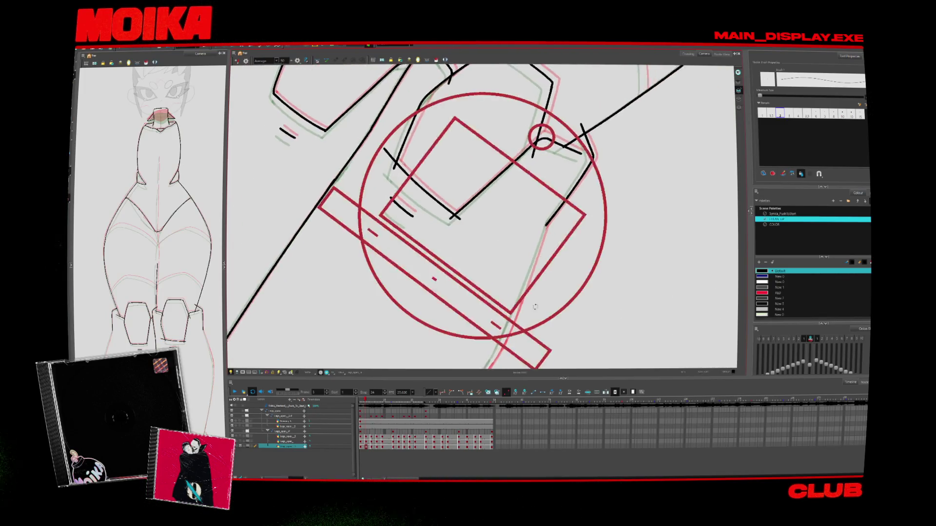
pyautogui.press('4')
pyautogui.moveTo(356, 194); pyautogui.dragTo(260, 304)
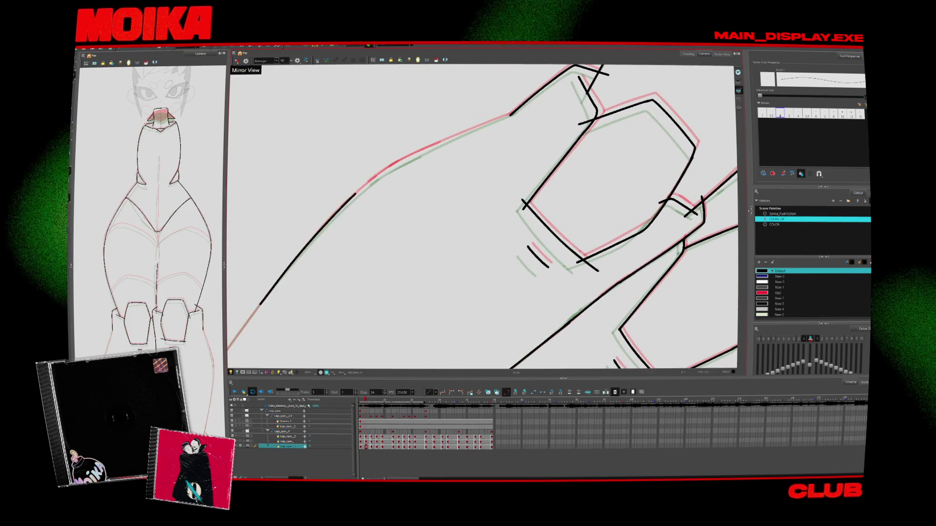
pyautogui.moveTo(372, 178); pyautogui.dragTo(261, 313)
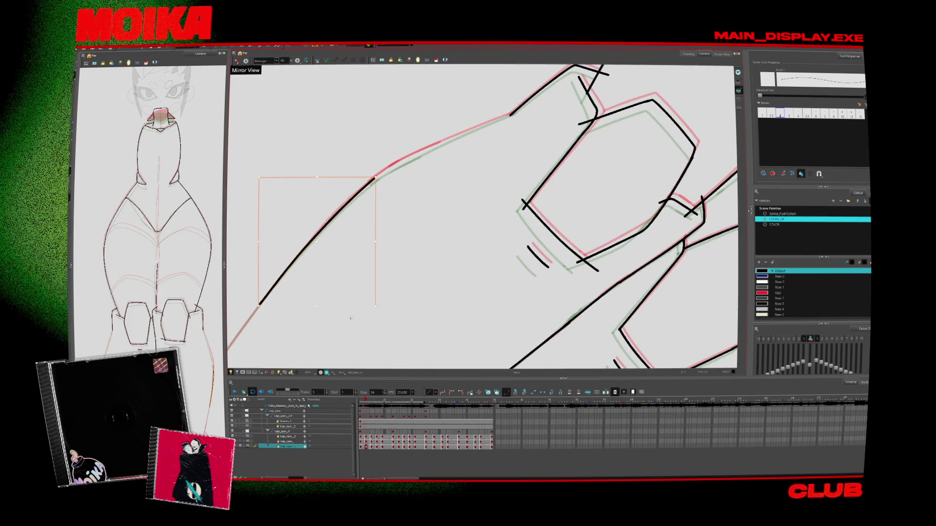
pyautogui.scroll(2, 483, 217)
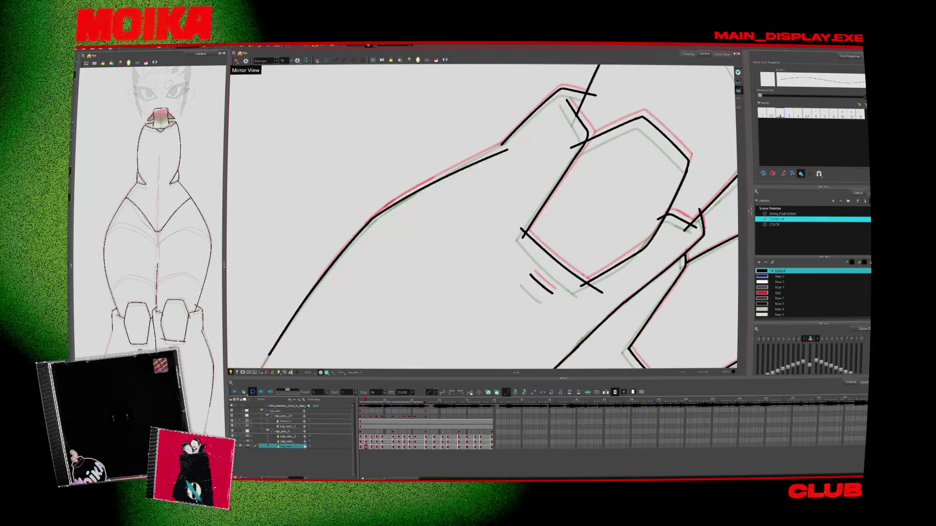
pyautogui.hotkey('ctrl', 'z')
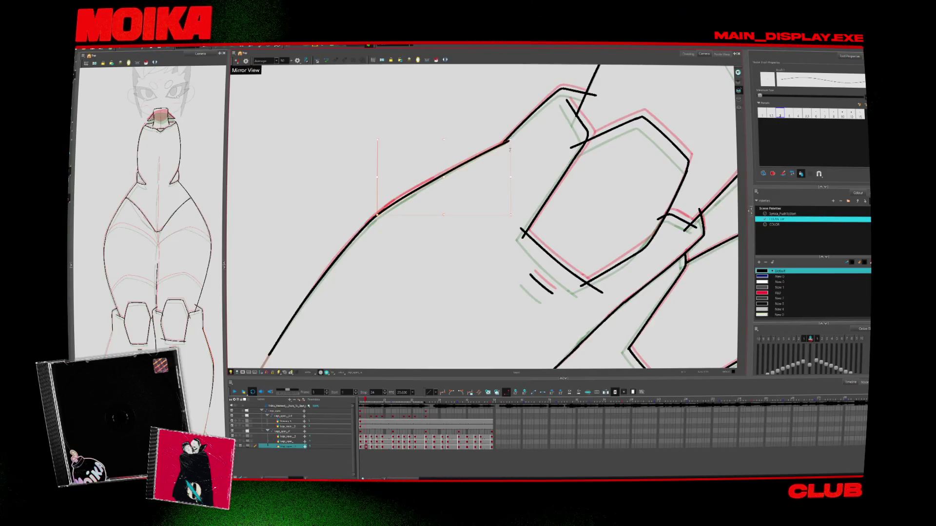
pyautogui.moveTo(506, 160); pyautogui.dragTo(448, 229)
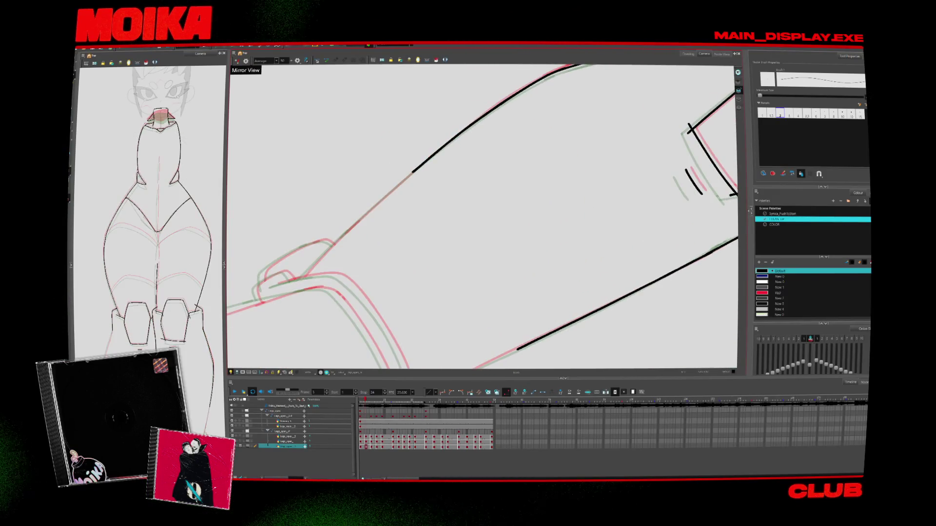
# Move to the next drawing, level the finger in the view and undo a stray stroke.
pyautogui.moveTo(417, 168)
pyautogui.mouseDown()
pyautogui.moveTo(566, 163)
pyautogui.moveTo(360, 326)
pyautogui.mouseUp()
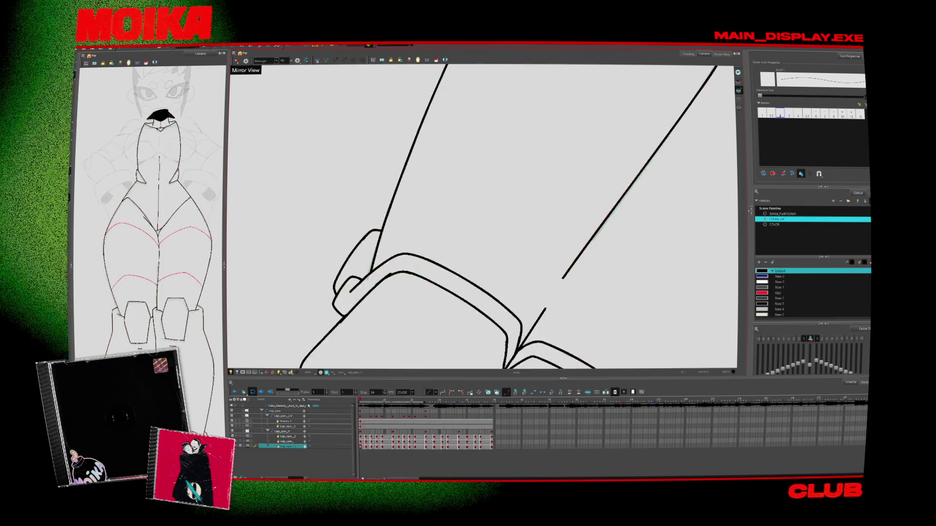
pyautogui.press('.')
pyautogui.moveTo(565, 204)
pyautogui.mouseDown()
pyautogui.moveTo(536, 122)
pyautogui.moveTo(487, 97)
pyautogui.mouseUp()
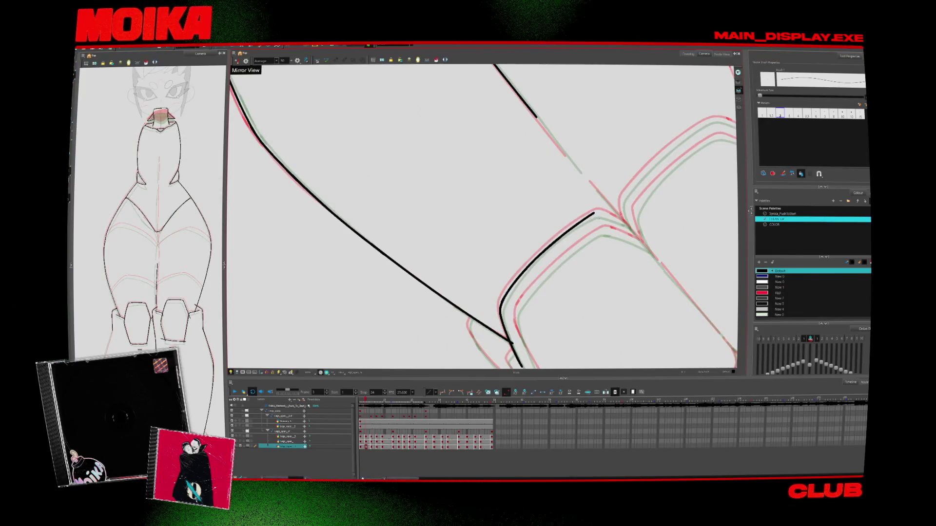
pyautogui.moveTo(536, 146); pyautogui.dragTo(592, 193)
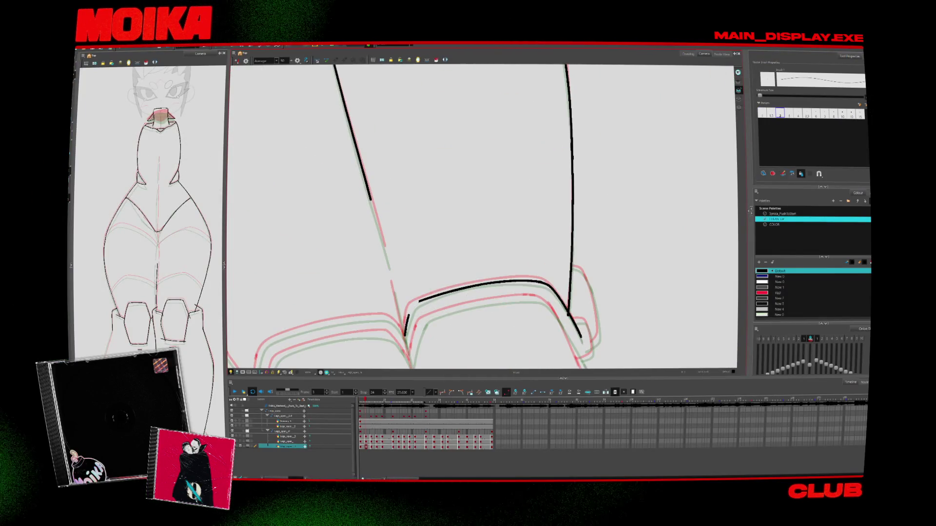
pyautogui.moveTo(453, 329)
pyautogui.mouseDown()
pyautogui.moveTo(497, 336)
pyautogui.moveTo(532, 322)
pyautogui.mouseUp()
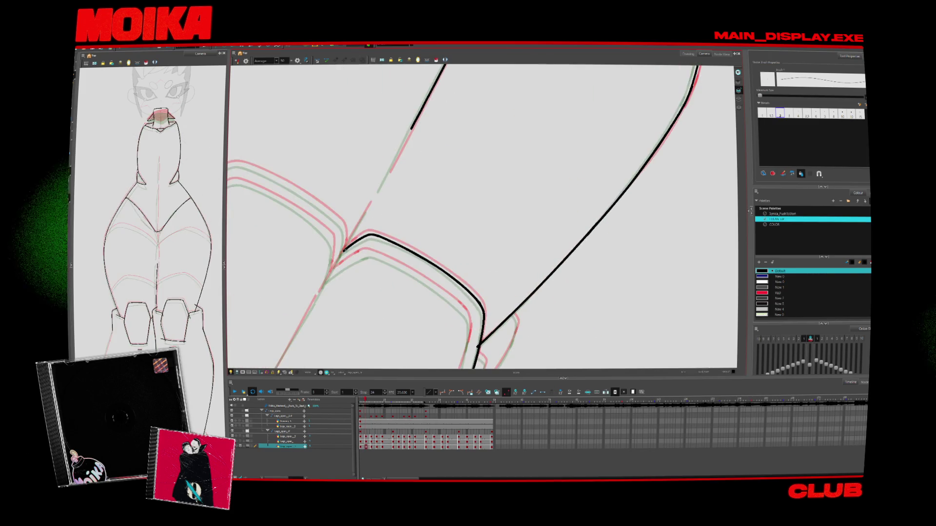
pyautogui.hotkey('ctrl', 'z')
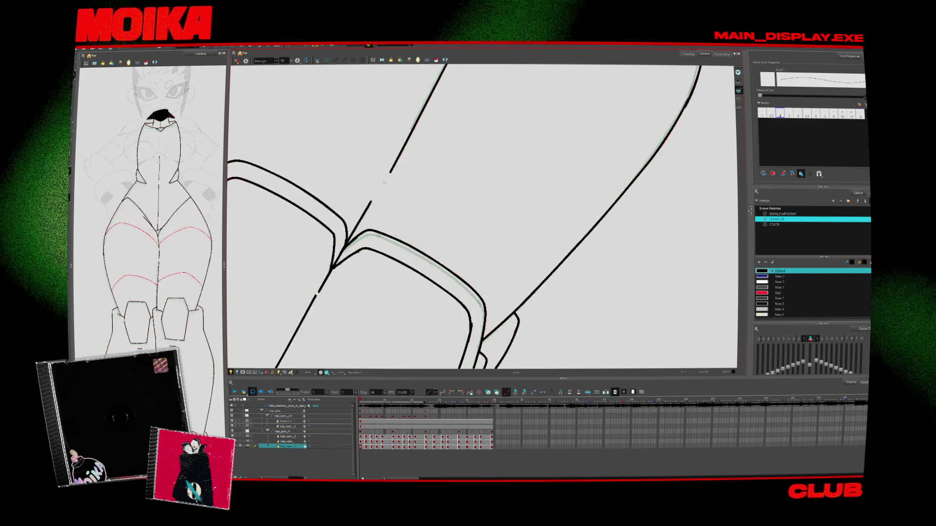
# Extend the upper black outline downward and trace the nail's edge.
pyautogui.moveTo(412, 129); pyautogui.dragTo(380, 188)
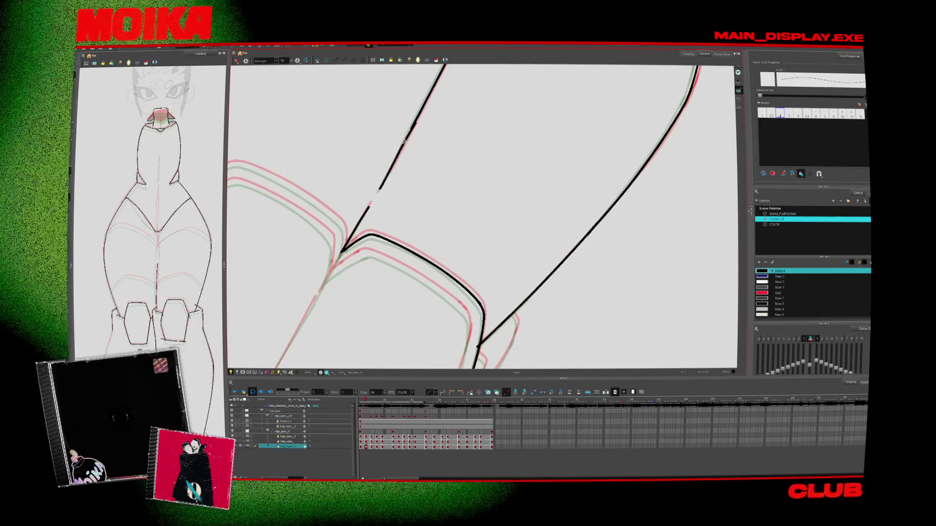
pyautogui.moveTo(439, 224); pyautogui.dragTo(463, 257)
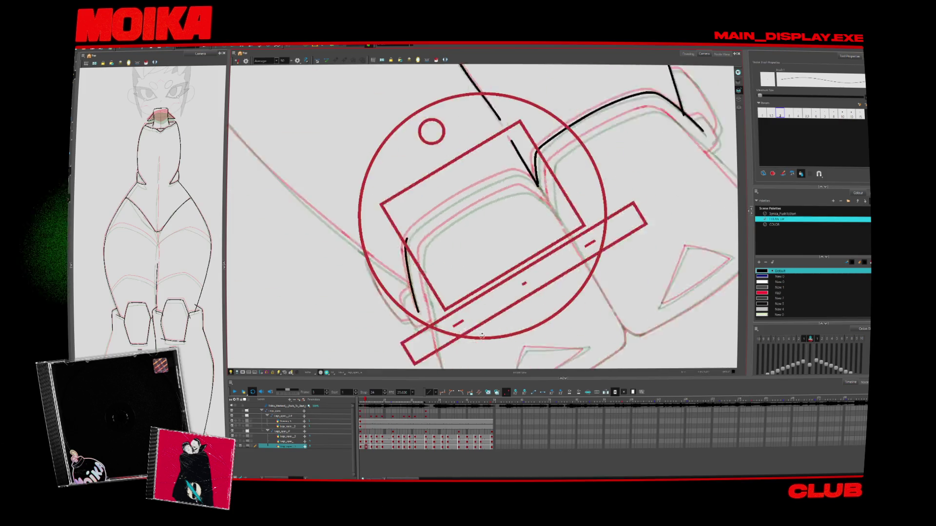
pyautogui.moveTo(486, 179); pyautogui.dragTo(419, 313)
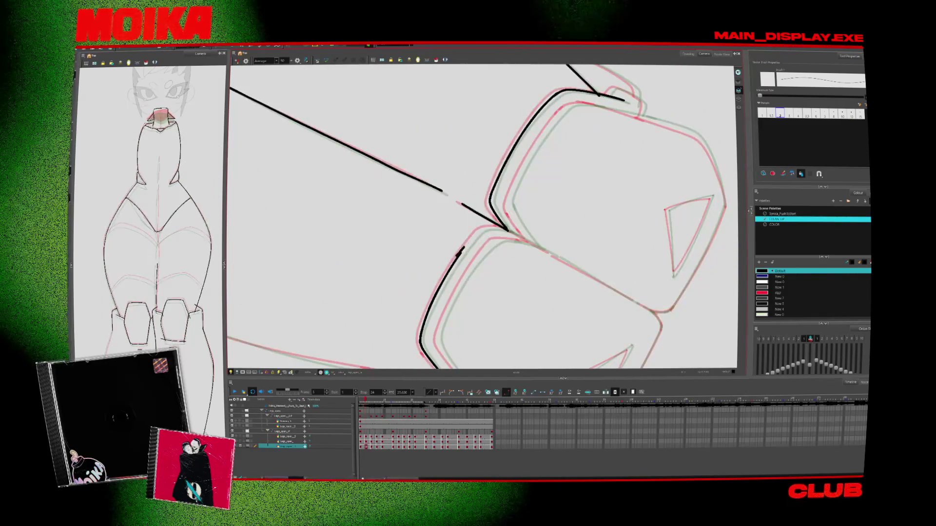
pyautogui.hotkey('ctrl', 'alt')
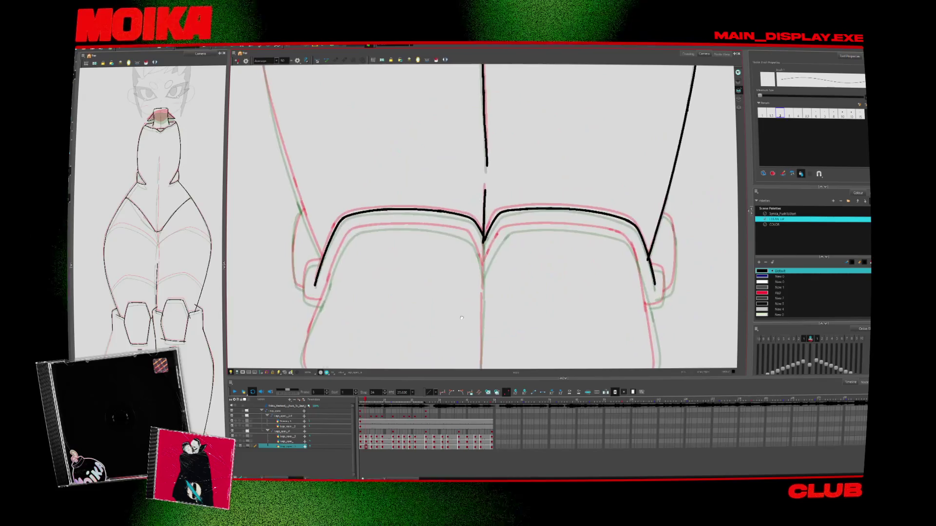
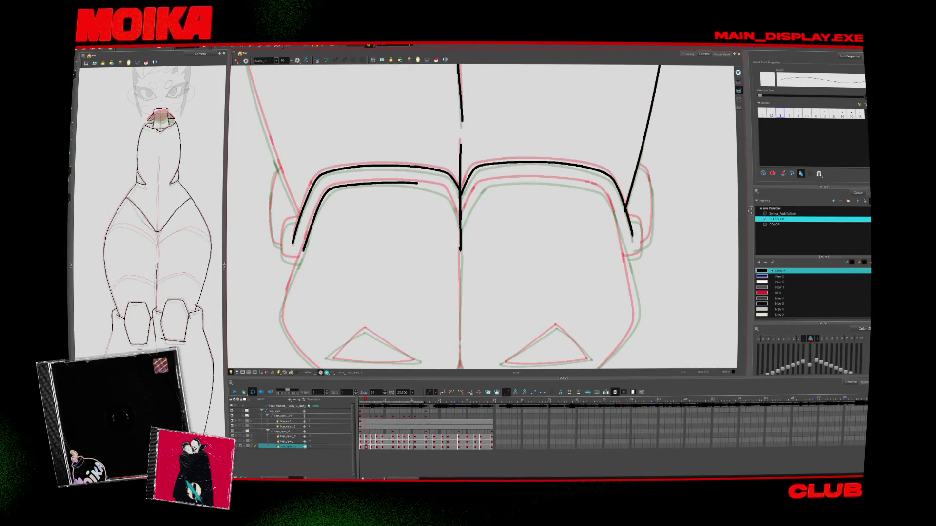
# Ink the inner corner line and the inner curve of the right armor pad, extending the left stroke upward.
pyautogui.hotkey('ctrl', 'alt', 'z')
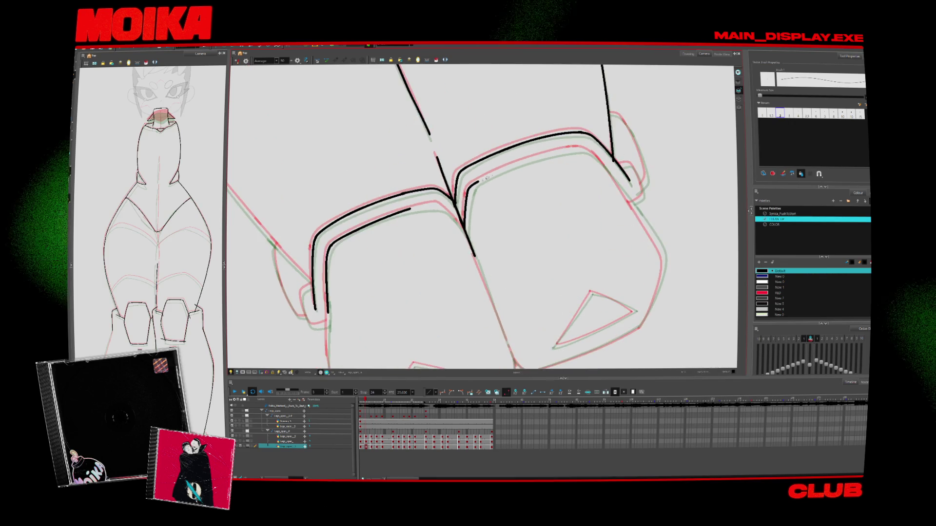
pyautogui.moveTo(472, 183); pyautogui.dragTo(465, 220)
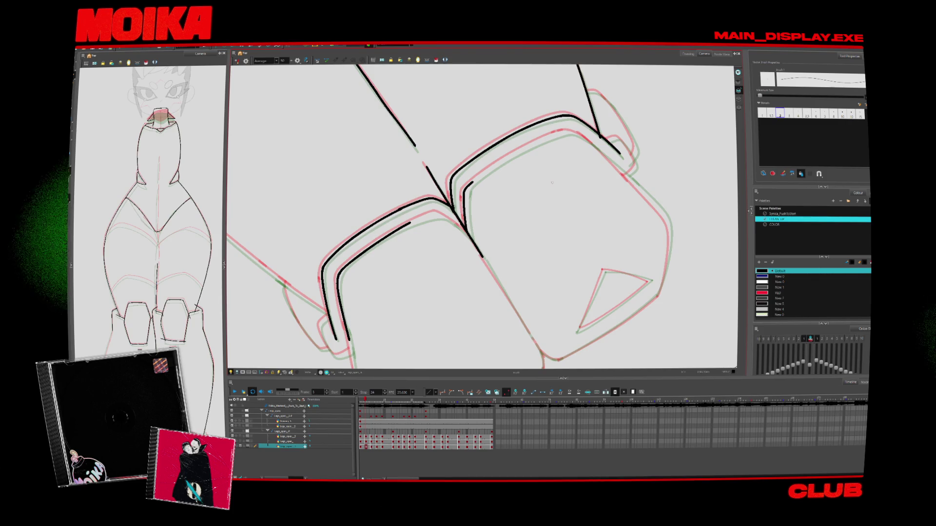
pyautogui.moveTo(467, 229); pyautogui.dragTo(538, 141)
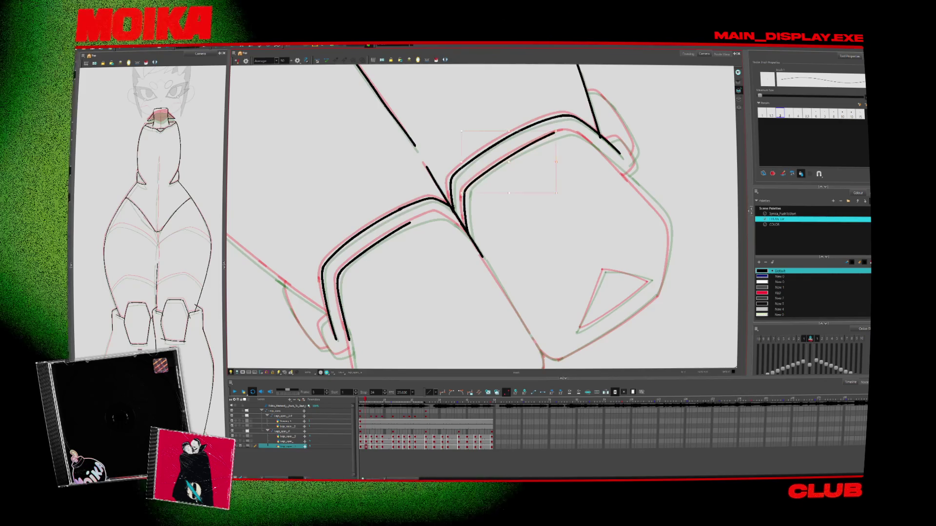
pyautogui.hotkey('ctrl', 'alt', '[')
pyautogui.moveTo(432, 167); pyautogui.dragTo(425, 189)
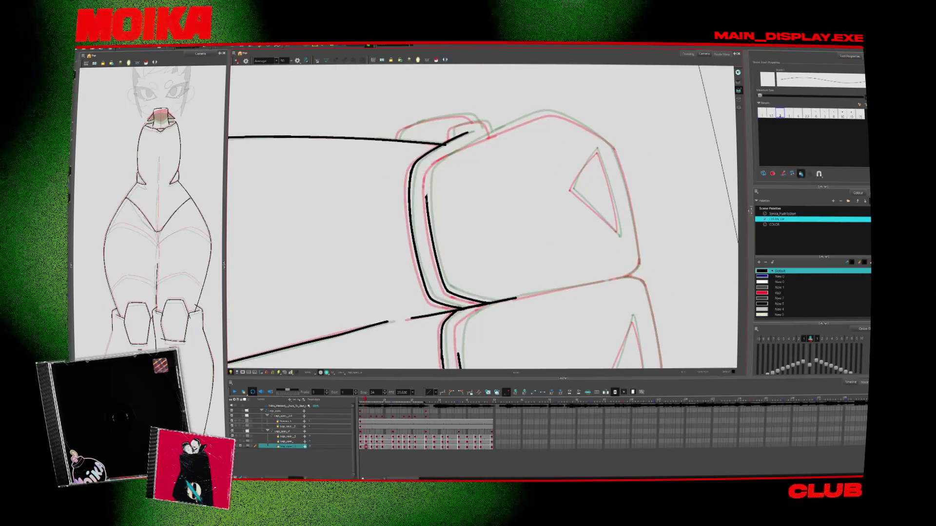
# Reset and re-rotate the canvas about 90 degrees to line up the remaining pad edges.
pyautogui.hotkey('ctrl', 'alt', '[')
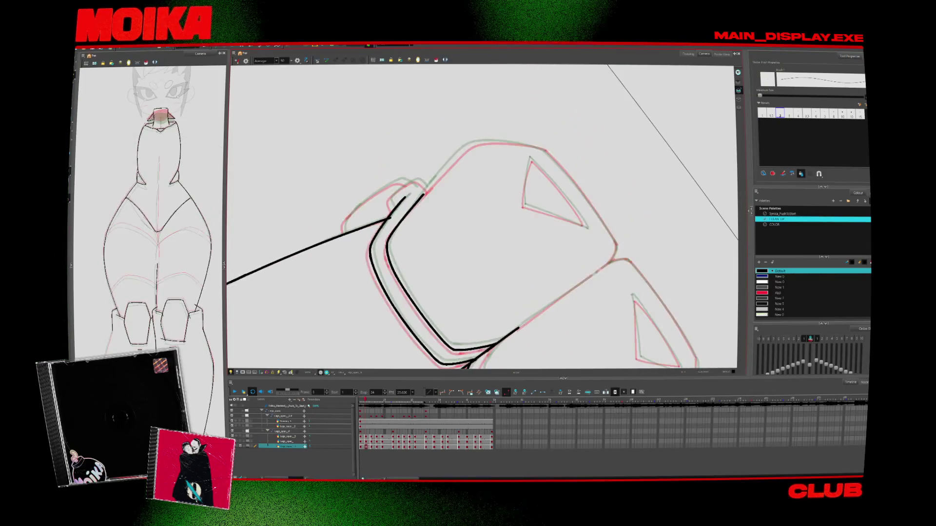
pyautogui.hotkey('ctrl', 'alt', ']')
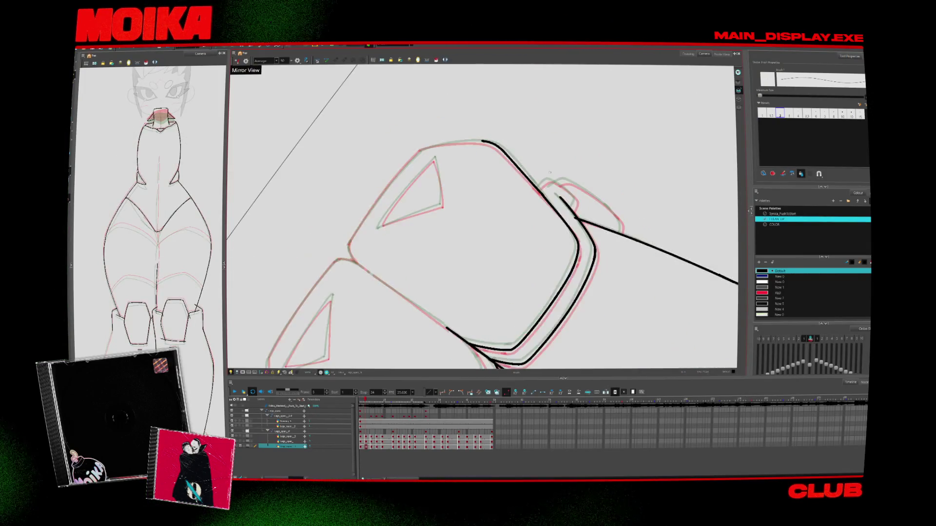
pyautogui.moveTo(553, 255)
pyautogui.mouseDown()
pyautogui.moveTo(490, 112)
pyautogui.moveTo(423, 136)
pyautogui.mouseUp()
pyautogui.hotkey('shift', 'x')
pyautogui.moveTo(529, 94)
pyautogui.mouseDown()
pyautogui.moveTo(526, 299)
pyautogui.moveTo(391, 169)
pyautogui.moveTo(487, 195)
pyautogui.moveTo(404, 127)
pyautogui.mouseUp()
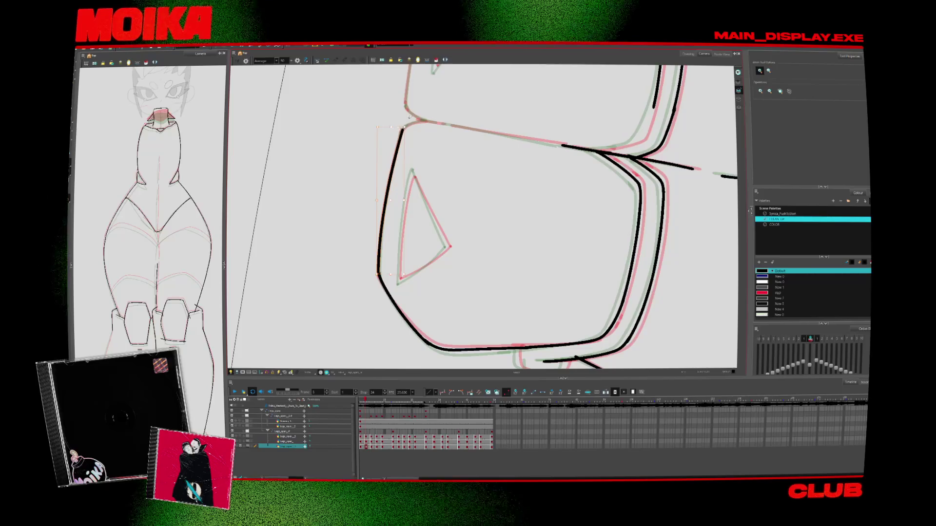
pyautogui.hotkey('alt', 'b')
pyautogui.moveTo(580, 229)
pyautogui.mouseDown()
pyautogui.moveTo(490, 343)
pyautogui.moveTo(507, 322)
pyautogui.moveTo(489, 266)
pyautogui.mouseUp()
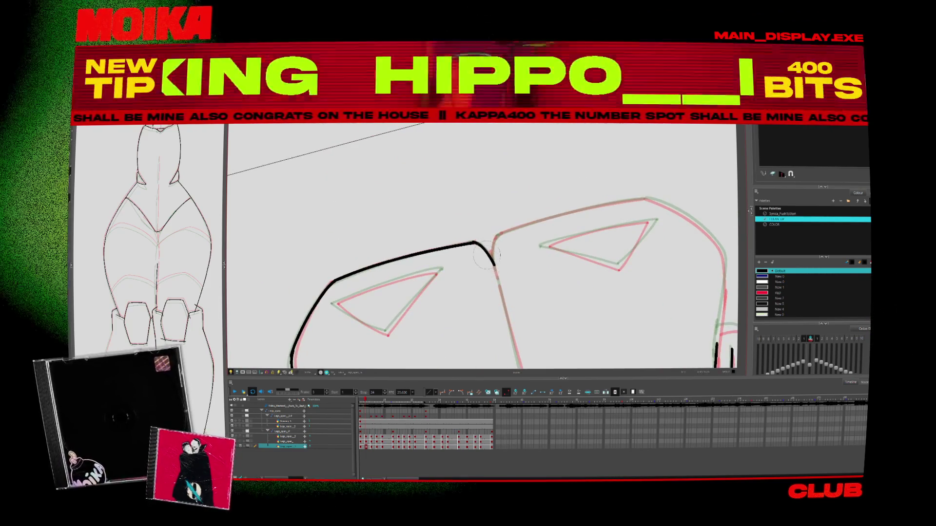
pyautogui.hotkey('alt', 's')
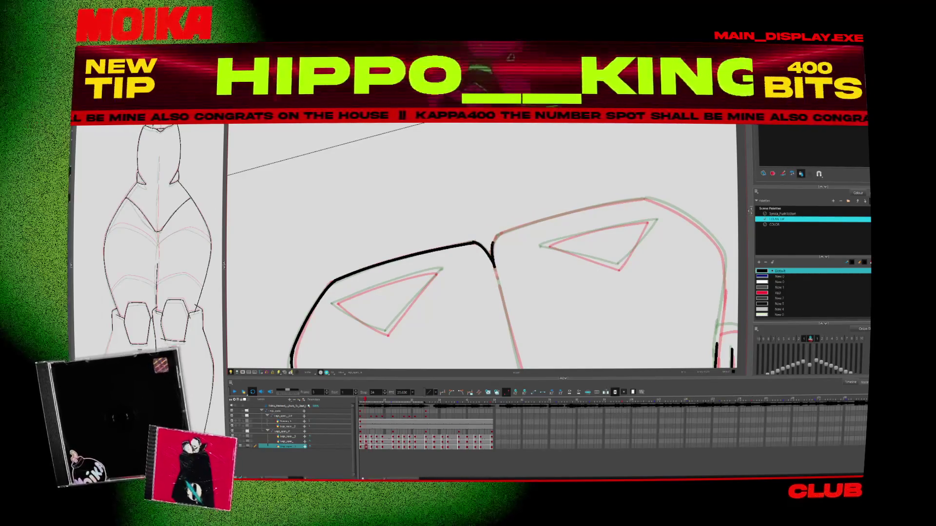
pyautogui.moveTo(489, 266)
pyautogui.mouseDown()
pyautogui.moveTo(517, 229)
pyautogui.moveTo(480, 164)
pyautogui.moveTo(498, 241)
pyautogui.mouseUp()
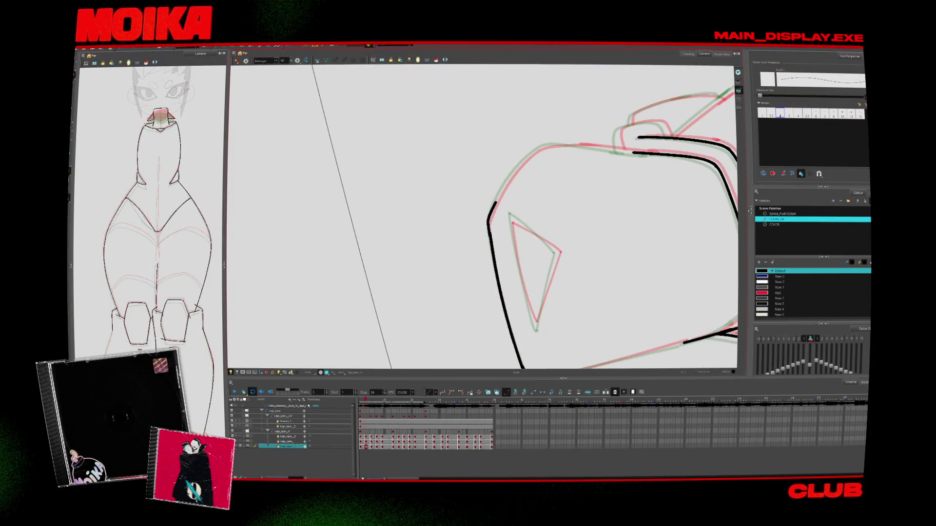
# Ink a stroke joining the top of the black line on the pad's left edge.
pyautogui.moveTo(578, 190); pyautogui.dragTo(464, 201)
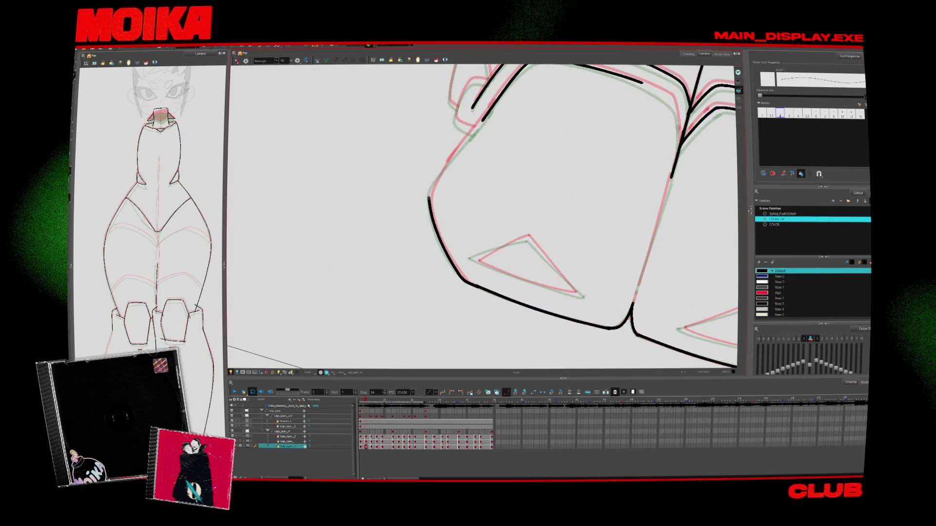
pyautogui.click(431, 201)
pyautogui.moveTo(472, 136); pyautogui.dragTo(431, 196)
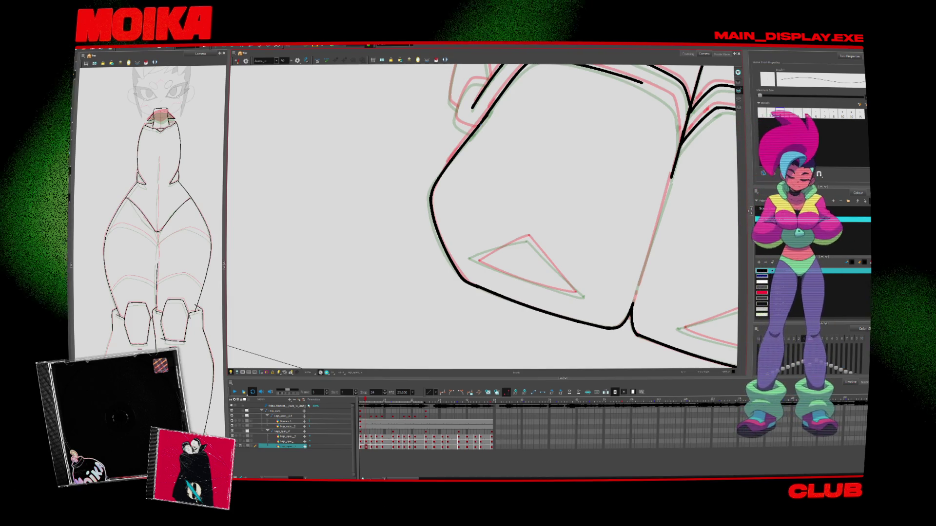
# Delete the long black stroke, then undo to restore it.
pyautogui.moveTo(538, 275)
pyautogui.mouseDown()
pyautogui.moveTo(546, 263)
pyautogui.moveTo(468, 224)
pyautogui.mouseUp()
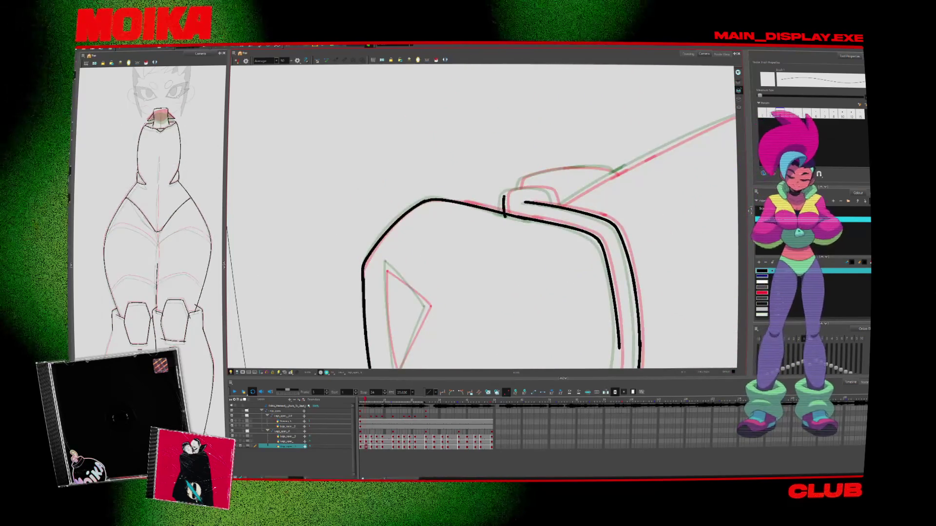
pyautogui.moveTo(571, 205)
pyautogui.mouseDown()
pyautogui.moveTo(580, 199)
pyautogui.moveTo(526, 174)
pyautogui.mouseUp()
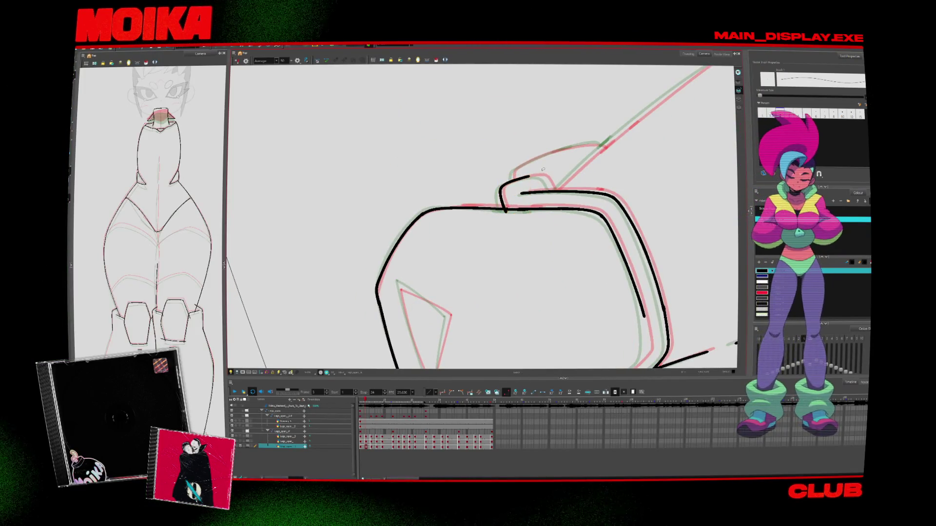
pyautogui.moveTo(536, 205)
pyautogui.mouseDown()
pyautogui.moveTo(468, 161)
pyautogui.moveTo(477, 122)
pyautogui.moveTo(526, 146)
pyautogui.mouseUp()
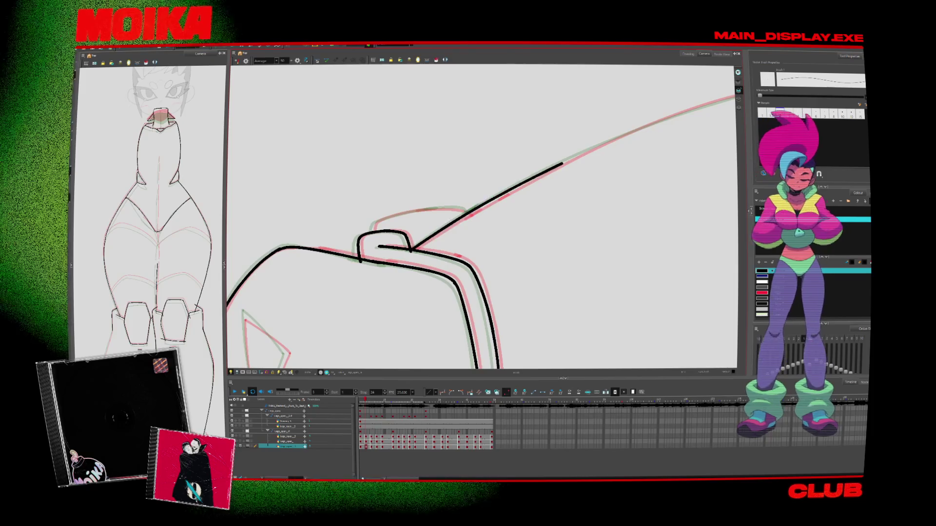
pyautogui.moveTo(355, 156); pyautogui.dragTo(564, 251)
pyautogui.press('Delete')
pyautogui.hotkey('ctrl', 'z')
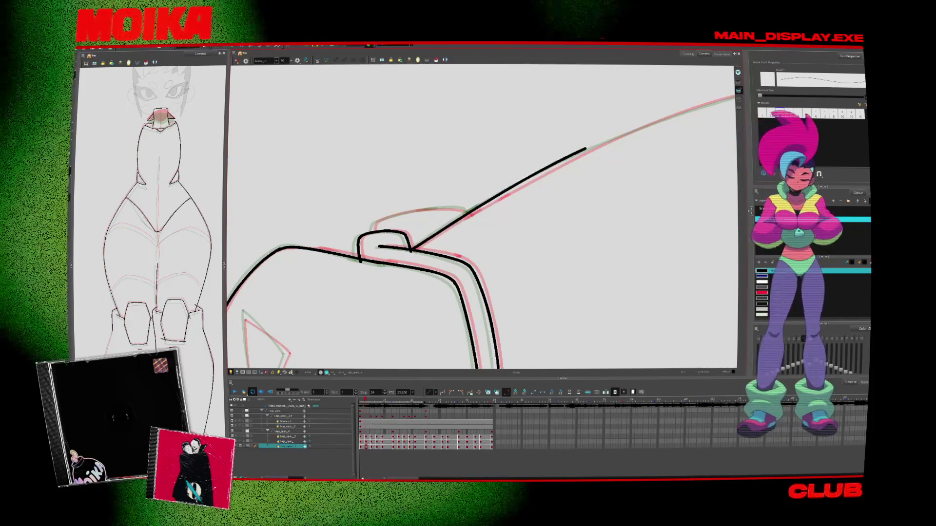
# Ink a line tracing the red guide rising beside the hand.
pyautogui.moveTo(595, 151)
pyautogui.mouseDown()
pyautogui.moveTo(483, 199)
pyautogui.moveTo(429, 244)
pyautogui.moveTo(385, 261)
pyautogui.mouseUp()
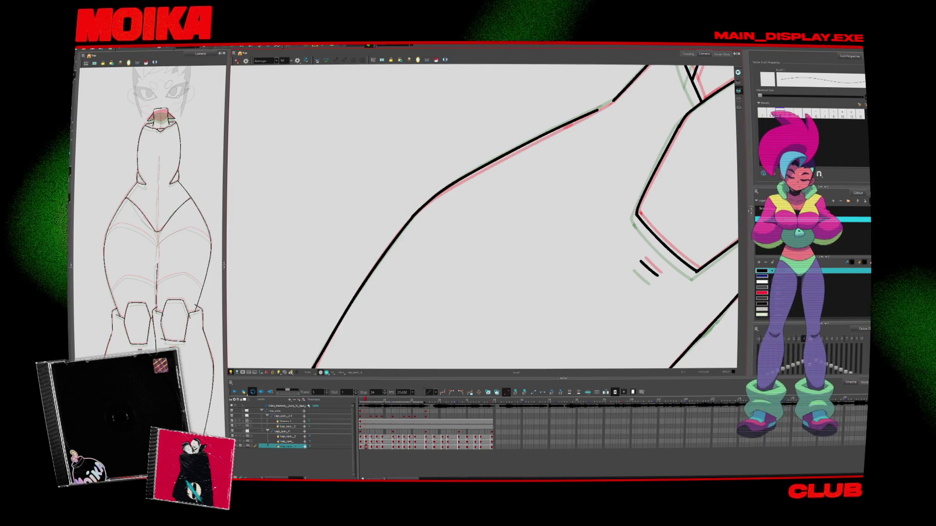
pyautogui.moveTo(492, 195)
pyautogui.mouseDown()
pyautogui.moveTo(439, 234)
pyautogui.moveTo(429, 229)
pyautogui.moveTo(439, 234)
pyautogui.mouseUp()
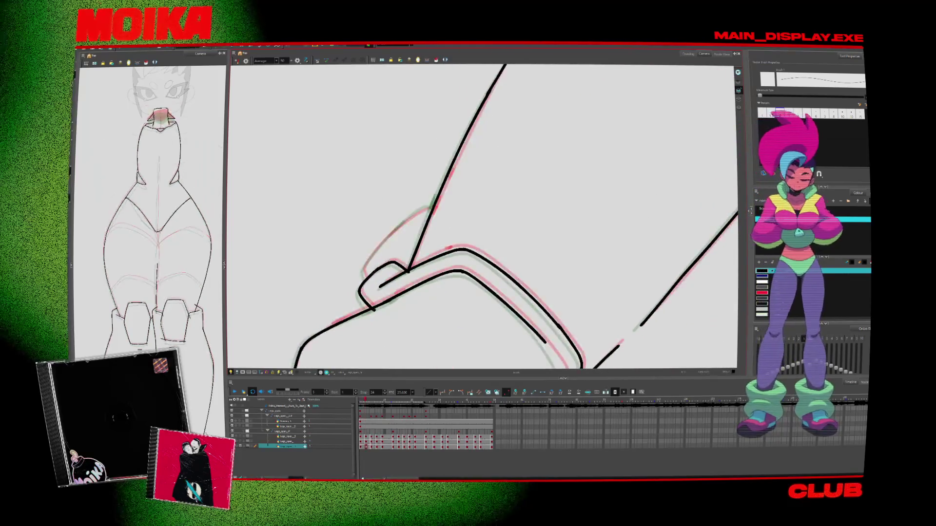
pyautogui.moveTo(364, 279); pyautogui.dragTo(422, 207)
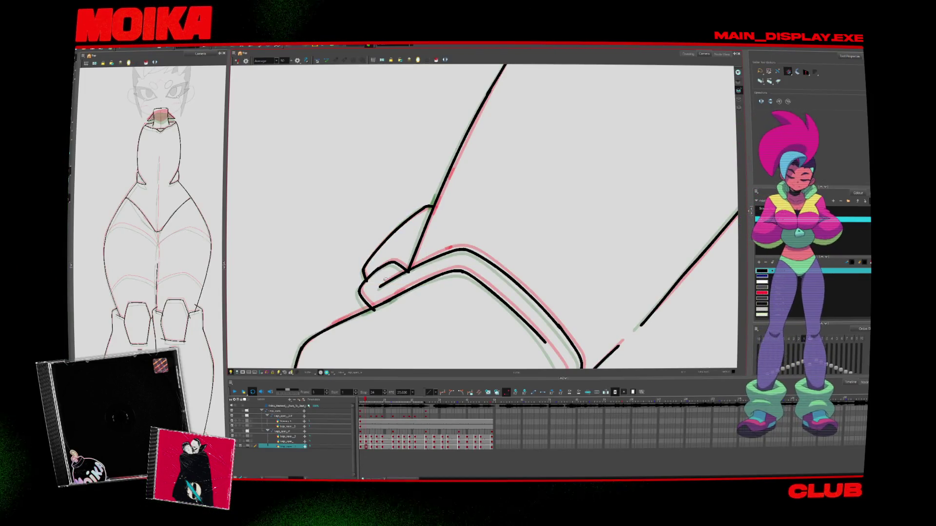
# Reset the canvas upright and delete the selected piece of inner curve.
pyautogui.moveTo(408, 271); pyautogui.dragTo(515, 321)
pyautogui.hotkey('shift', 'x')
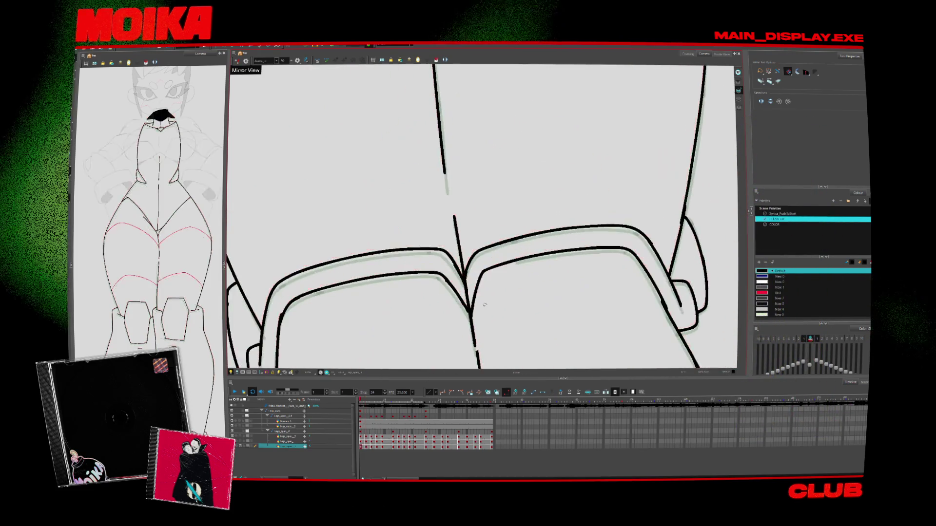
pyautogui.hotkey('alt', 'b')
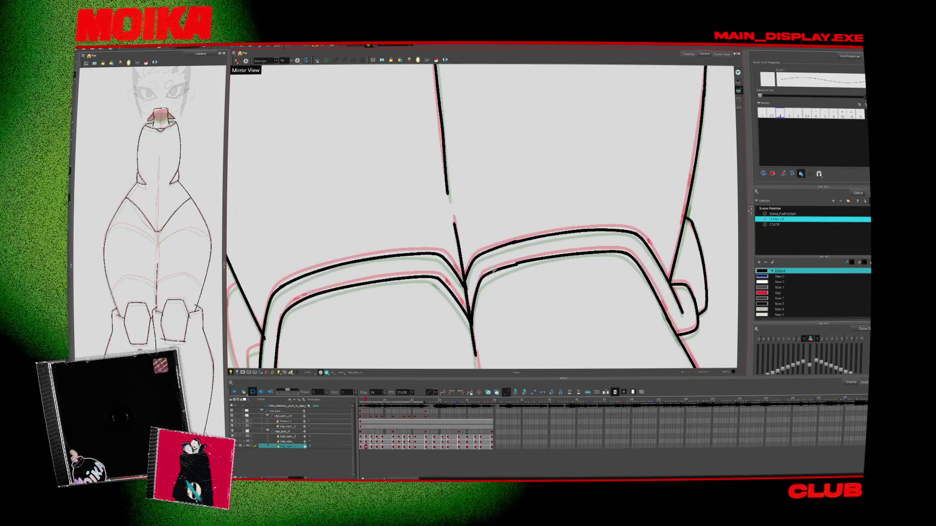
pyautogui.press('Delete')
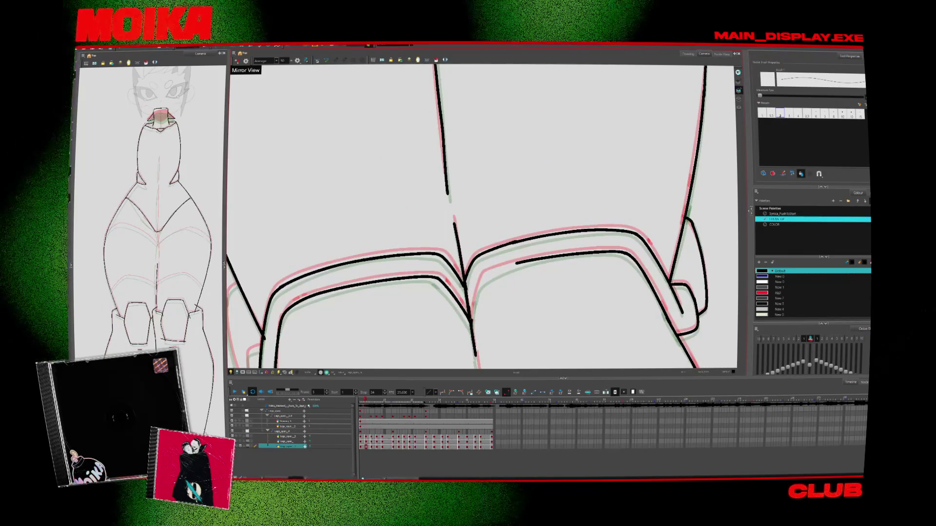
pyautogui.moveTo(503, 302); pyautogui.dragTo(533, 213)
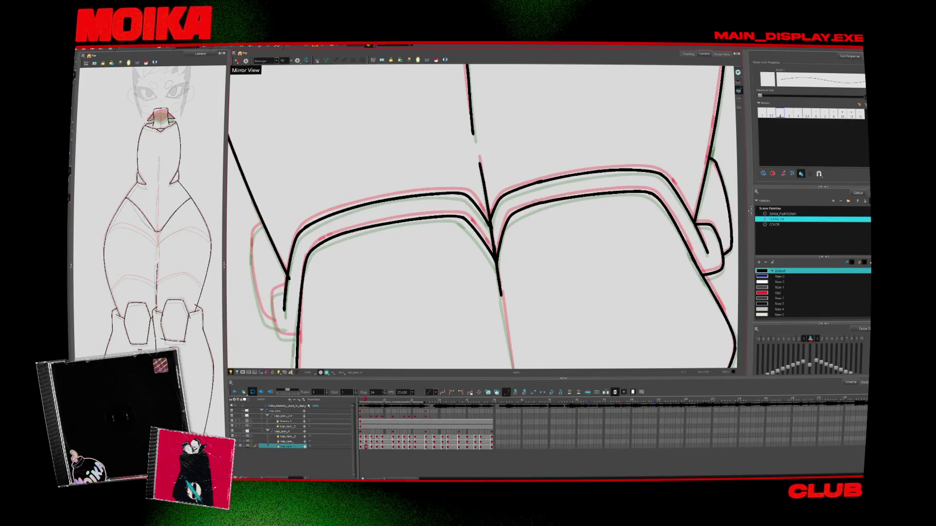
pyautogui.moveTo(527, 258); pyautogui.dragTo(566, 210)
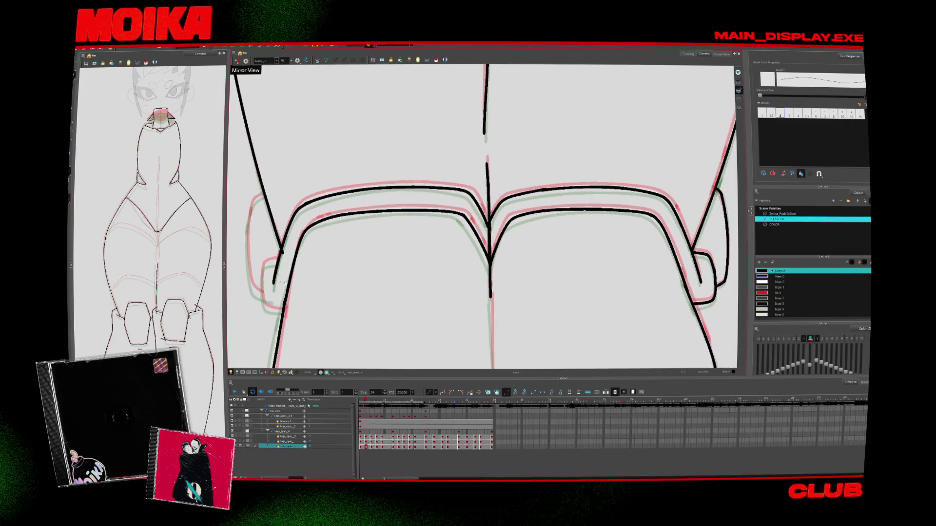
# Close the top of the hooked stroke and ink a short stroke to its left.
pyautogui.click(346, 255)
pyautogui.moveTo(335, 211); pyautogui.dragTo(352, 208)
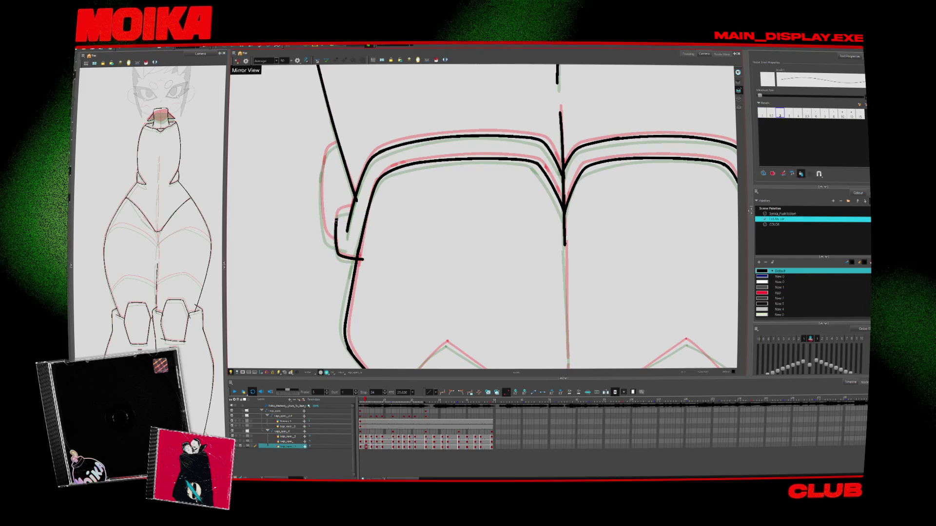
pyautogui.hotkey('alt', 's')
pyautogui.moveTo(536, 244); pyautogui.dragTo(565, 297)
pyautogui.hotkey('alt', 'b')
pyautogui.moveTo(347, 190); pyautogui.dragTo(356, 208)
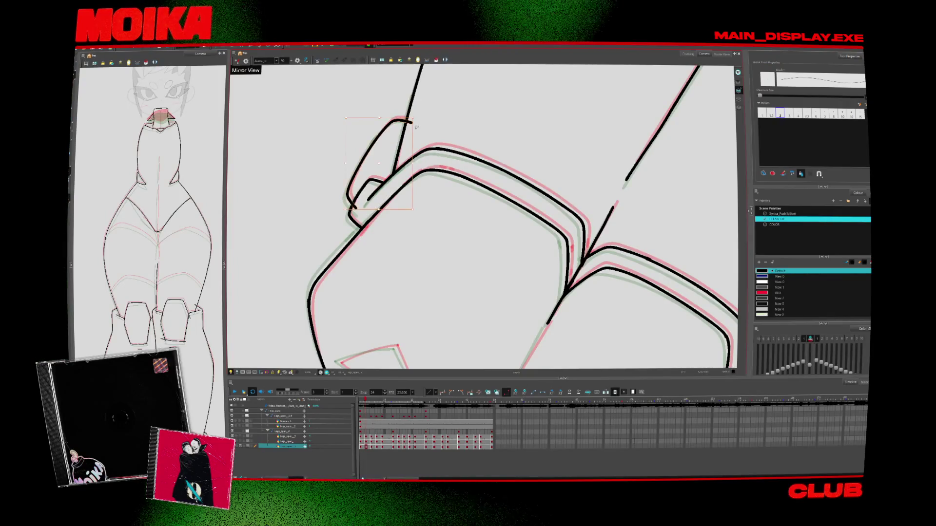
pyautogui.hotkey('alt', 's')
pyautogui.moveTo(406, 220); pyautogui.dragTo(439, 190)
pyautogui.hotkey('alt', 'b')
# On the next drawing, ink the triangle's left edge with a thin 1.5 brush.
pyautogui.press('.')
pyautogui.press('.')
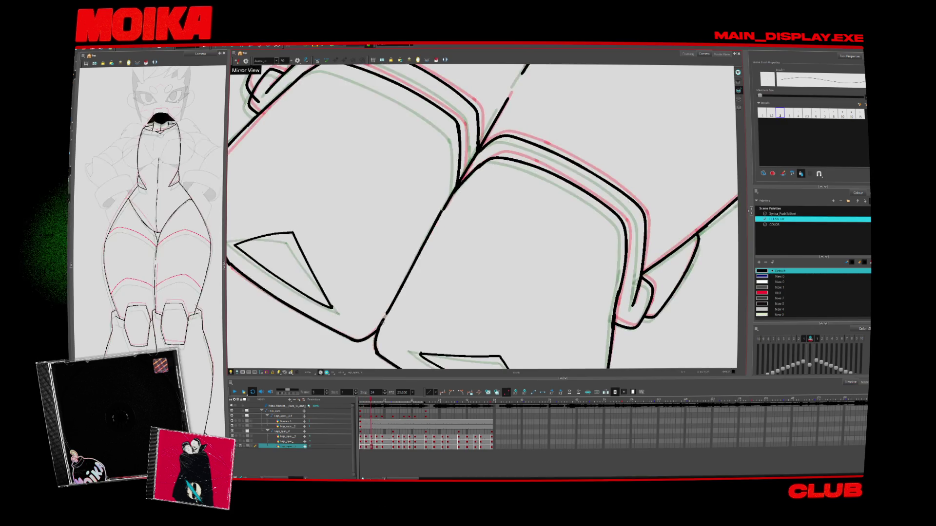
pyautogui.moveTo(447, 239)
pyautogui.mouseDown()
pyautogui.moveTo(429, 234)
pyautogui.moveTo(441, 229)
pyautogui.moveTo(419, 210)
pyautogui.mouseUp()
pyautogui.click(428, 290)
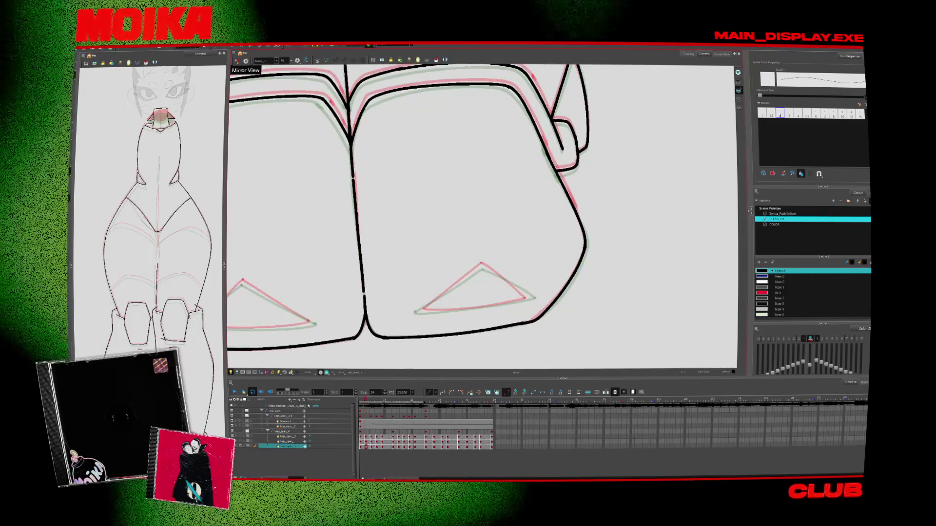
pyautogui.click(771, 113)
pyautogui.moveTo(481, 267); pyautogui.dragTo(417, 312)
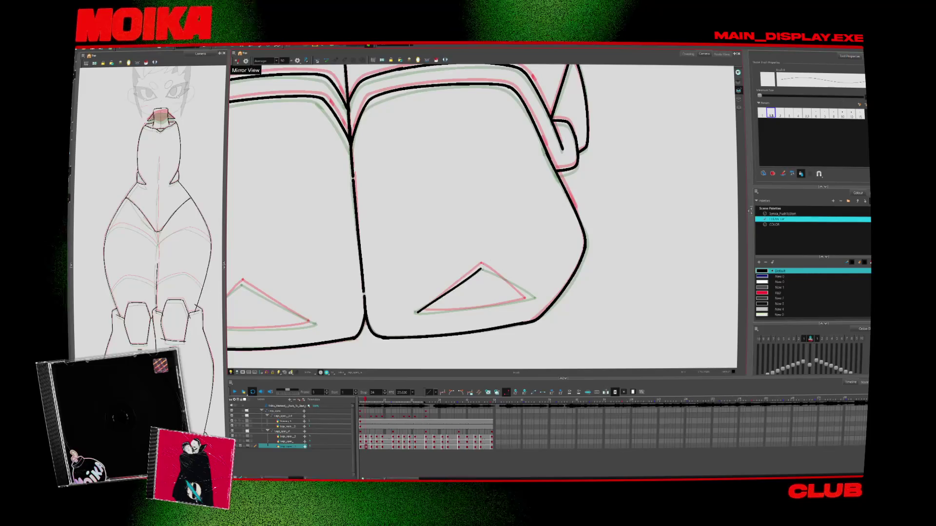
# Ink the triangle's lower-right edge in black on a flipped, tilted canvas.
pyautogui.click(237, 61)
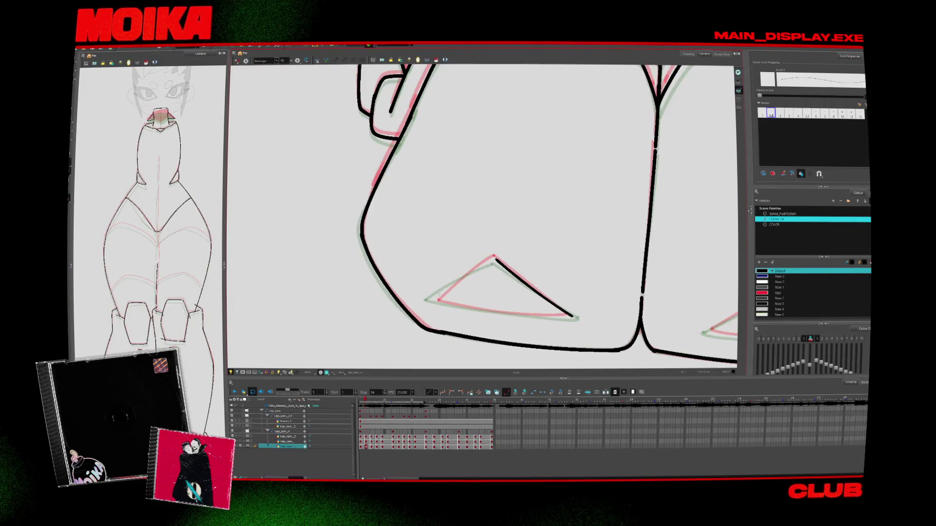
pyautogui.press('c')
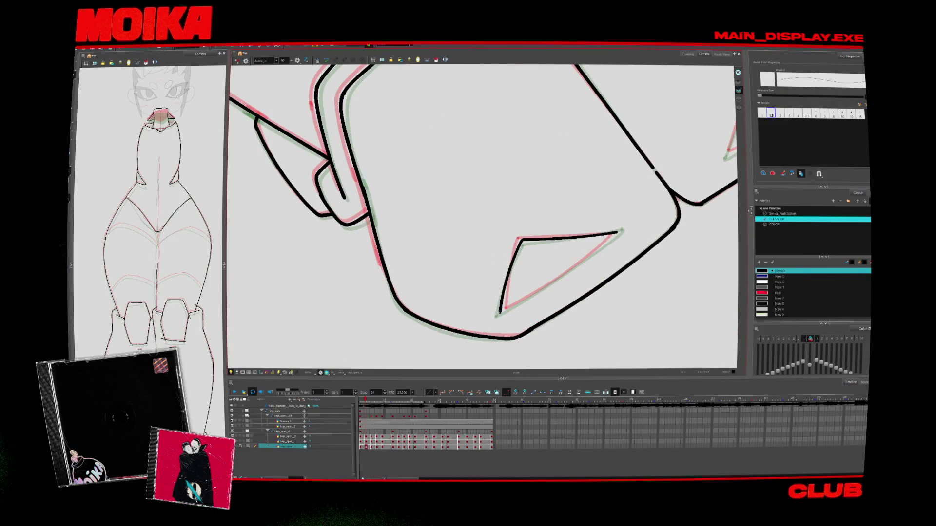
pyautogui.moveTo(615, 234); pyautogui.dragTo(502, 311)
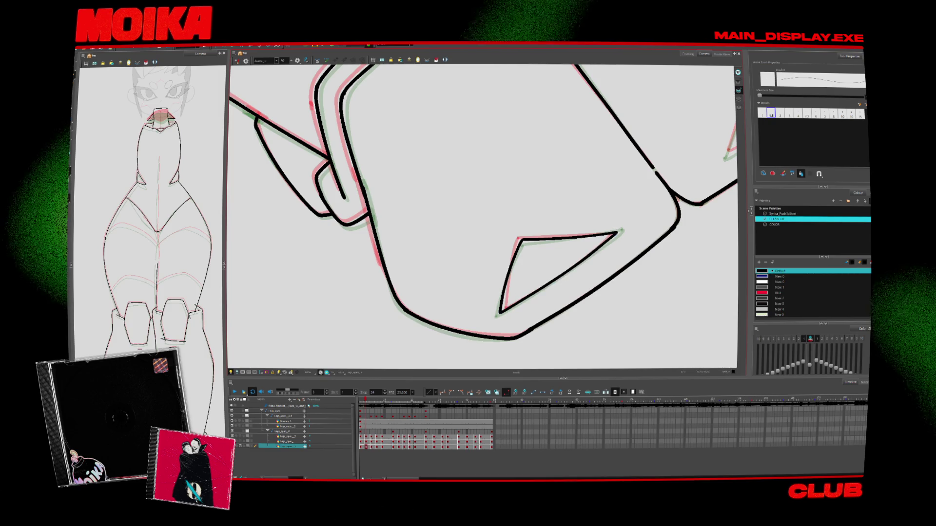
pyautogui.hotkey('shift', 'x')
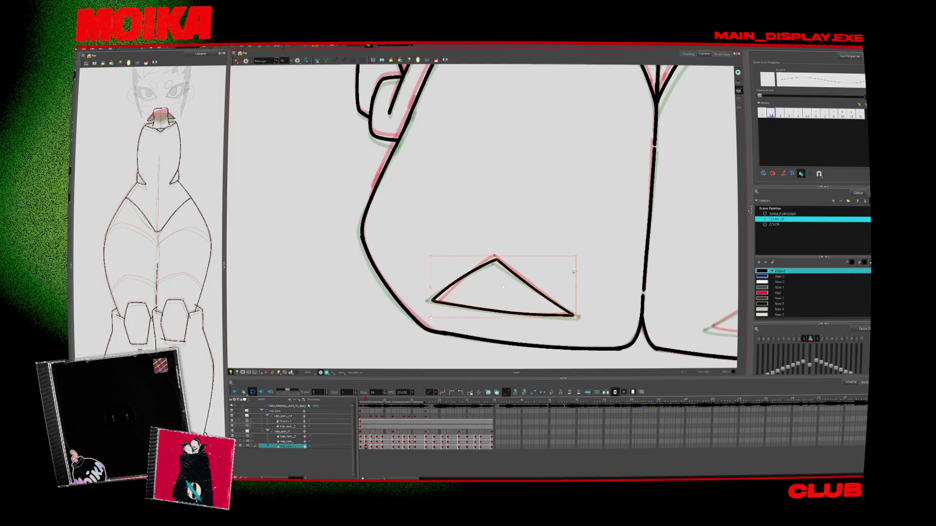
pyautogui.press('c')
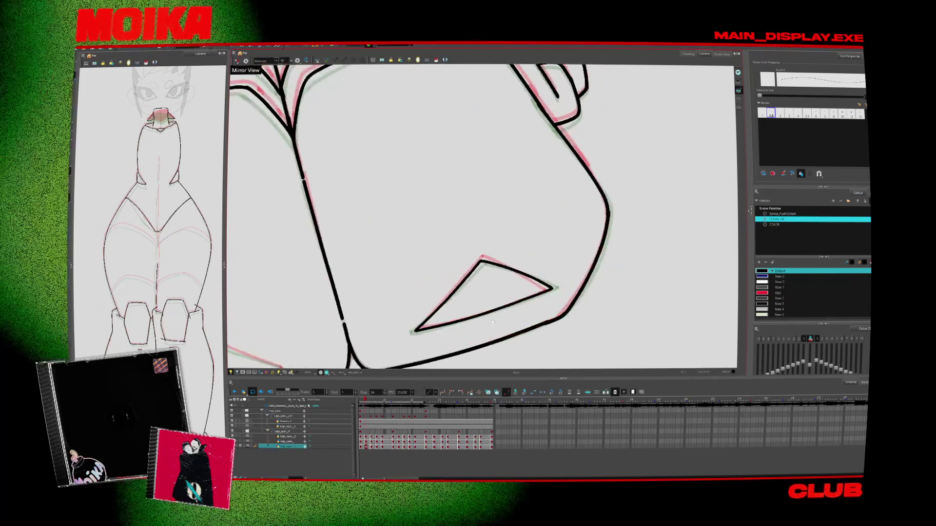
pyautogui.press('4')
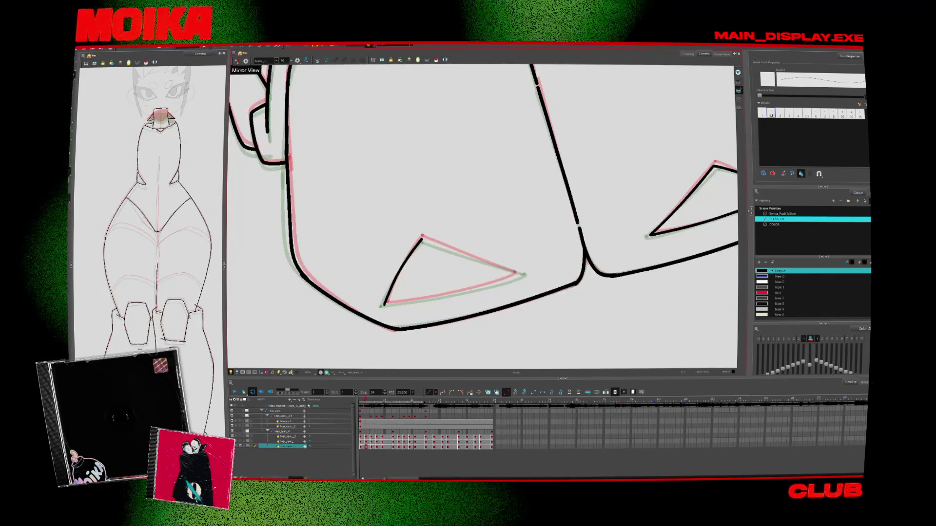
pyautogui.press('c')
pyautogui.moveTo(390, 176)
pyautogui.mouseDown()
pyautogui.moveTo(417, 140)
pyautogui.moveTo(581, 224)
pyautogui.moveTo(575, 254)
pyautogui.mouseUp()
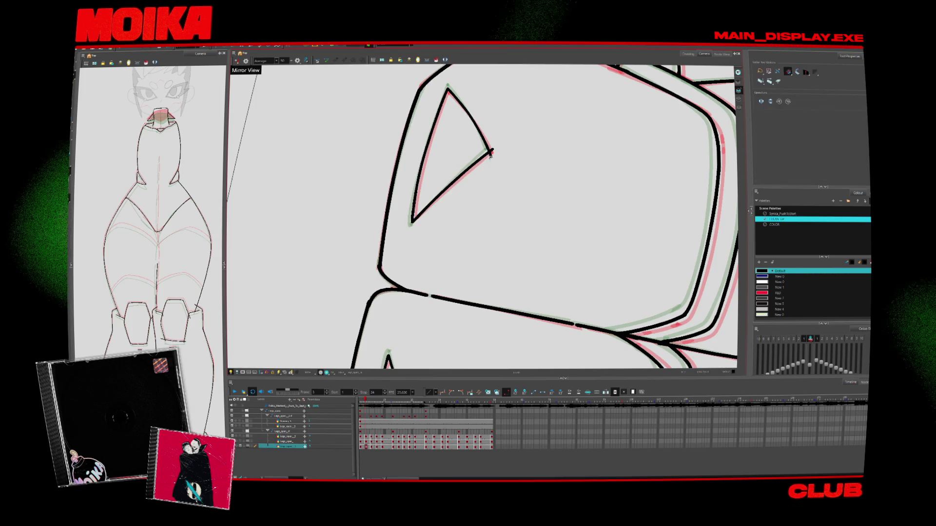
# Zoom to the hips and ink the centre line from the crotch down, bridging the gap.
pyautogui.scroll(-3, 545, 283)
pyautogui.moveTo(487, 220)
pyautogui.mouseDown()
pyautogui.moveTo(546, 283)
pyautogui.moveTo(565, 283)
pyautogui.mouseUp()
pyautogui.scroll(2, 545, 283)
pyautogui.scroll(-3, 546, 283)
pyautogui.scroll(3, 564, 283)
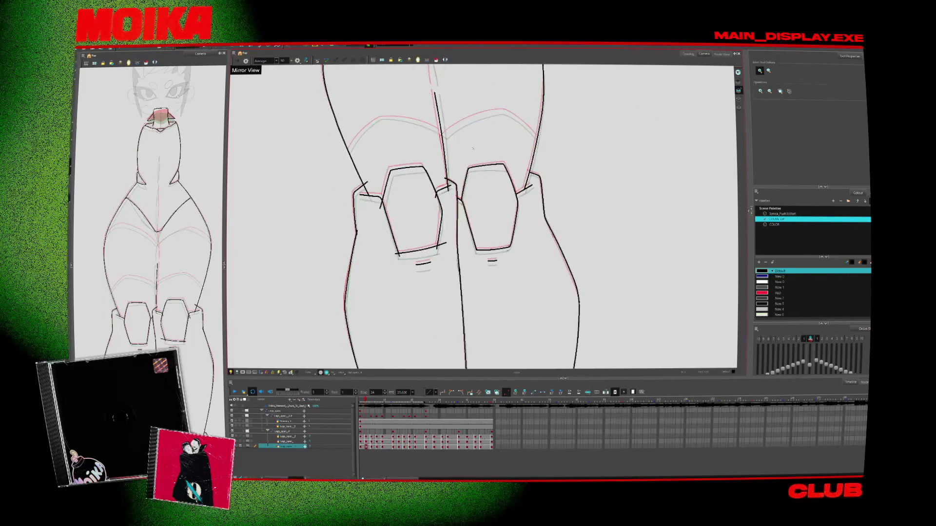
pyautogui.scroll(2, 434, 190)
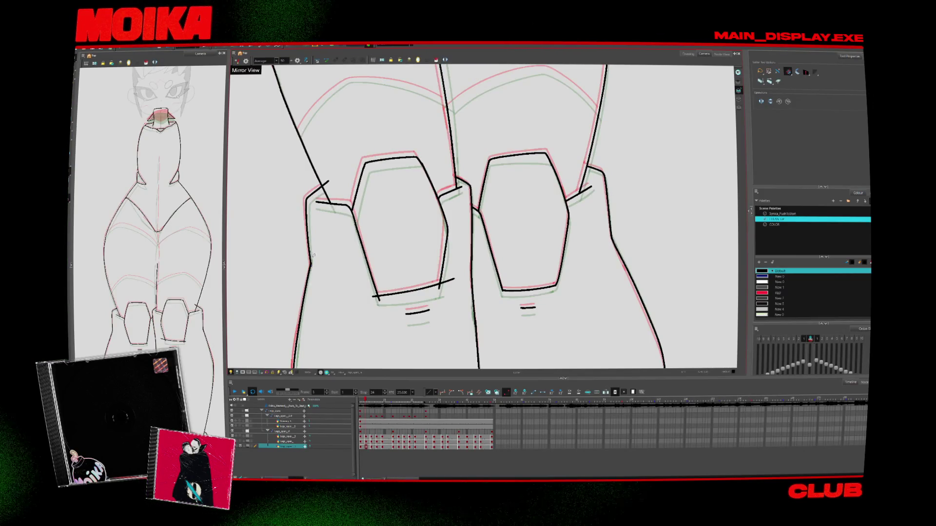
pyautogui.scroll(5, 567, 194)
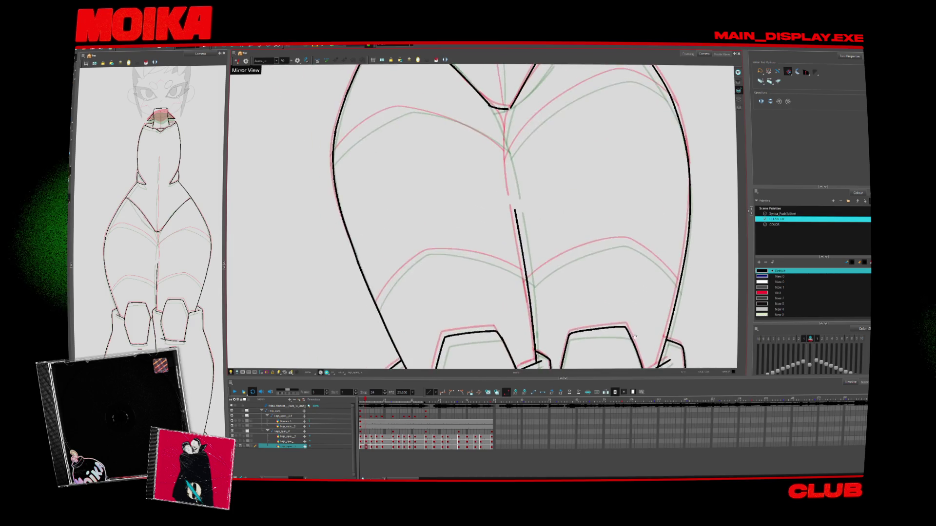
pyautogui.hotkey('alt', 'b')
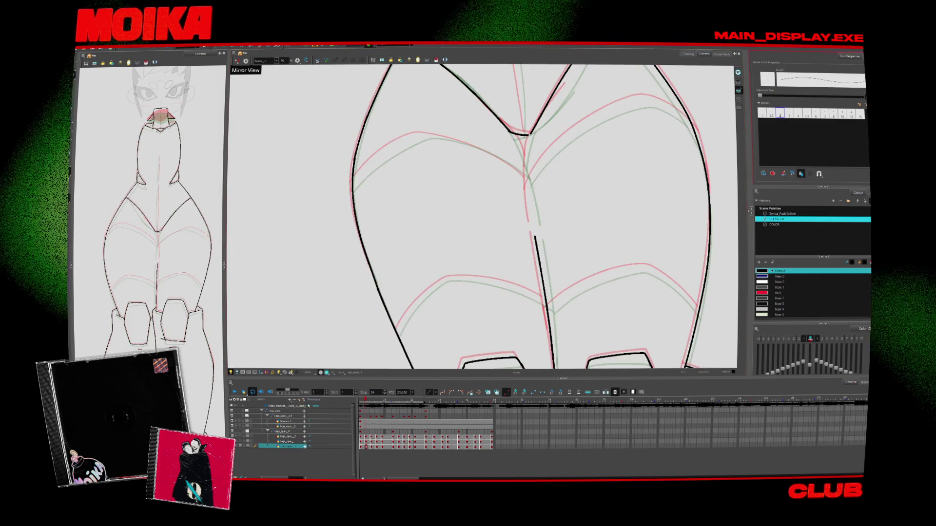
pyautogui.moveTo(527, 193); pyautogui.dragTo(531, 223)
pyautogui.moveTo(530, 132); pyautogui.dragTo(527, 193)
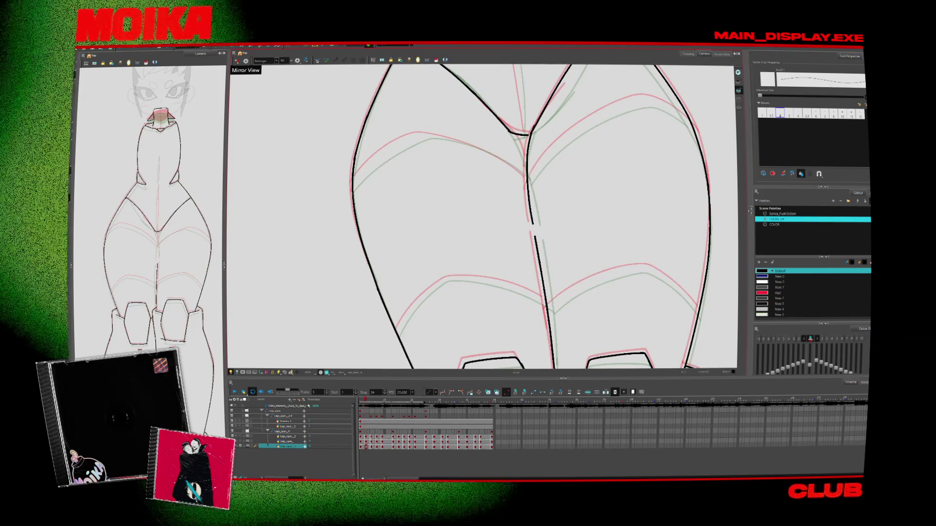
pyautogui.moveTo(527, 146); pyautogui.dragTo(532, 222)
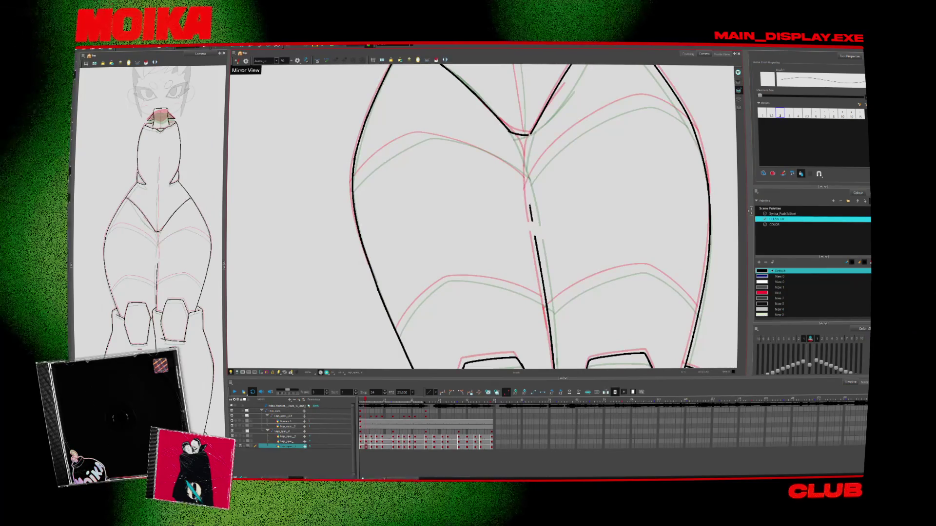
pyautogui.press('v')
pyautogui.press('Escape')
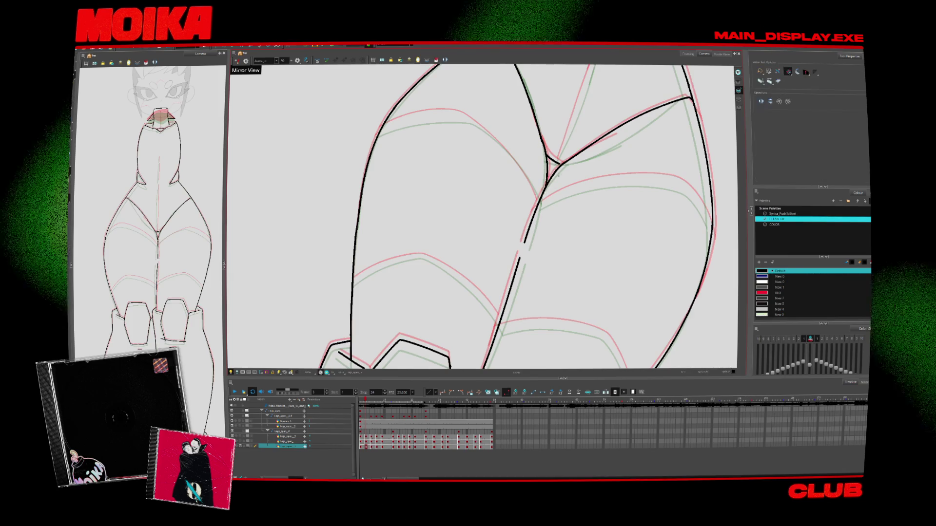
# Extend the black hip line and ink a long black line along the pink guide.
pyautogui.press('c')
pyautogui.hotkey('alt', 'z')
pyautogui.scroll(3, 419, 267)
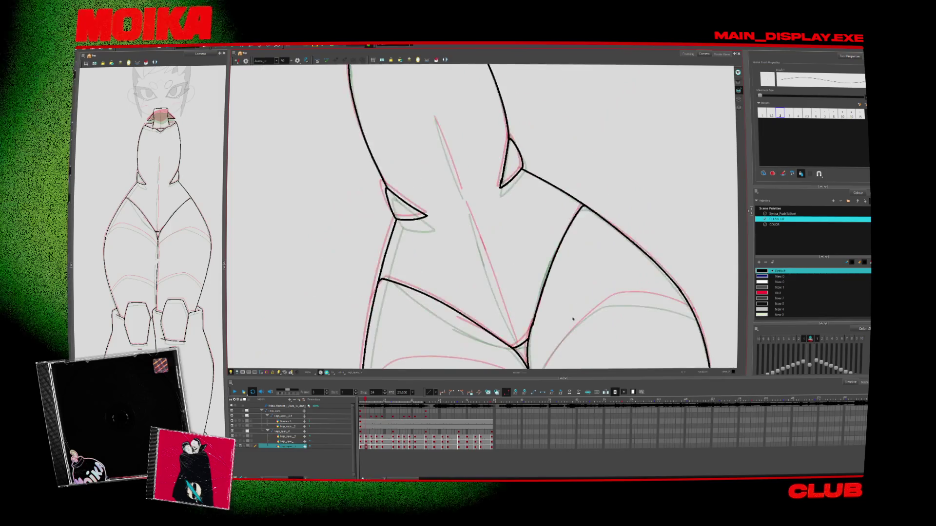
pyautogui.hotkey('alt', 'b')
pyautogui.press('v')
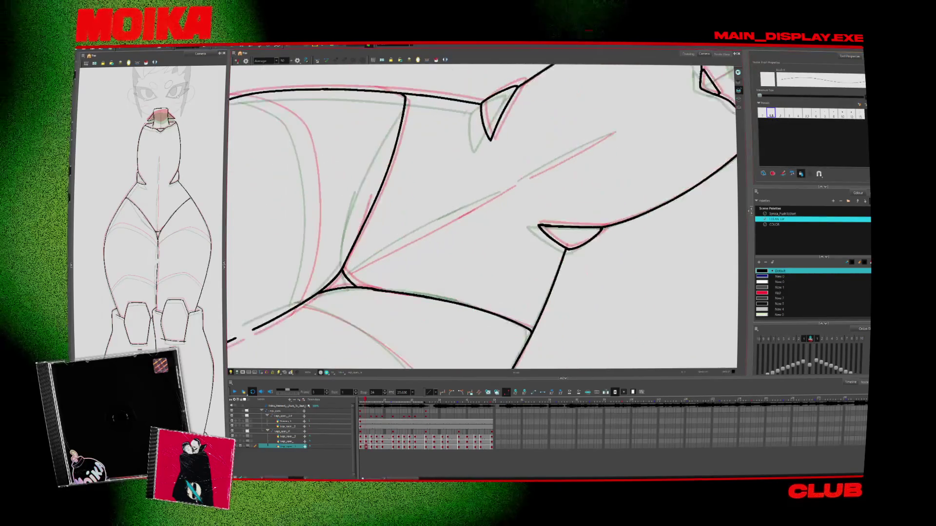
pyautogui.hscroll(-2, 483, 217)
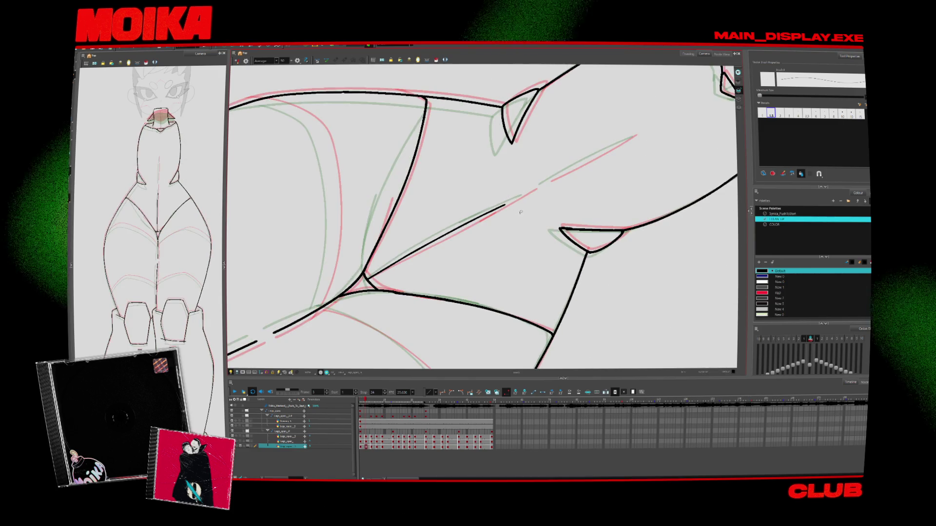
pyautogui.moveTo(503, 206); pyautogui.dragTo(522, 197)
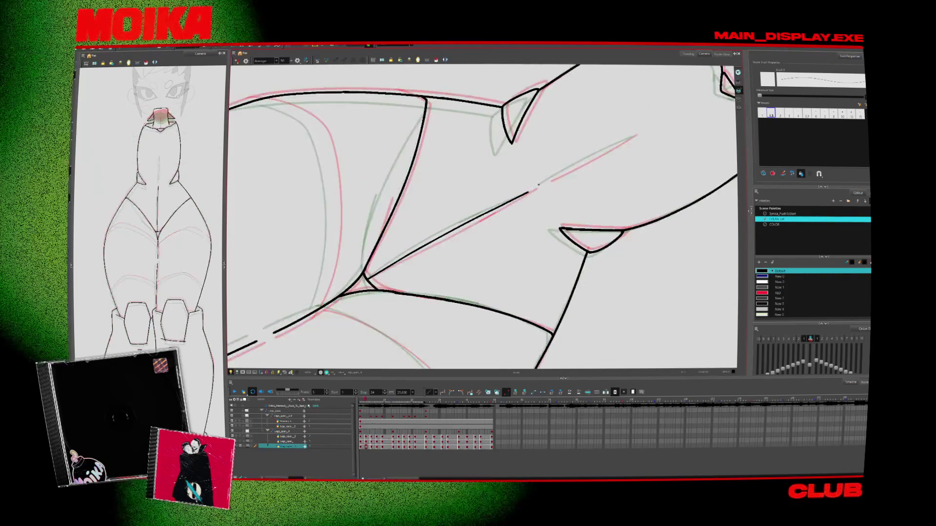
pyautogui.moveTo(539, 184); pyautogui.dragTo(636, 136)
# Draw a thin stroke beside the neck.
pyautogui.moveTo(487, 214)
pyautogui.mouseDown()
pyautogui.moveTo(524, 258)
pyautogui.moveTo(428, 271)
pyautogui.moveTo(438, 273)
pyautogui.mouseUp()
pyautogui.scroll(-3, 487, 219)
pyautogui.scroll(3, 524, 259)
pyautogui.hotkey('alt', 'b')
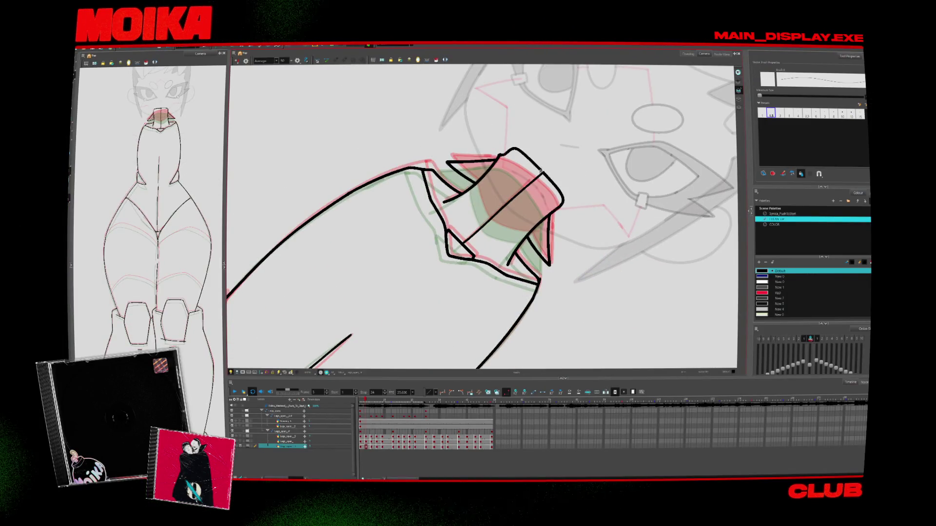
pyautogui.moveTo(562, 170)
pyautogui.mouseDown()
pyautogui.moveTo(487, 205)
pyautogui.moveTo(527, 164)
pyautogui.mouseUp()
pyautogui.scroll(3, 527, 164)
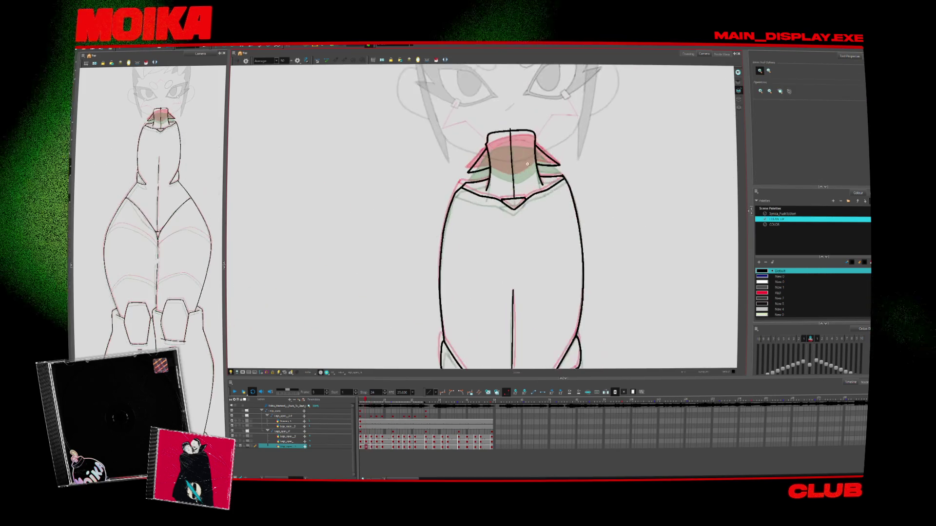
pyautogui.scroll(3, 528, 164)
pyautogui.scroll(-3, 527, 165)
pyautogui.moveTo(528, 165); pyautogui.dragTo(432, 345)
pyautogui.moveTo(499, 249); pyautogui.dragTo(507, 285)
pyautogui.moveTo(585, 244); pyautogui.dragTo(528, 308)
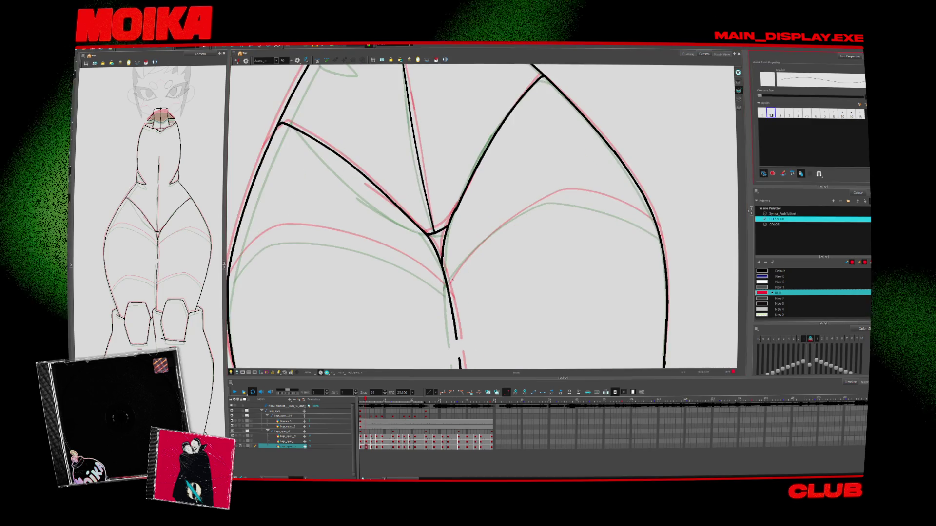
# Draw a red band line across the first thigh and extend it upward.
pyautogui.moveTo(448, 287); pyautogui.dragTo(542, 207)
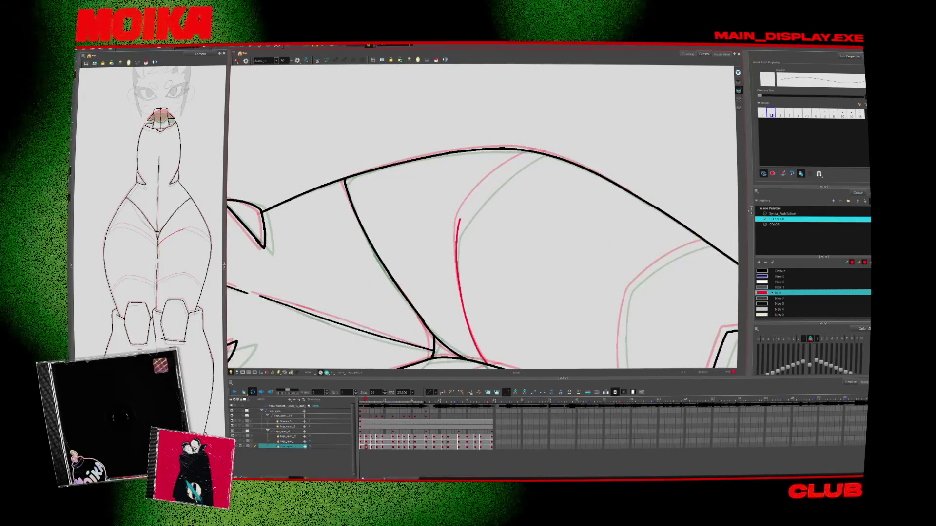
pyautogui.moveTo(459, 221); pyautogui.dragTo(545, 152)
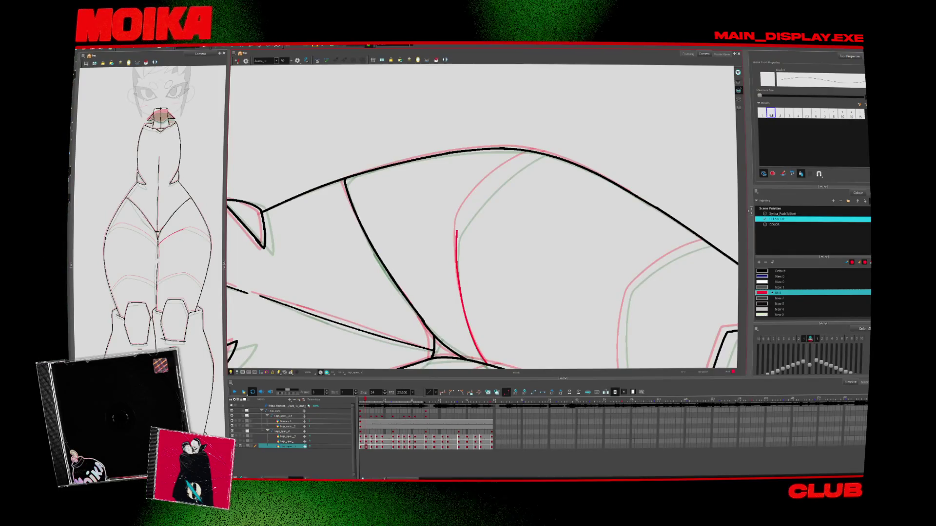
pyautogui.moveTo(454, 334); pyautogui.dragTo(492, 229)
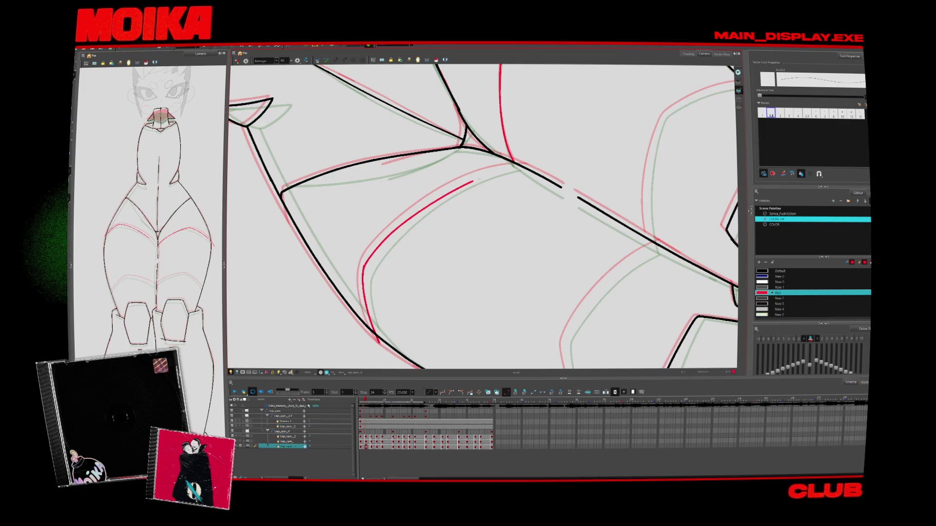
pyautogui.moveTo(478, 210)
pyautogui.mouseDown()
pyautogui.moveTo(503, 151)
pyautogui.moveTo(337, 287)
pyautogui.moveTo(414, 263)
pyautogui.moveTo(467, 205)
pyautogui.moveTo(428, 195)
pyautogui.moveTo(439, 185)
pyautogui.mouseUp()
# Extend the red band stroke across the other thigh and zoom out onto the legs.
pyautogui.hotkey('alt', 's')
pyautogui.hotkey('alt', 'b')
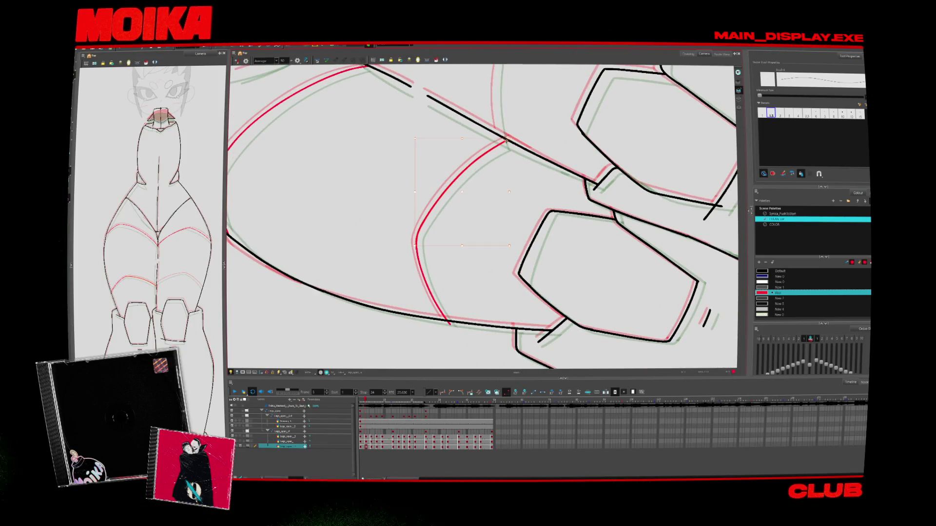
pyautogui.hotkey('alt', 's')
pyautogui.moveTo(461, 318); pyautogui.dragTo(430, 352)
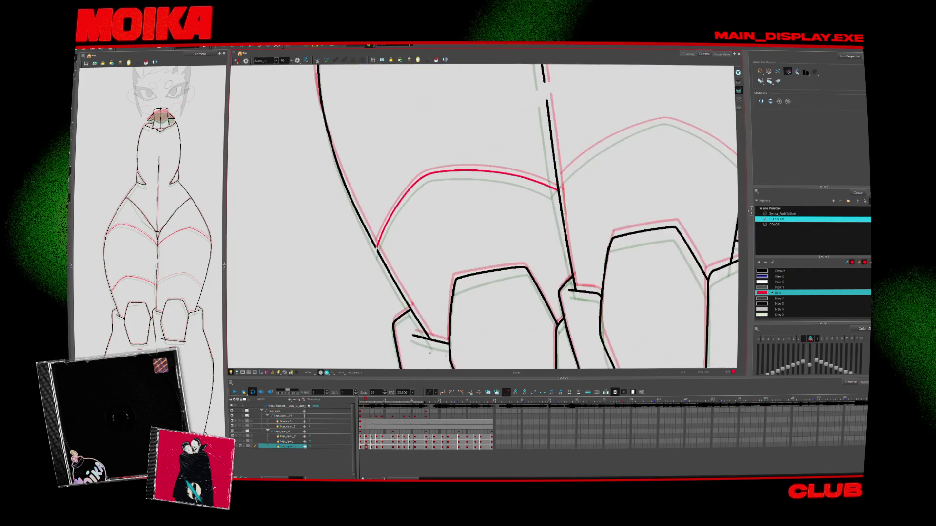
pyautogui.moveTo(376, 253); pyautogui.dragTo(312, 307)
pyautogui.hotkey('alt', 'b')
pyautogui.moveTo(492, 243)
pyautogui.mouseDown()
pyautogui.moveTo(587, 180)
pyautogui.moveTo(536, 122)
pyautogui.mouseUp()
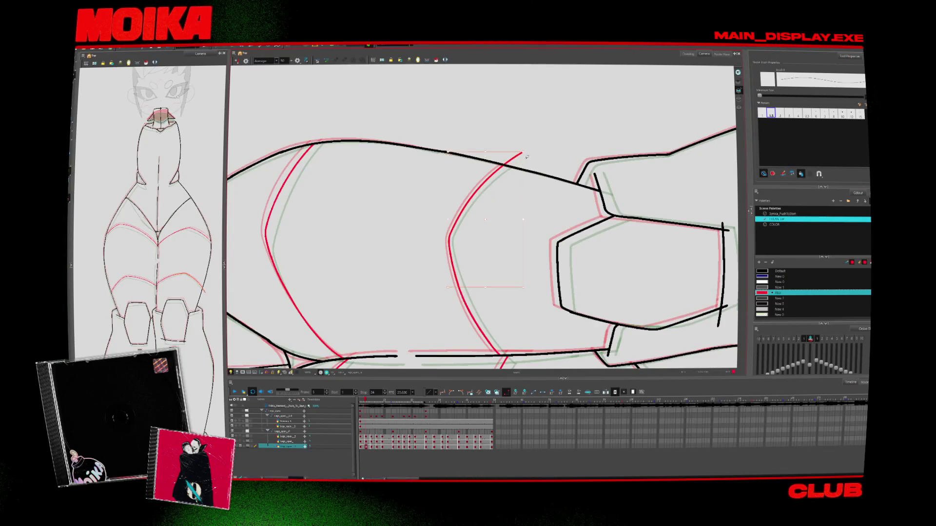
pyautogui.moveTo(527, 157)
pyautogui.mouseDown()
pyautogui.moveTo(439, 220)
pyautogui.moveTo(281, 366)
pyautogui.mouseUp()
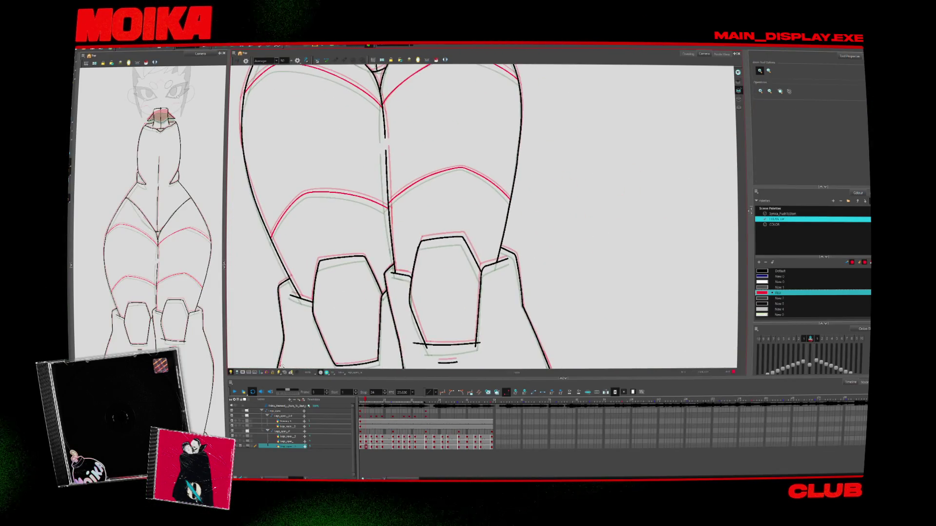
pyautogui.scroll(-5, 489, 306)
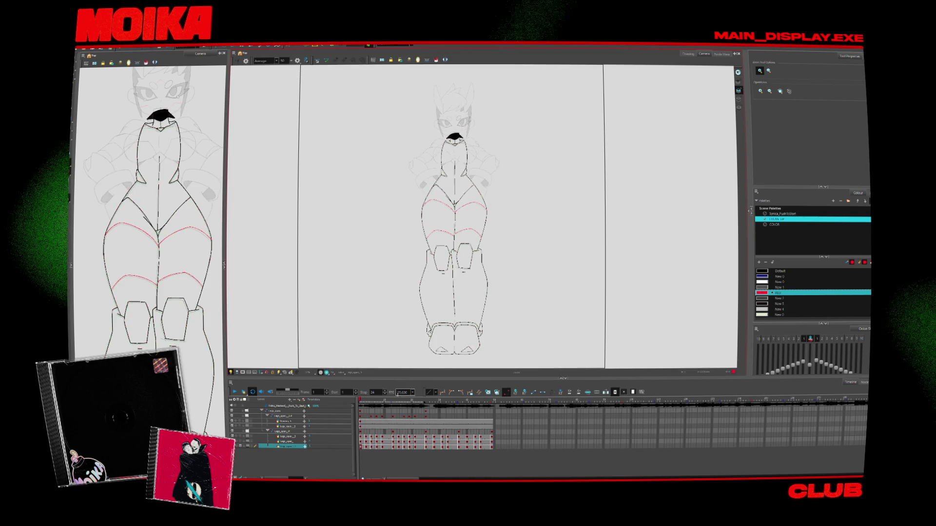
# On the next drawing, edit the New 0 fill swatch colour, reverting to light green.
pyautogui.press('.')
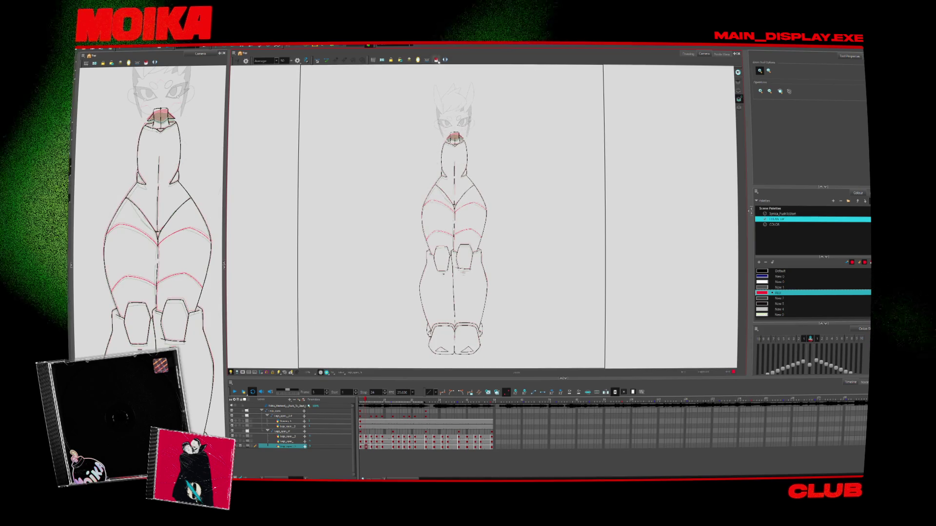
pyautogui.hotkey('alt', 'o')
pyautogui.hotkey('ctrl', 'a')
pyautogui.doubleClick(761, 314)
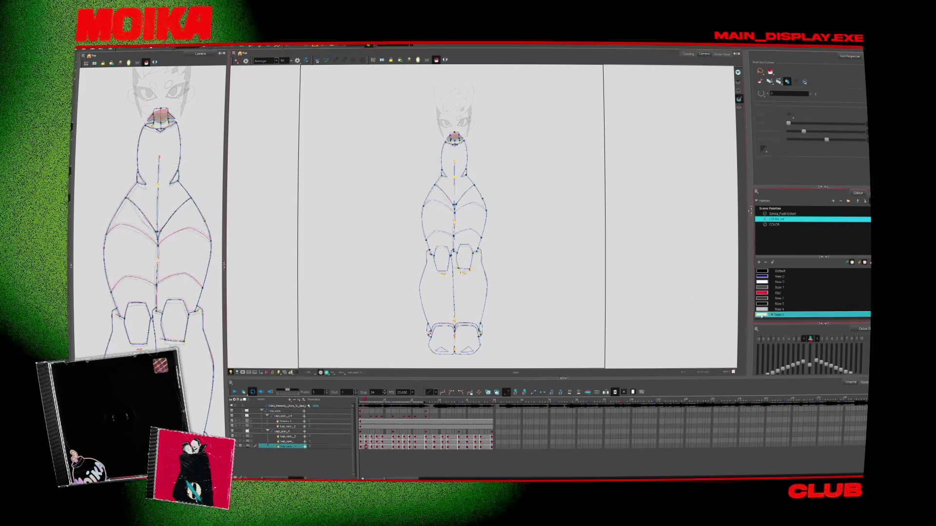
pyautogui.click(431, 234)
pyautogui.click(533, 197)
pyautogui.hotkey('alt', 's')
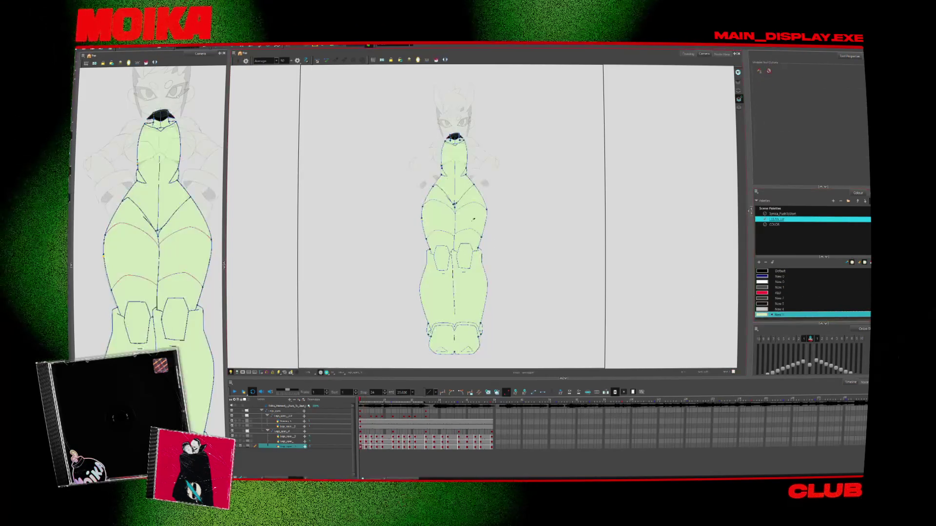
# Paint fills with onion skin on, restore the mouth shape, and play back the animation.
pyautogui.click(436, 60)
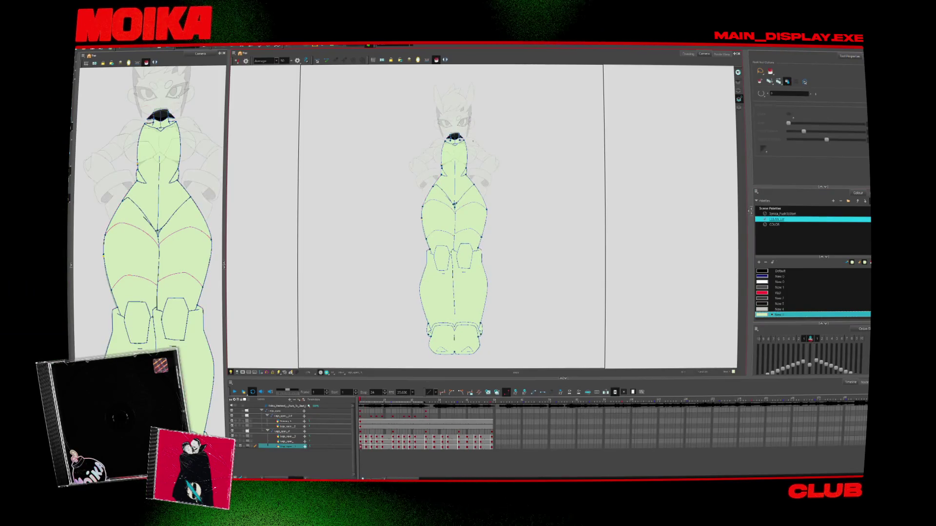
pyautogui.click(436, 60)
pyautogui.hotkey('ctrl', 'z')
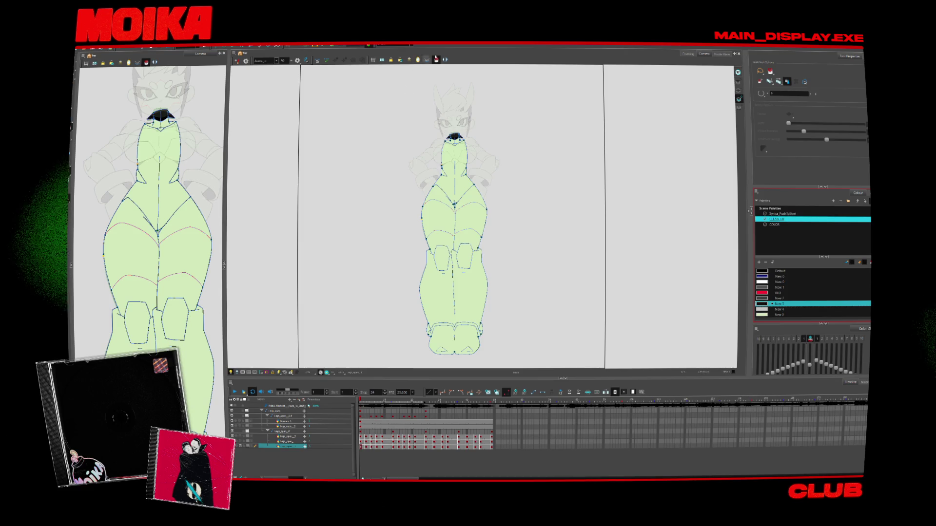
pyautogui.press('.')
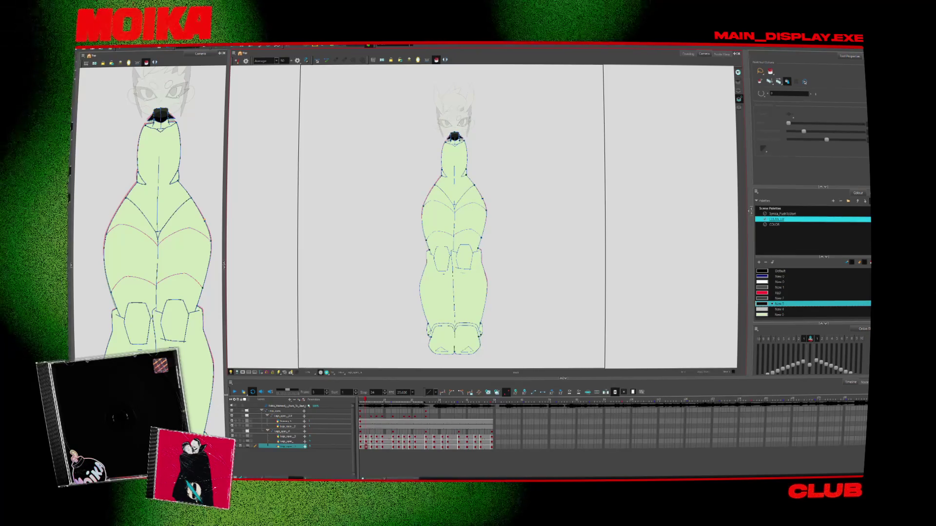
pyautogui.press('Return')
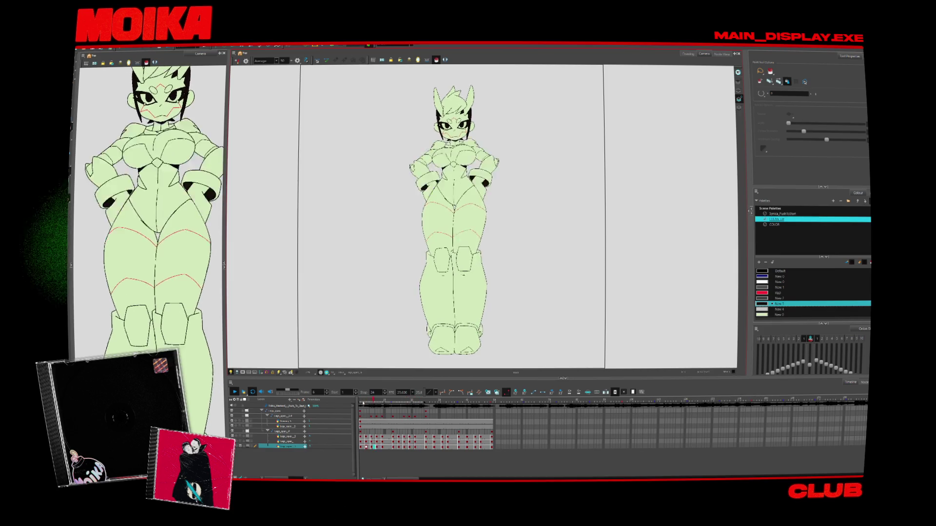
# Step through leg and chest layer cells at frames 1, 10 and 13.
pyautogui.click(392, 445)
pyautogui.click(380, 438)
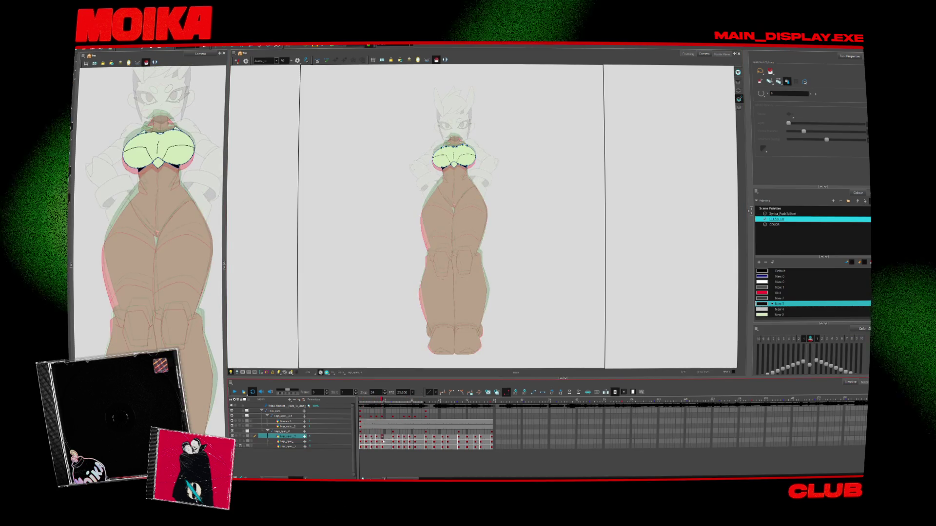
pyautogui.click(395, 442)
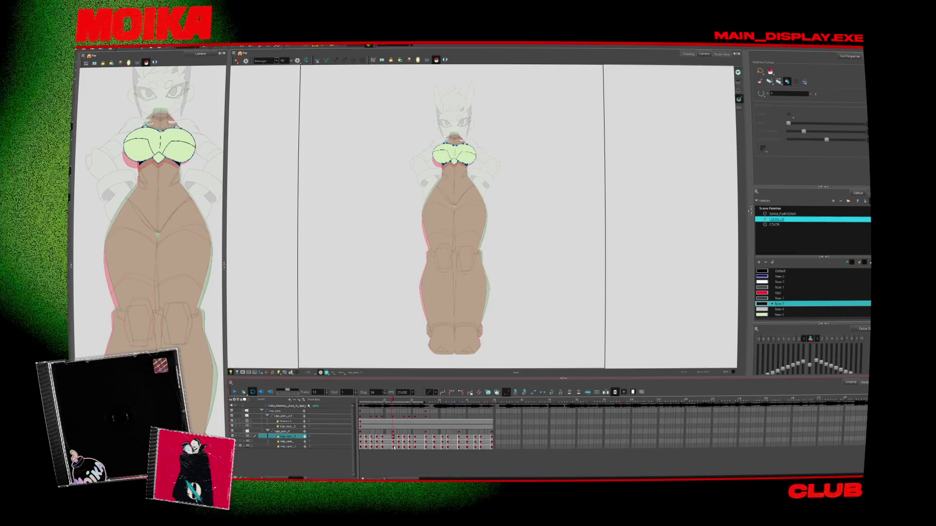
pyautogui.click(365, 442)
pyautogui.moveTo(384, 436); pyautogui.dragTo(385, 448)
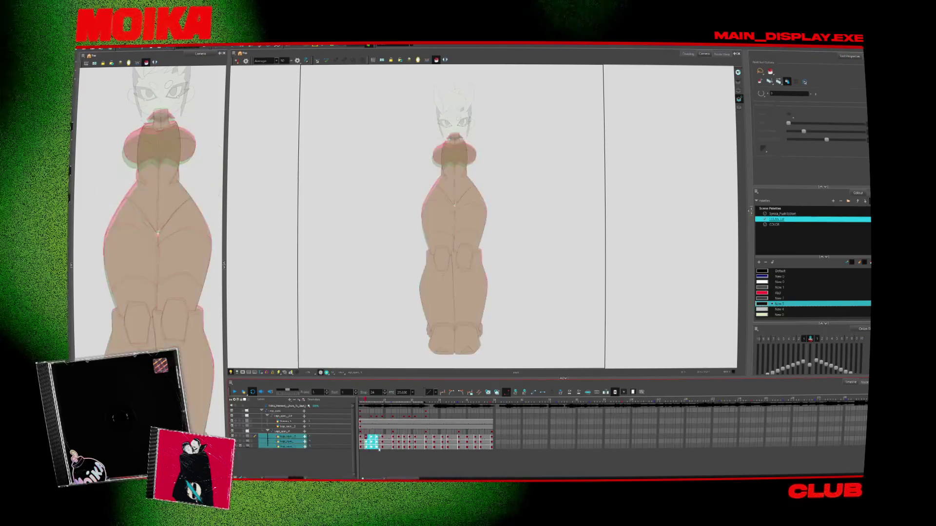
pyautogui.click(383, 418)
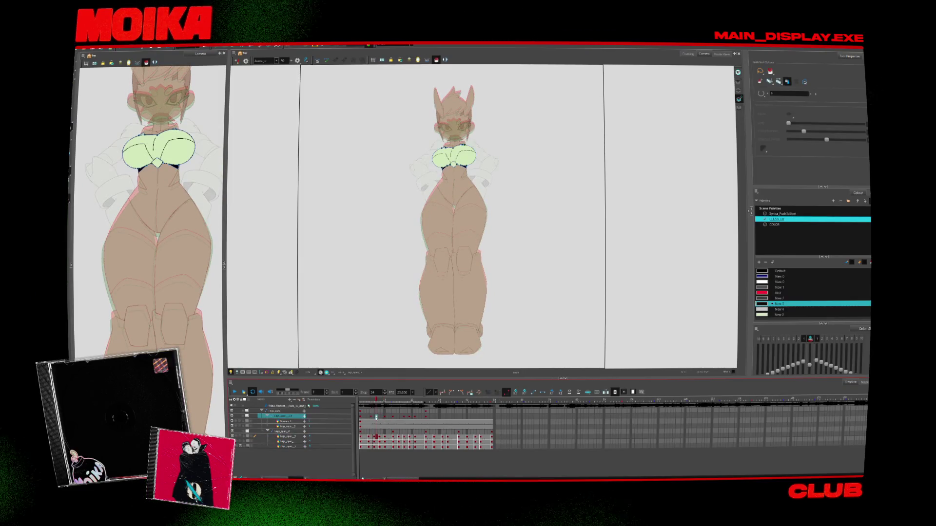
pyautogui.click(374, 417)
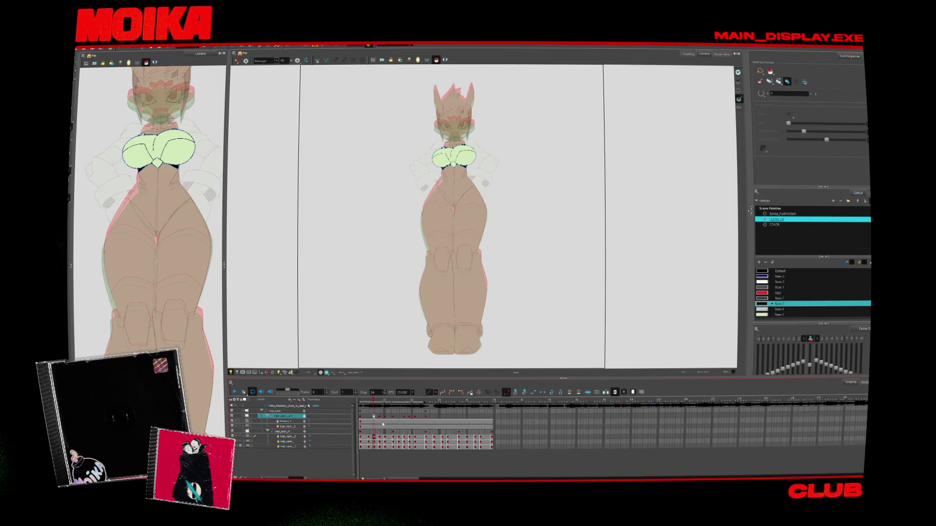
pyautogui.click(393, 417)
pyautogui.click(393, 417)
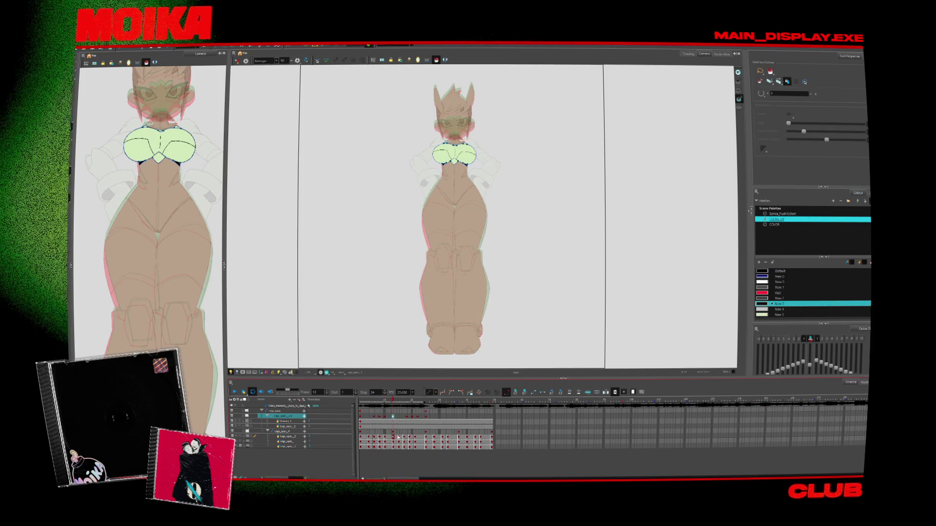
# Play back the animation, dim the other layers, and return to frame 1.
pyautogui.click(399, 437)
pyautogui.click(414, 440)
pyautogui.click(417, 444)
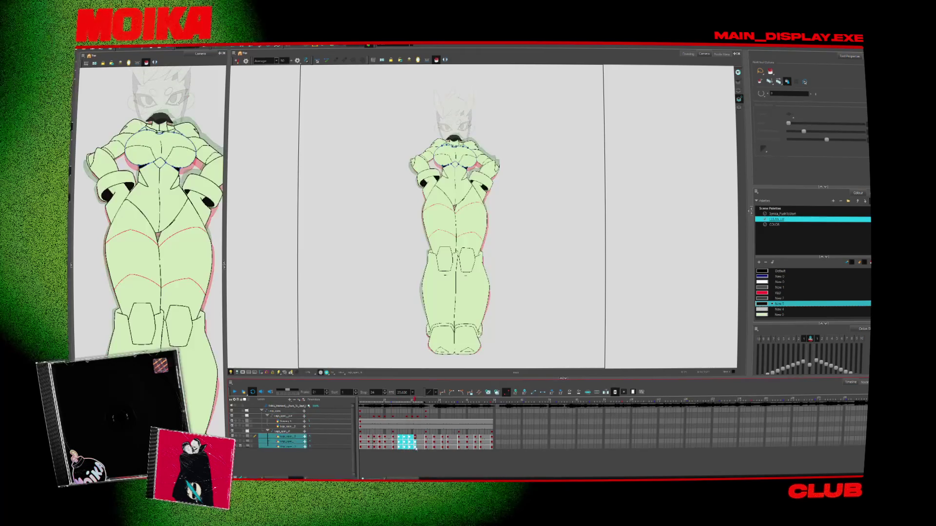
pyautogui.click(234, 392)
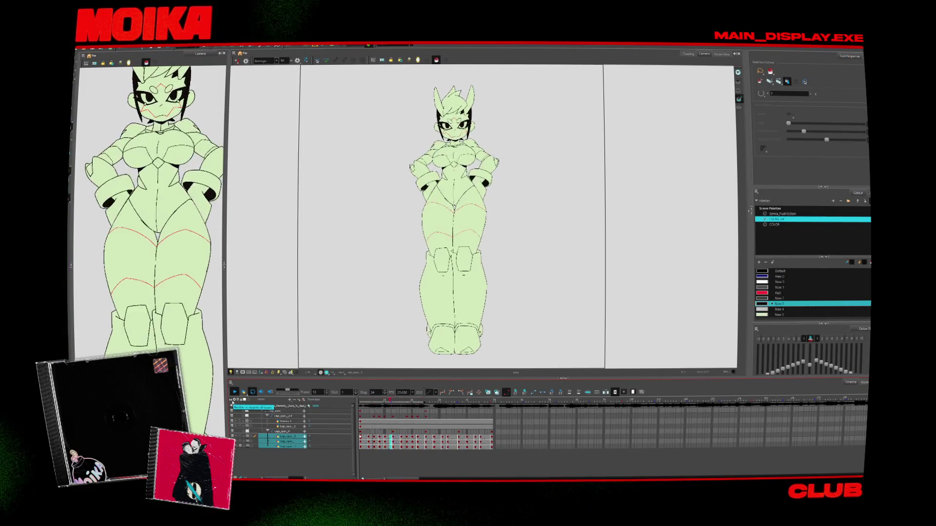
pyautogui.click(248, 437)
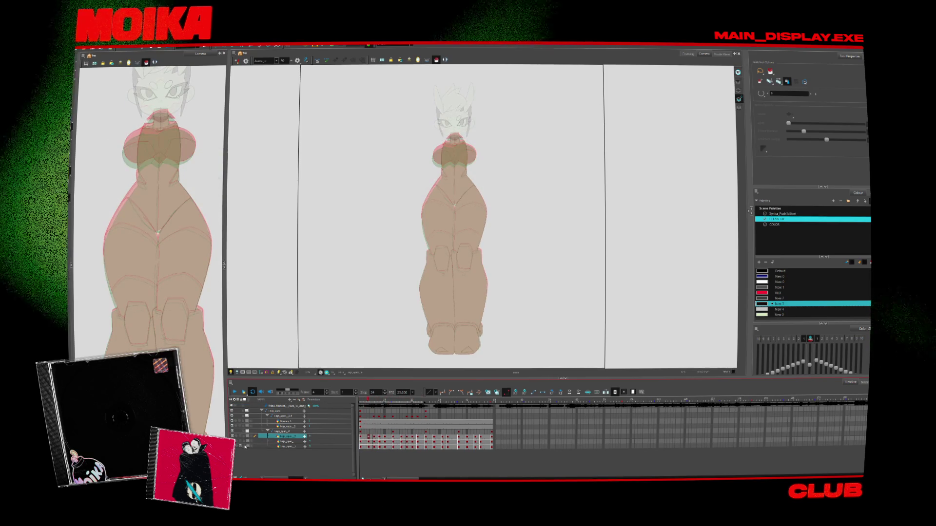
pyautogui.click(261, 441)
pyautogui.hotkey('shift', ',')
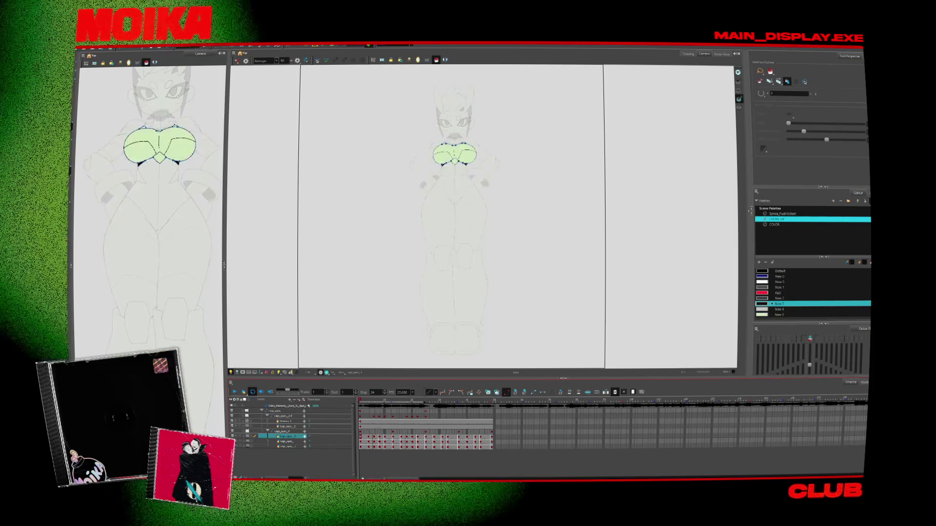
# Select the arms layer, zoom in on the arms, and sample the black ink colour.
pyautogui.click(367, 441)
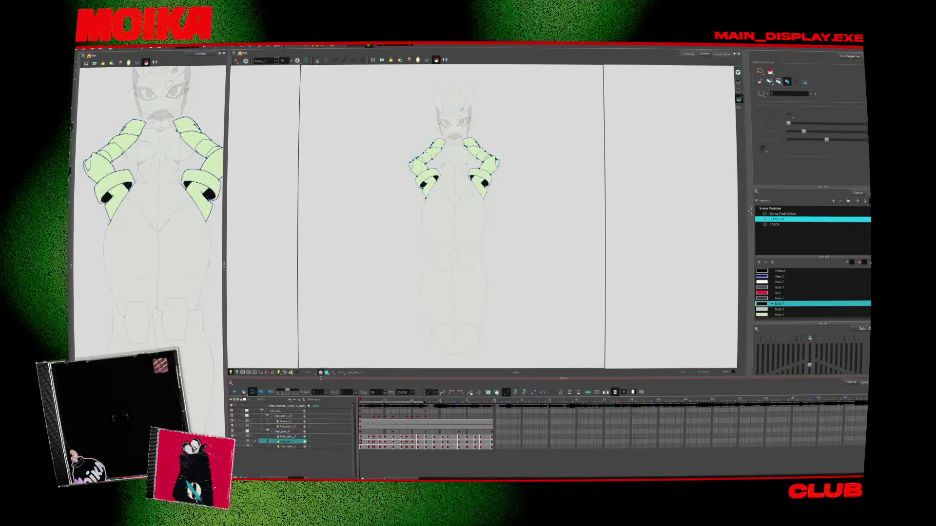
pyautogui.hotkey('alt', 'z')
pyautogui.click(480, 141)
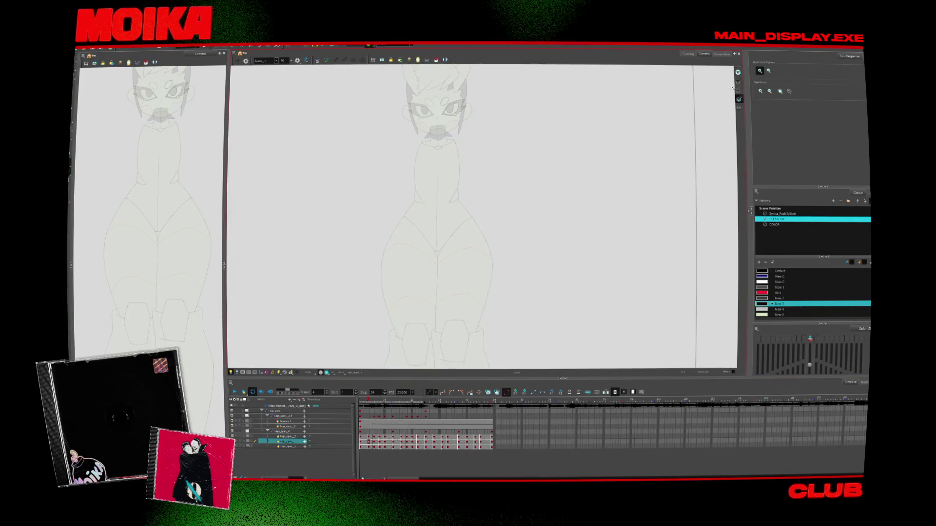
pyautogui.hotkey('shift', ',')
pyautogui.press('2')
pyautogui.press('2')
pyautogui.press('2')
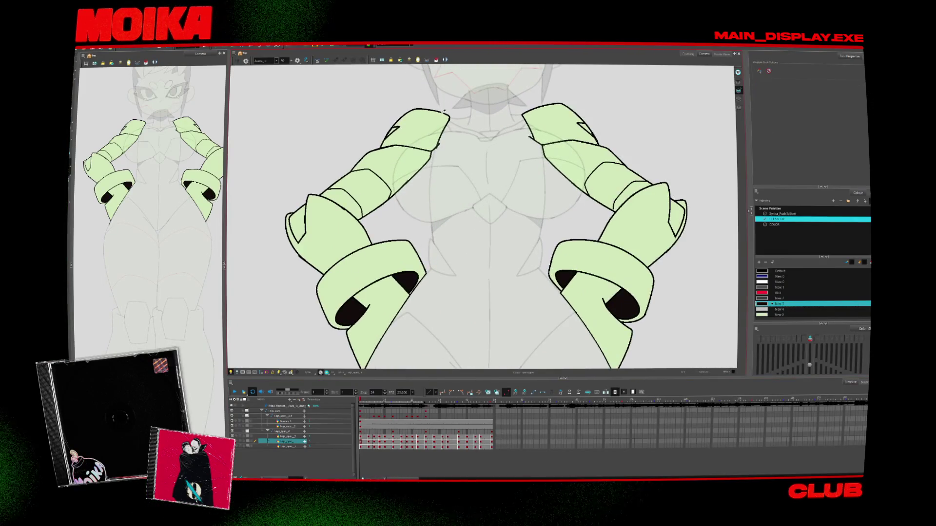
pyautogui.hotkey('alt', 'b')
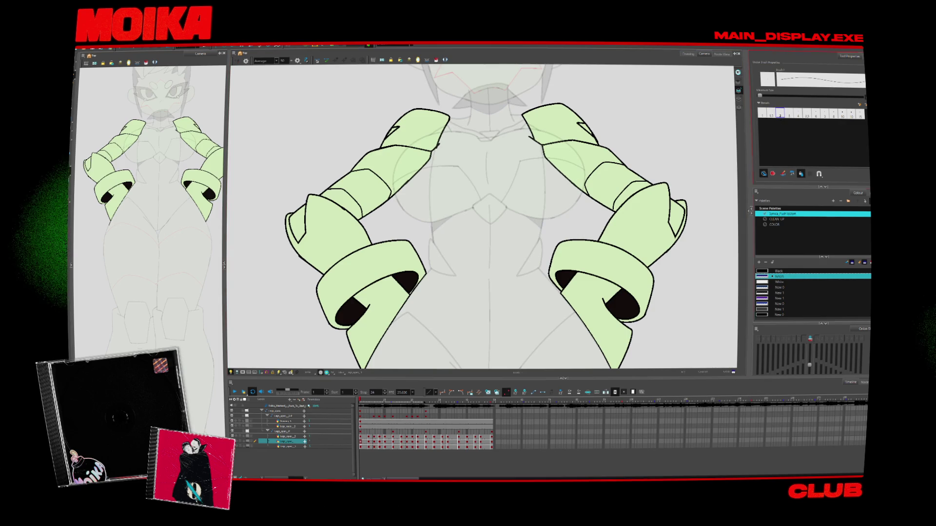
pyautogui.hotkey('alt', 'd')
pyautogui.click(634, 315)
pyautogui.hotkey('alt', 'b')
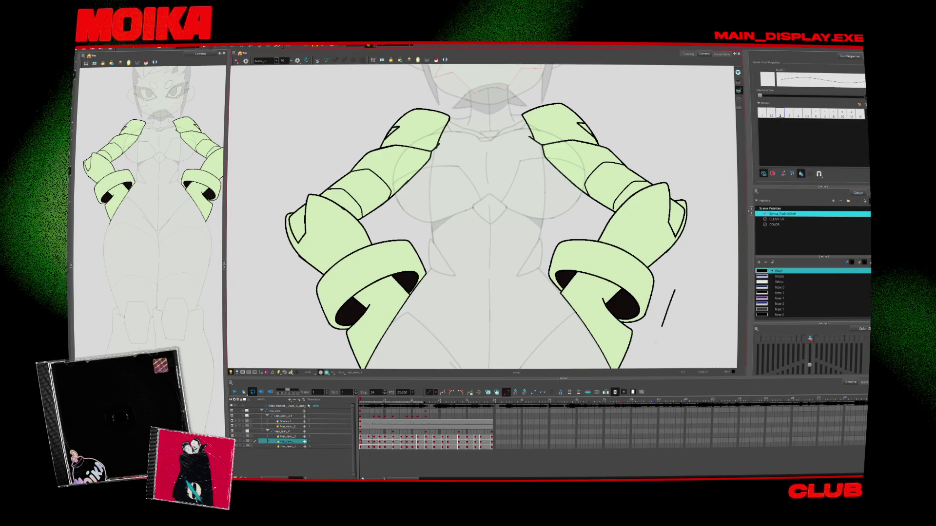
# Step through the arm drawings and briefly hide then show the arms layer to check them.
pyautogui.hotkey('shift', '.')
pyautogui.hotkey('alt', 'o')
pyautogui.press('2')
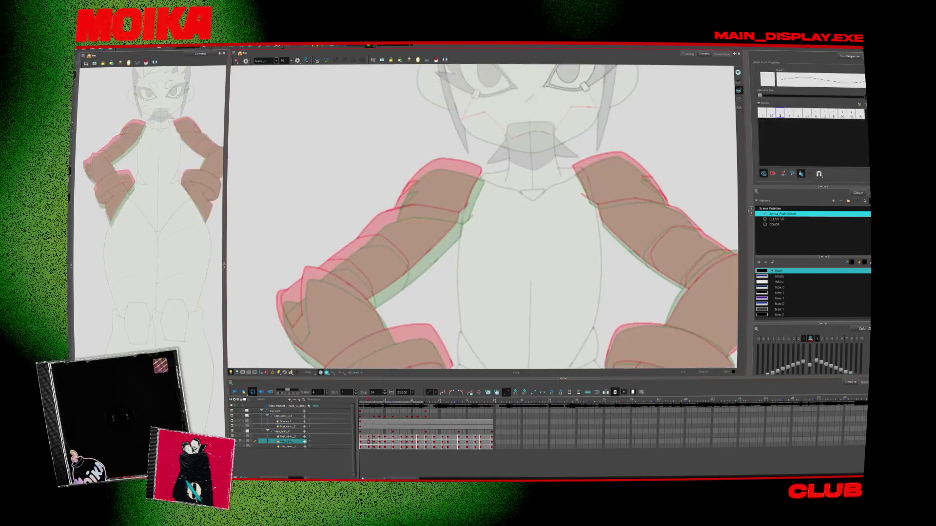
pyautogui.press('1')
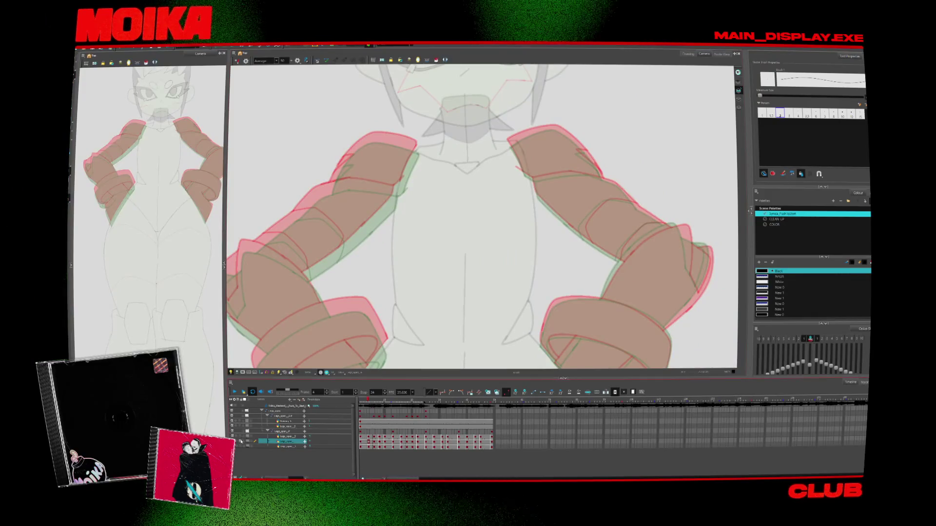
pyautogui.click(240, 441)
pyautogui.click(239, 442)
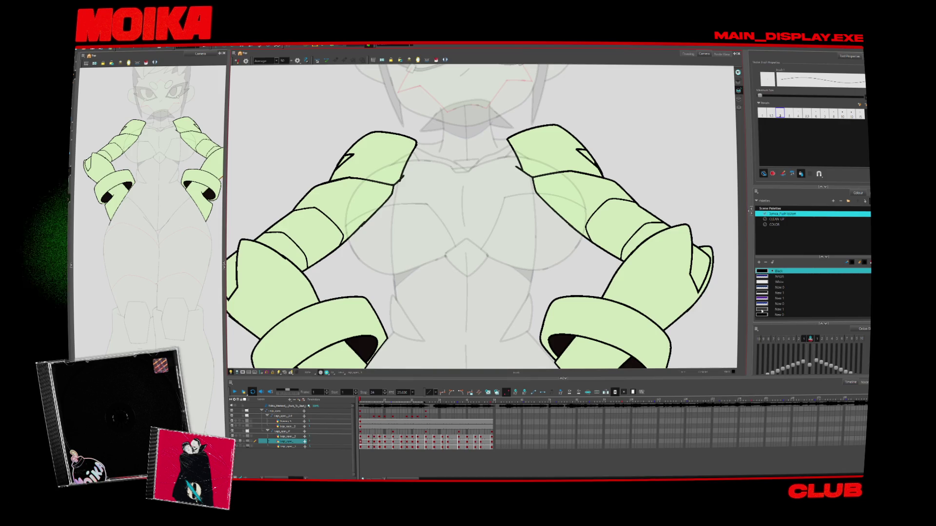
# Edit the New 0 swatch to fade out the green arm fill, then draw a test stroke.
pyautogui.doubleClick(762, 315)
pyautogui.moveTo(528, 261); pyautogui.dragTo(512, 261)
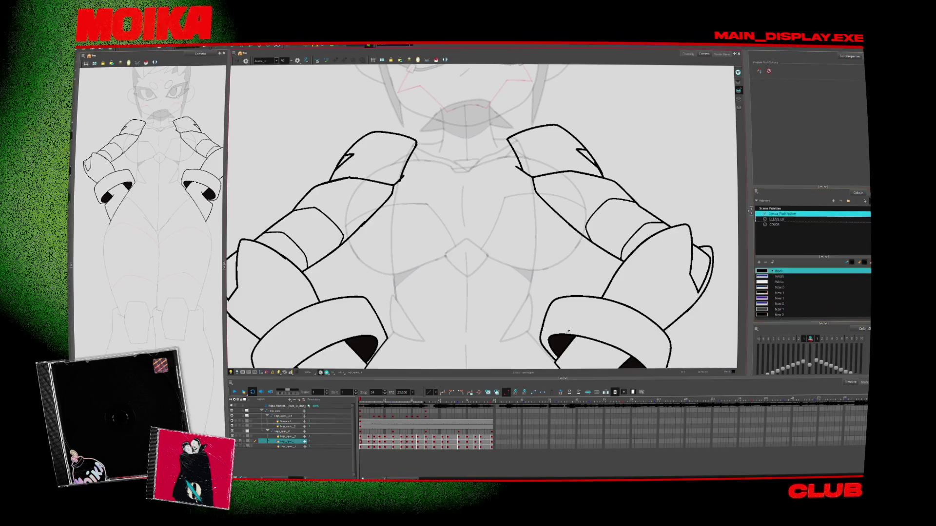
pyautogui.hotkey('alt', '/')
pyautogui.moveTo(560, 309); pyautogui.dragTo(581, 291)
# Edit the New 2 swatch on the CLEAN_LF palette to fade the dark bracelet fill, then return to frame 4.
pyautogui.press('d')
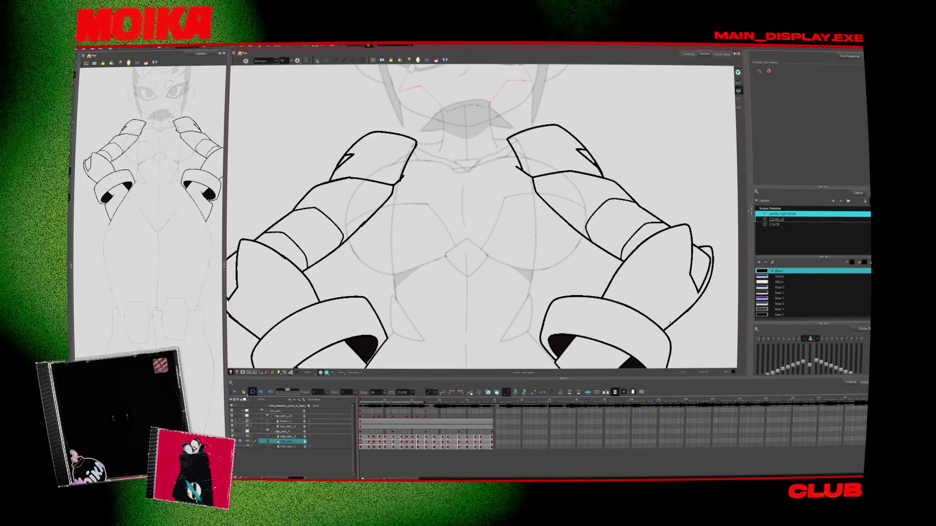
pyautogui.click(777, 220)
pyautogui.doubleClick(762, 303)
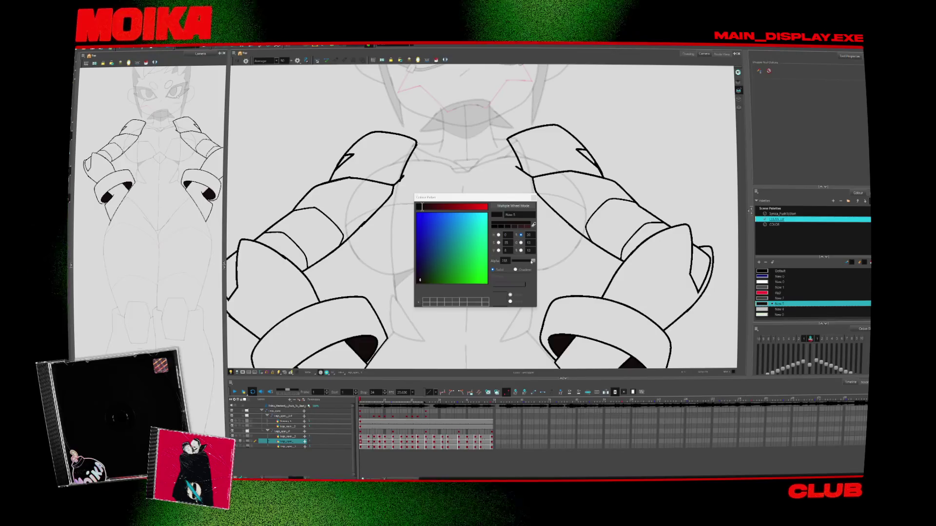
pyautogui.moveTo(532, 261); pyautogui.dragTo(513, 261)
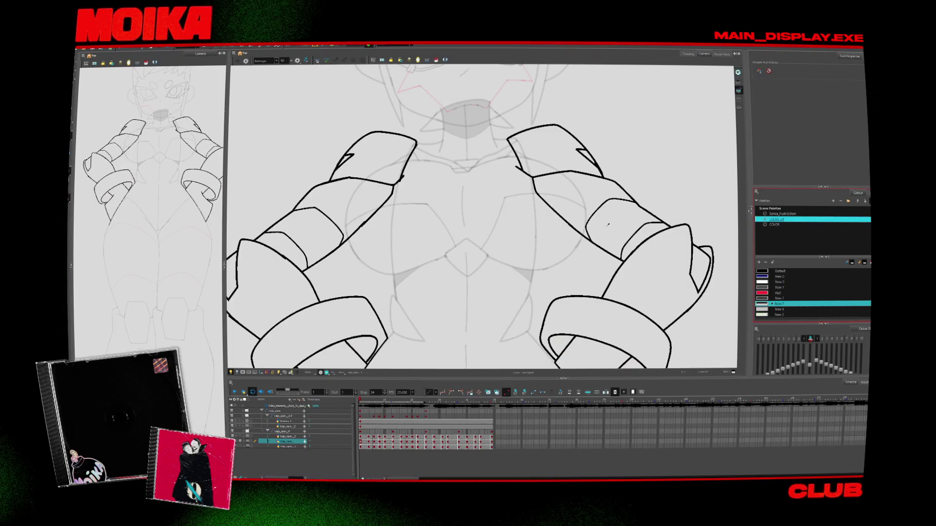
pyautogui.hotkey('alt', '/')
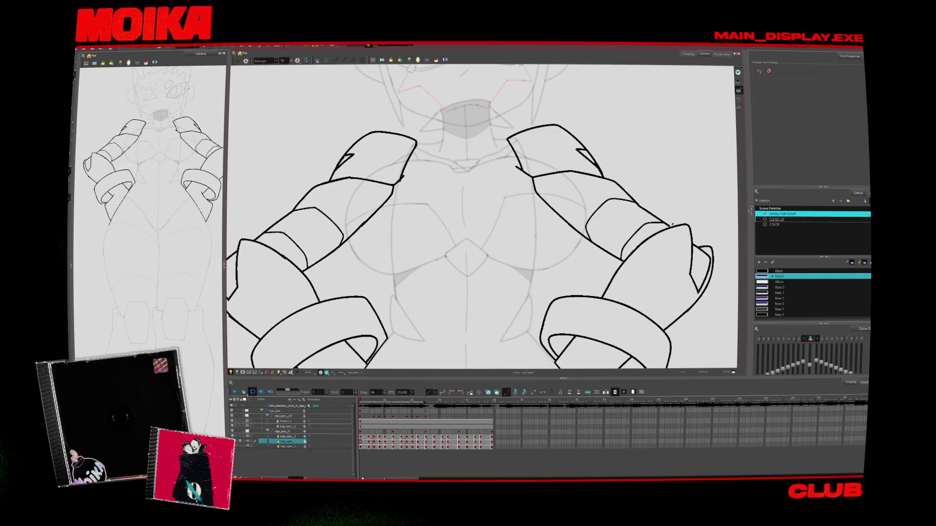
pyautogui.click(777, 219)
pyautogui.press('.')
pyautogui.press('.')
pyautogui.press('.')
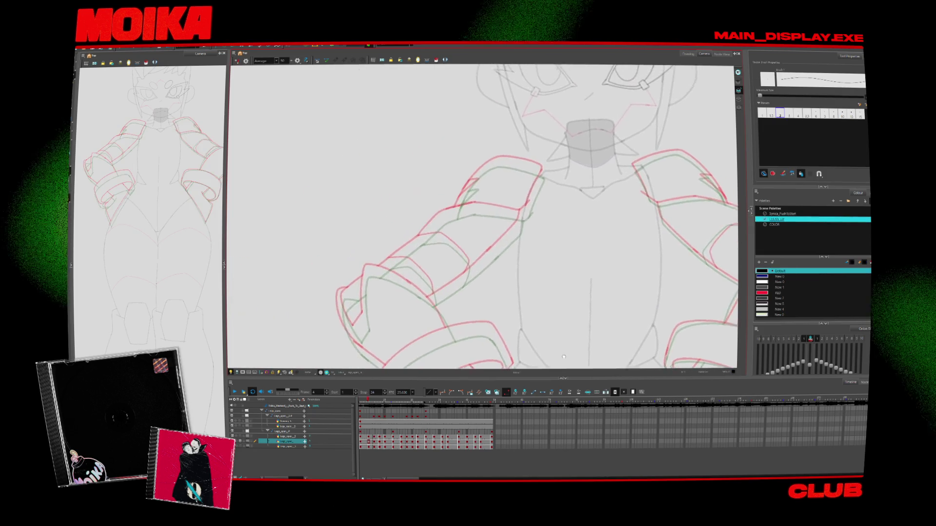
# Ink a line along the arm's top edge and compare it with the neighbouring drawings.
pyautogui.moveTo(442, 228); pyautogui.dragTo(479, 181)
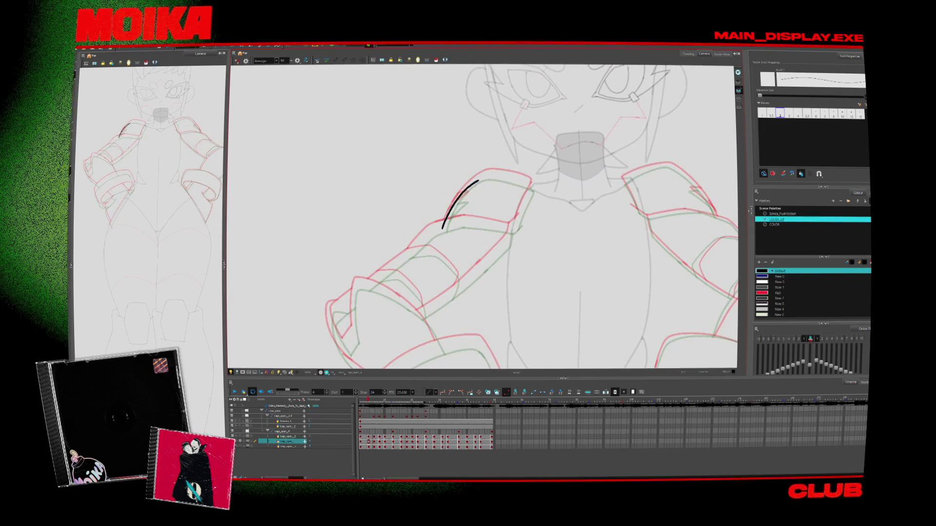
pyautogui.press('.')
pyautogui.press(',')
pyautogui.press('.')
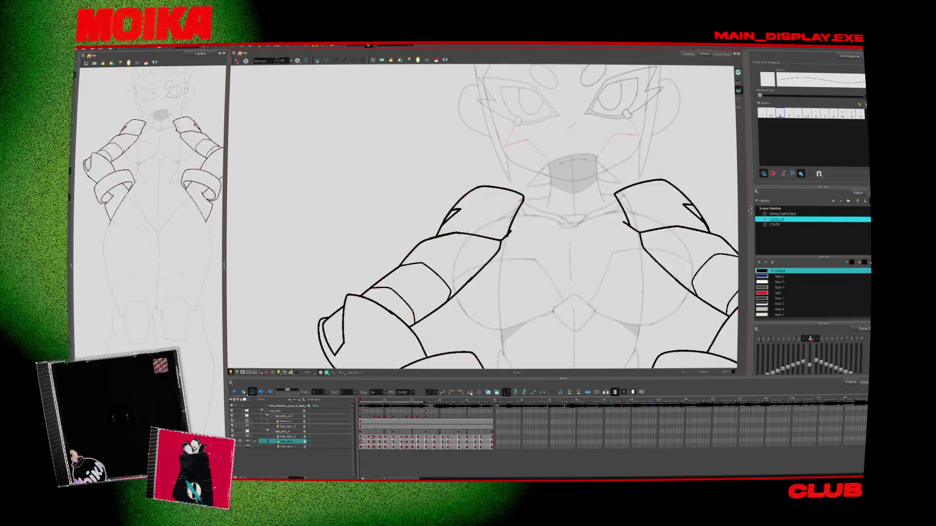
pyautogui.press('.')
pyautogui.press(',')
pyautogui.press(',')
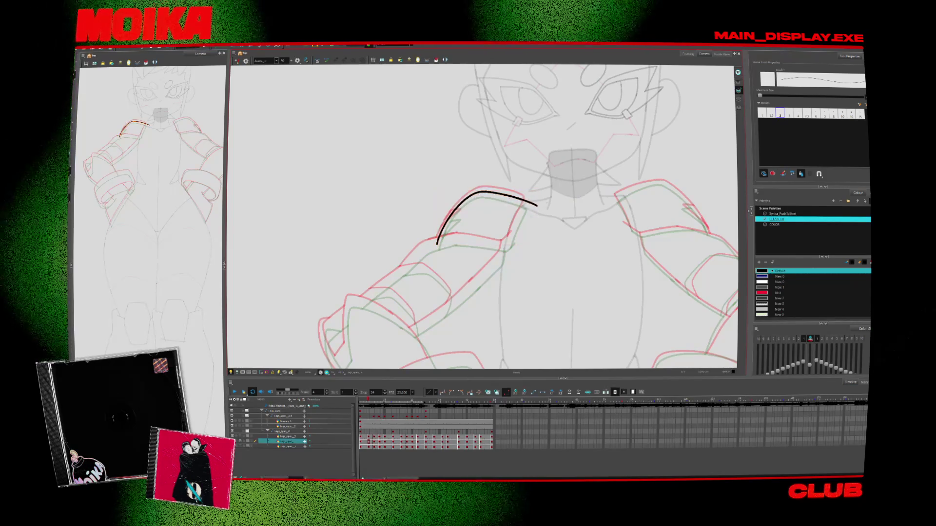
pyautogui.press('v')
pyautogui.scroll(2, 449, 255)
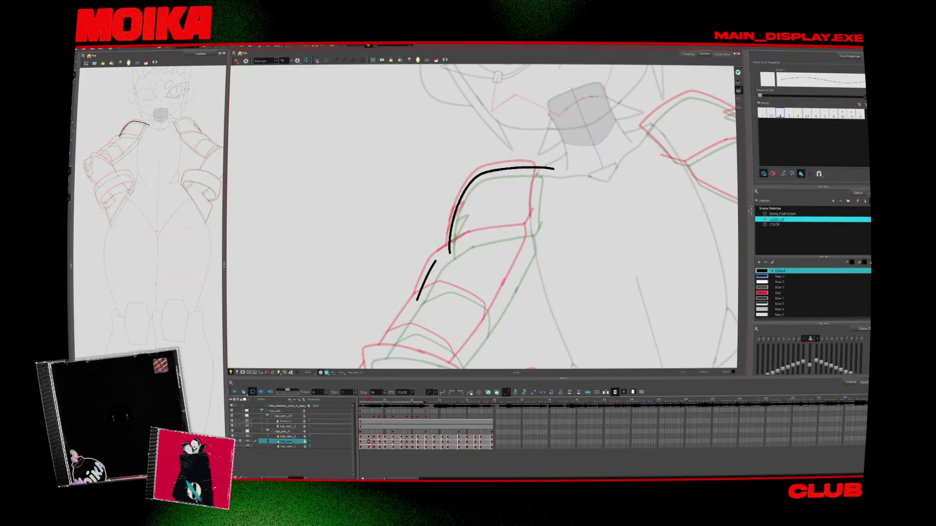
# Extend the lower forearm line, check it with the view rotated and mirrored, and undo the stray short stroke.
pyautogui.moveTo(472, 238); pyautogui.dragTo(529, 232)
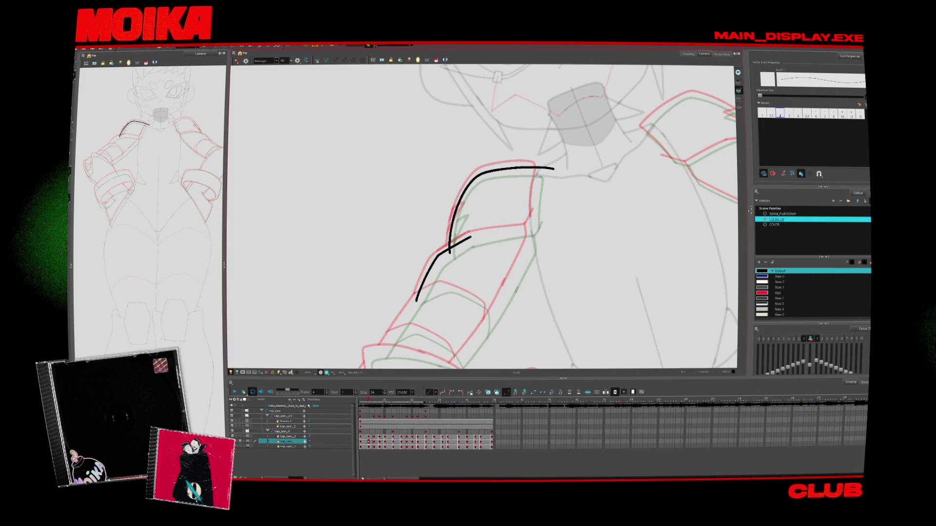
pyautogui.moveTo(535, 227)
pyautogui.mouseDown()
pyautogui.moveTo(387, 303)
pyautogui.moveTo(411, 242)
pyautogui.mouseUp()
pyautogui.click(239, 62)
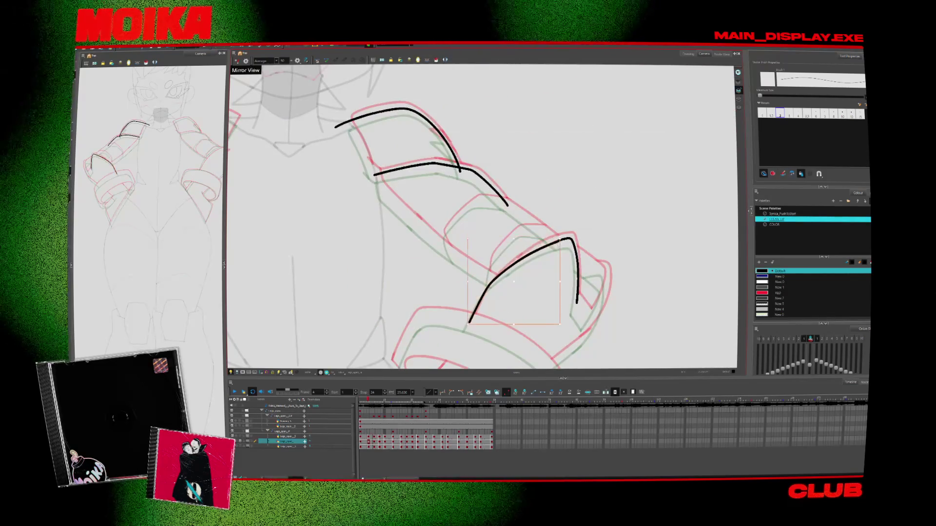
pyautogui.moveTo(506, 312)
pyautogui.mouseDown()
pyautogui.moveTo(530, 329)
pyautogui.moveTo(480, 339)
pyautogui.mouseUp()
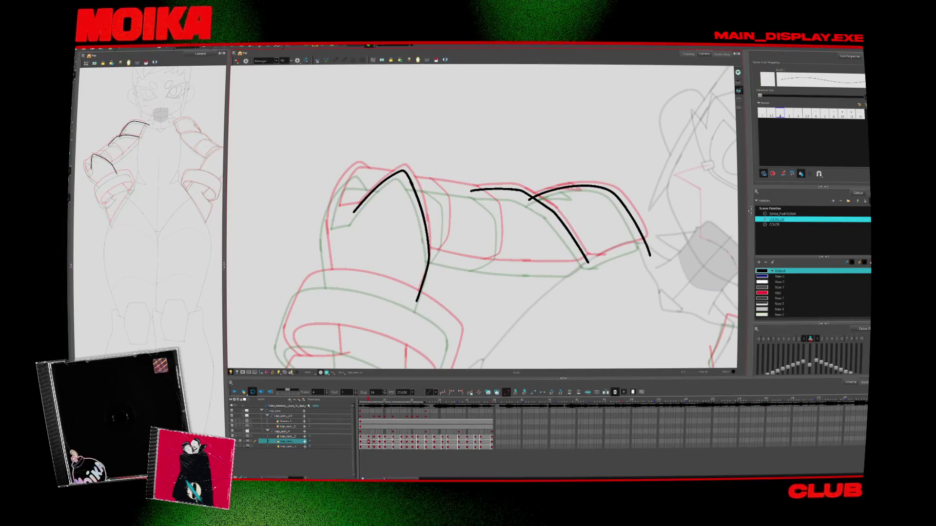
pyautogui.hotkey('ctrl', 'z')
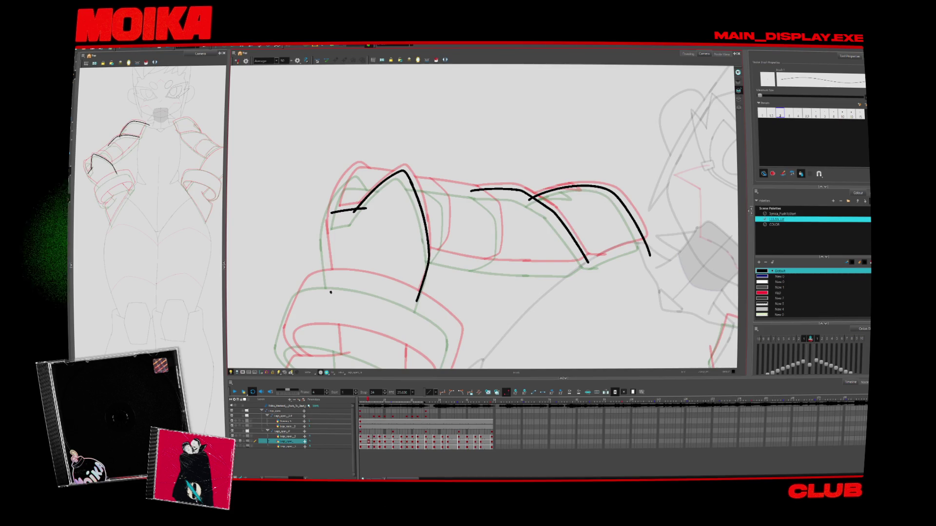
pyautogui.click(361, 167)
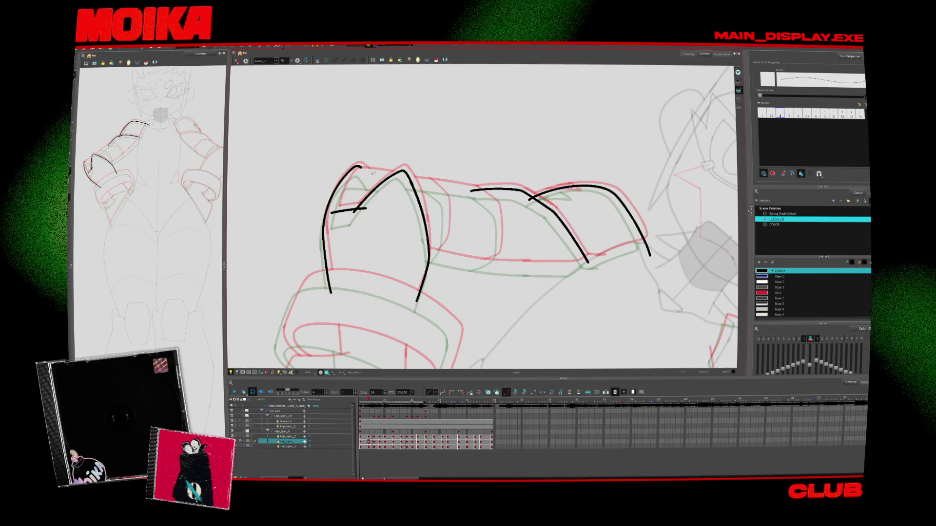
pyautogui.press('c')
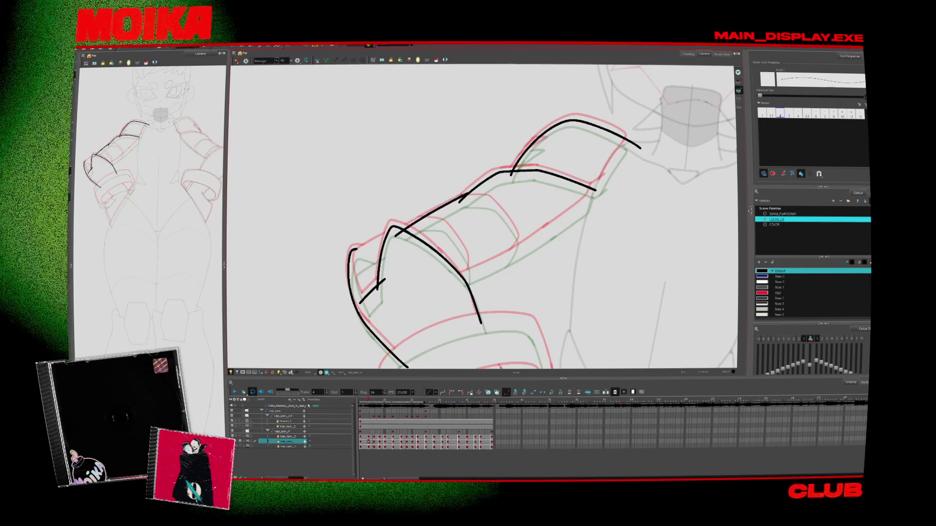
# Ink the curve running down to the cuff and the long edge curving up the forearm.
pyautogui.hotkey('alt', 's')
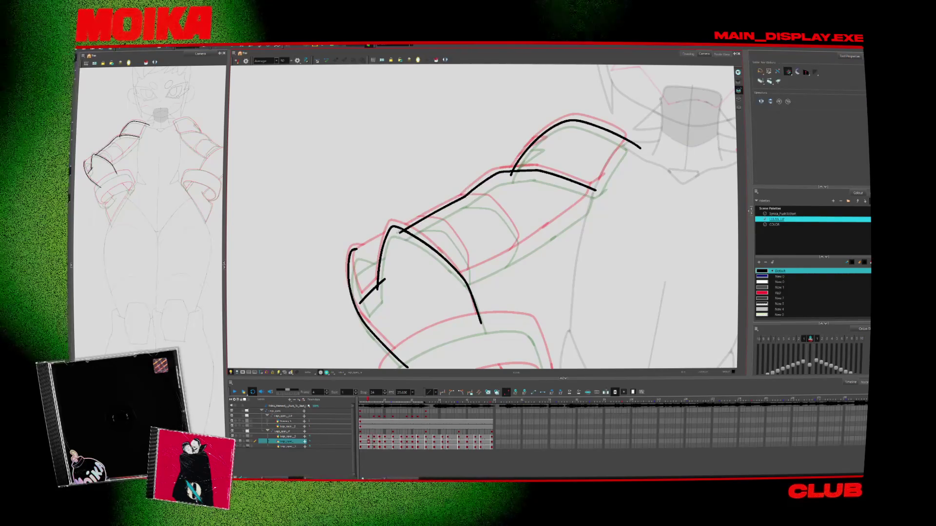
pyautogui.hotkey('alt', 'b')
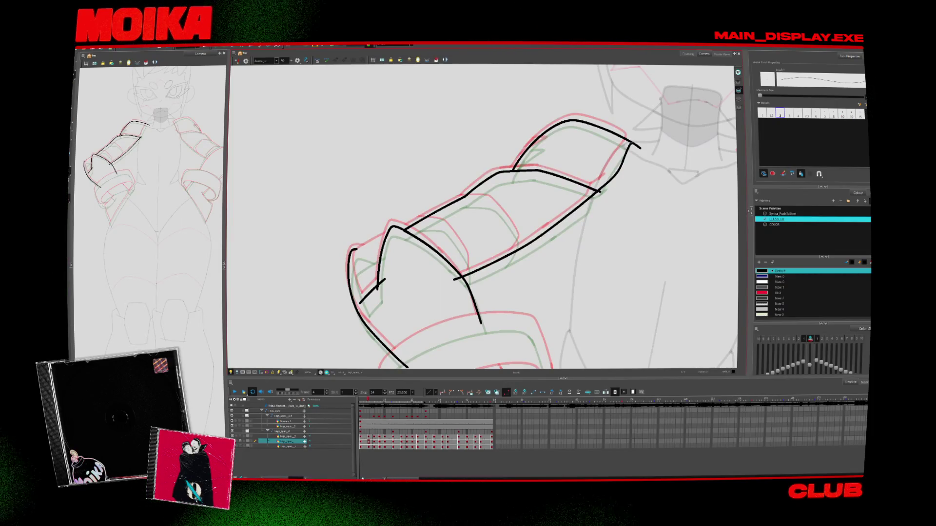
pyautogui.hotkey('alt', 's')
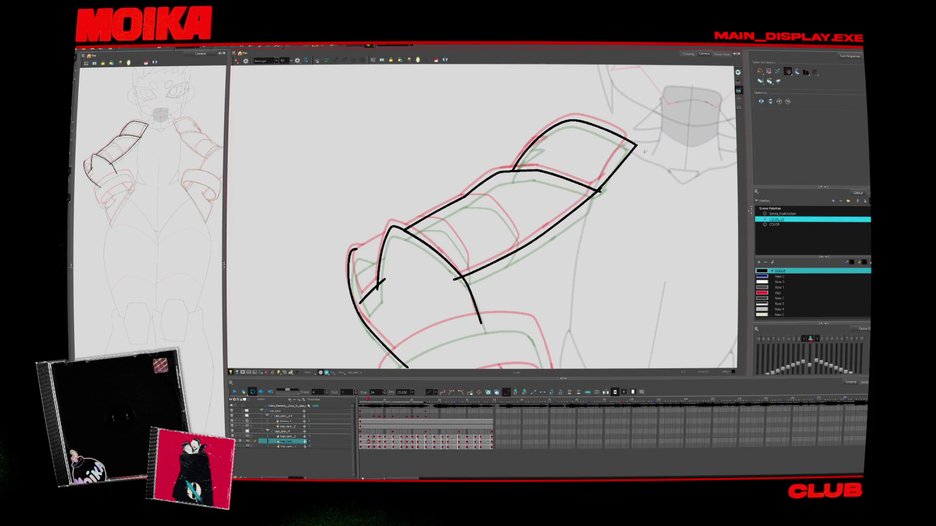
pyautogui.scroll(-2, 513, 172)
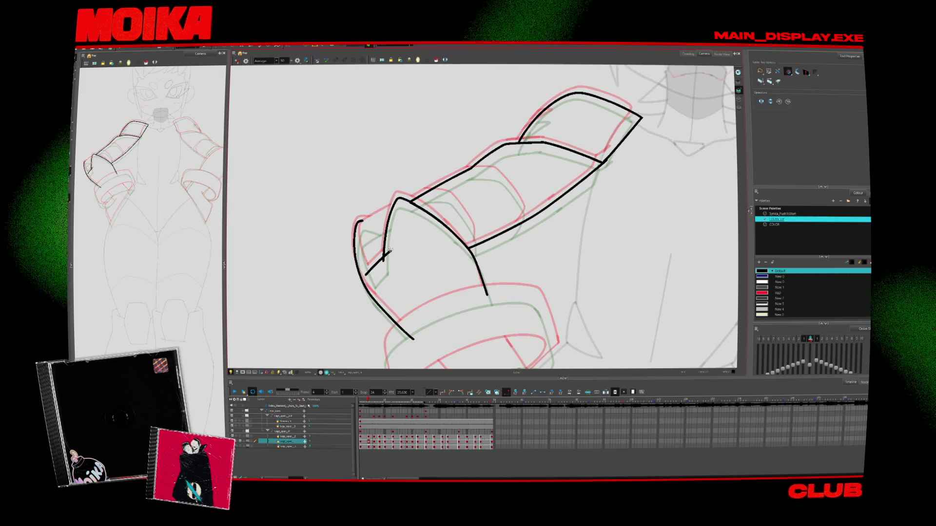
pyautogui.scroll(-2, 397, 244)
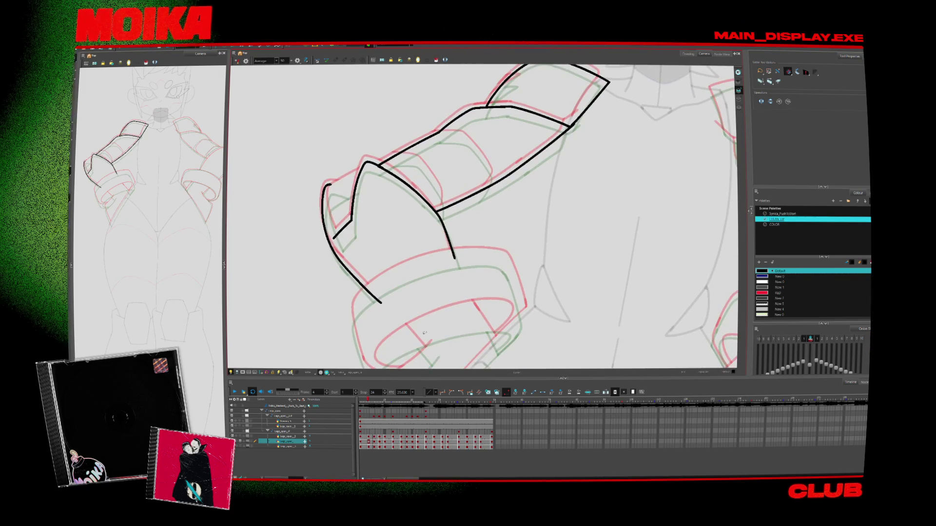
pyautogui.hotkey('alt', 'b')
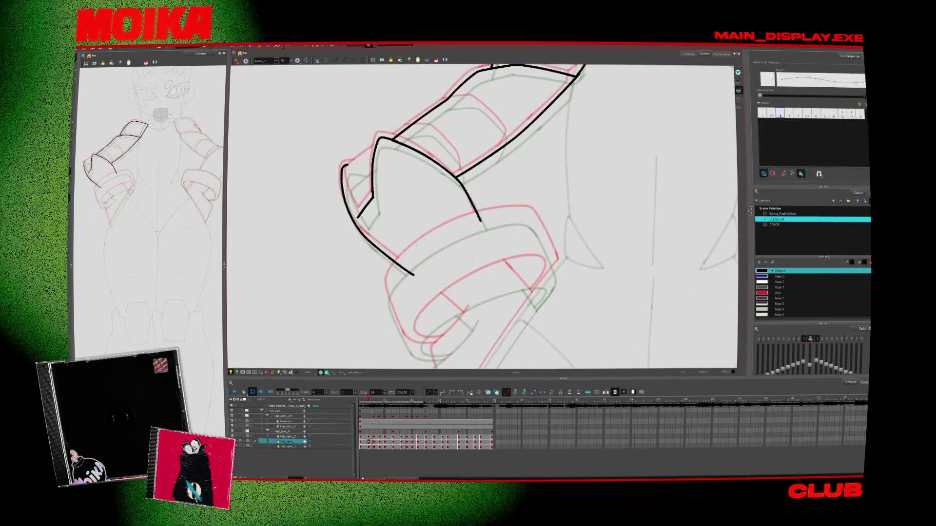
pyautogui.moveTo(386, 285); pyautogui.dragTo(402, 333)
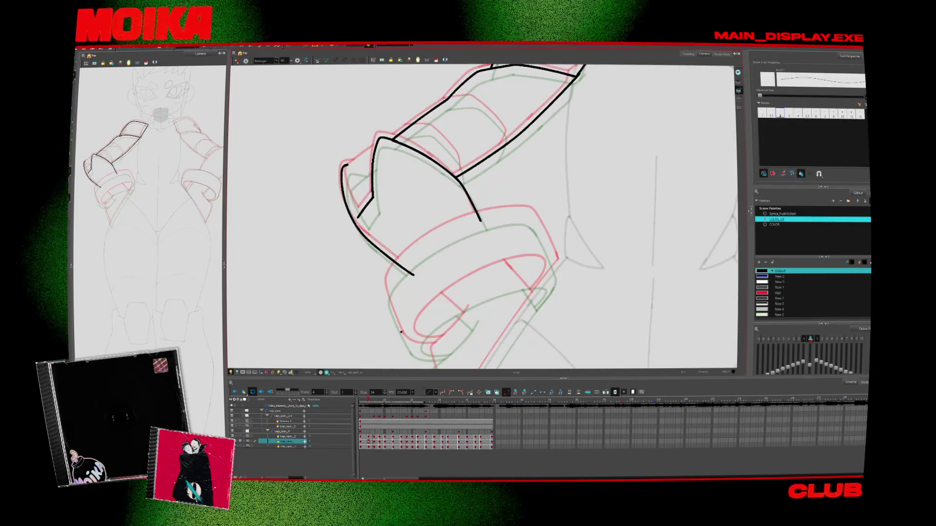
pyautogui.moveTo(387, 285); pyautogui.dragTo(491, 213)
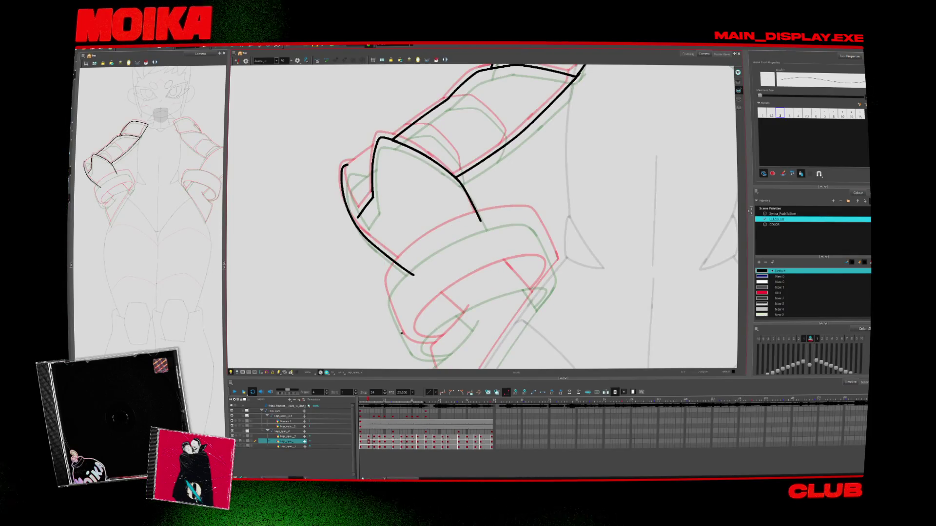
pyautogui.moveTo(483, 217)
pyautogui.mouseDown()
pyautogui.moveTo(528, 341)
pyautogui.moveTo(540, 167)
pyautogui.mouseUp()
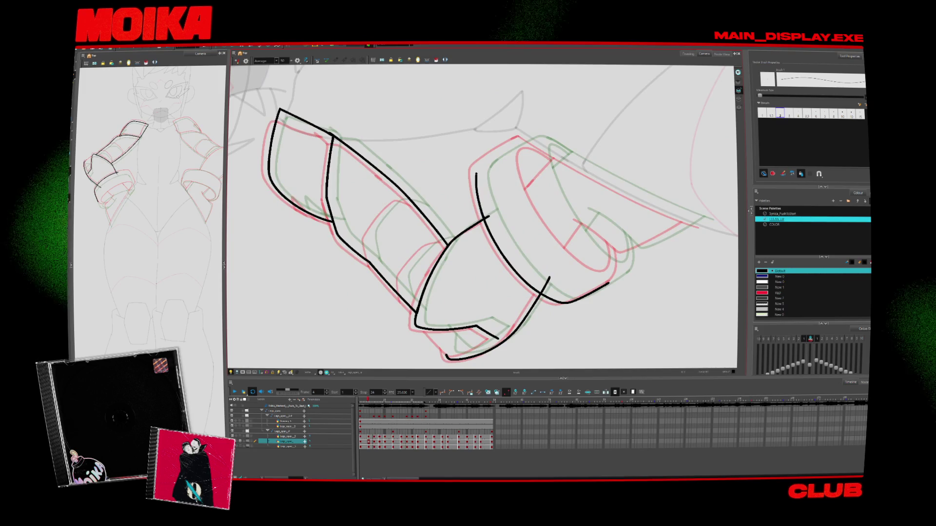
# Ink a forearm plate edge and the ring's U-shaped curve, then delete the crossing stroke's overhanging end.
pyautogui.moveTo(476, 172); pyautogui.dragTo(529, 134)
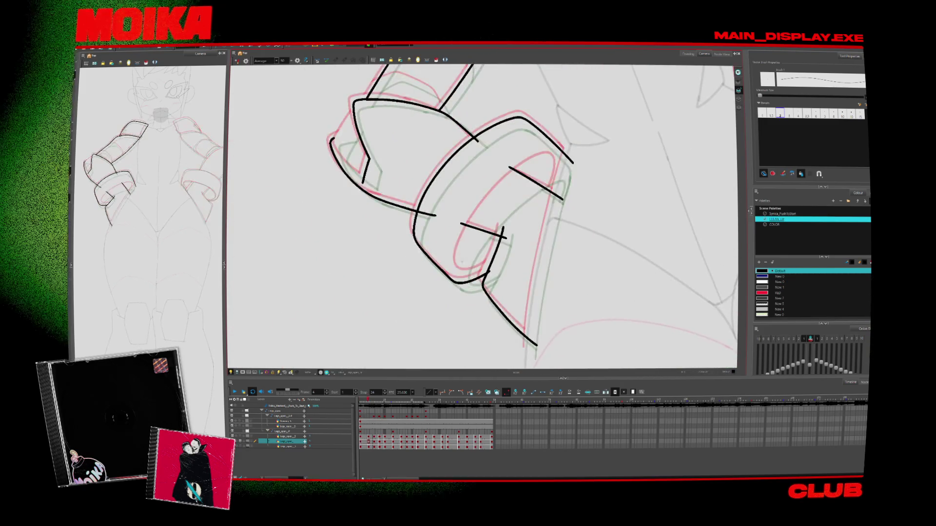
pyautogui.moveTo(464, 242); pyautogui.dragTo(481, 270)
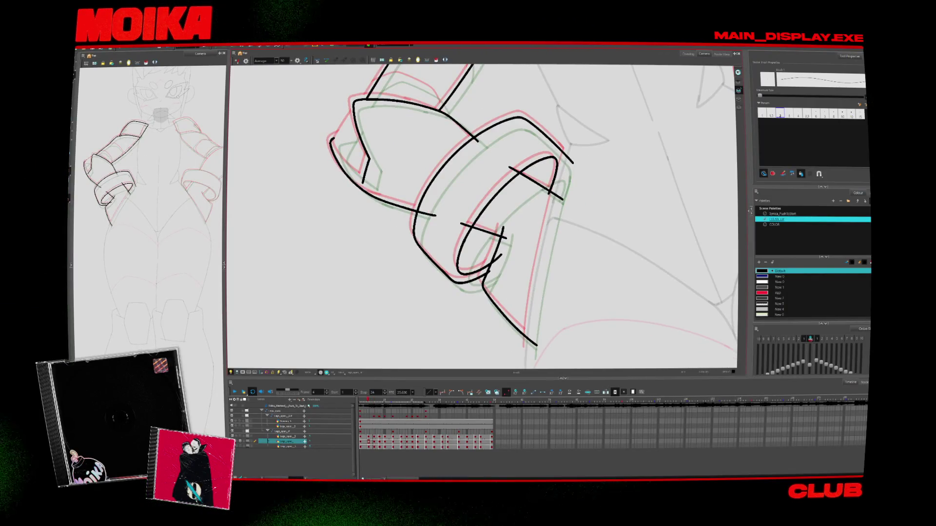
pyautogui.moveTo(559, 199); pyautogui.dragTo(559, 198)
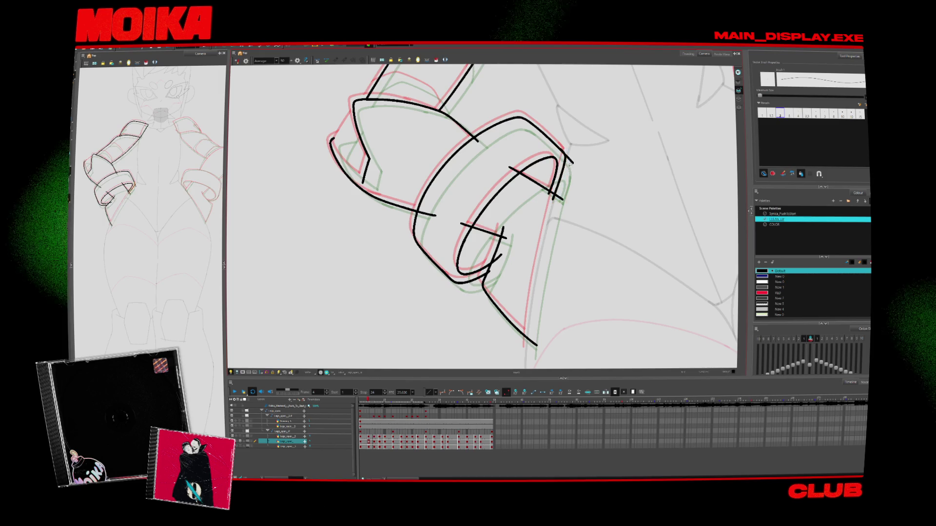
pyautogui.hotkey('alt', 's')
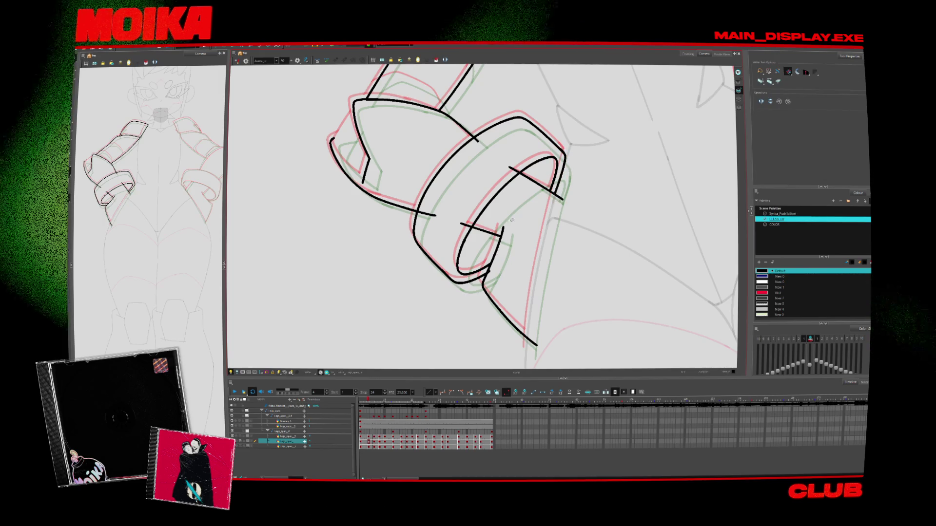
pyautogui.press('Delete')
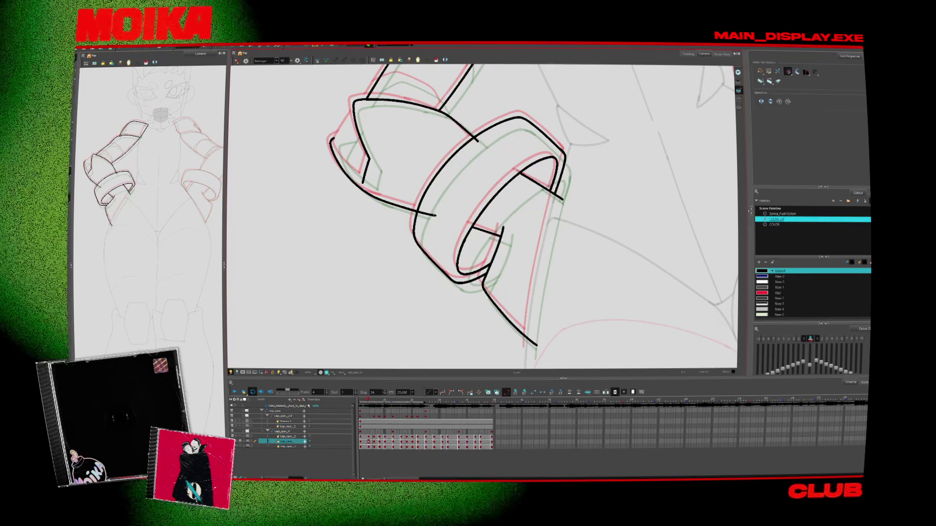
pyautogui.moveTo(485, 135); pyautogui.dragTo(424, 305)
pyautogui.hotkey('alt', 'b')
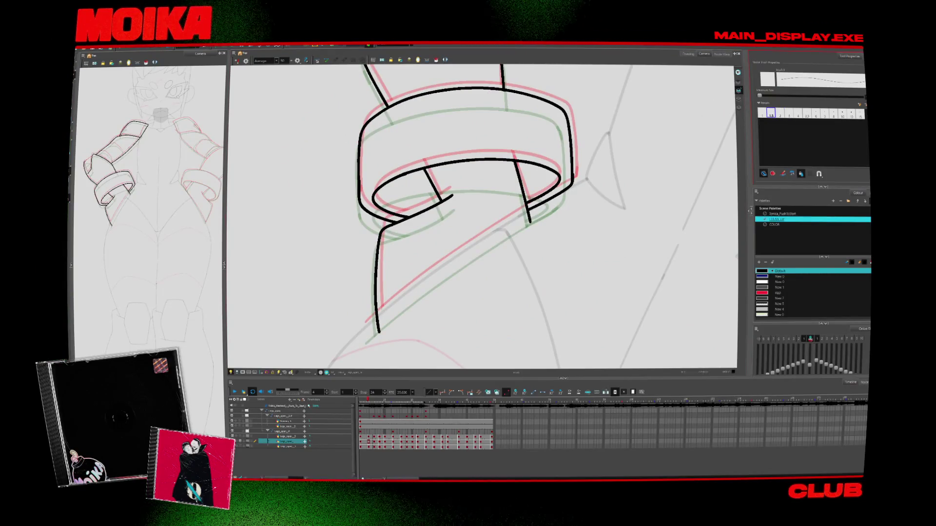
# Pick a slightly larger brush size and try a short line from the hook, then undo it.
pyautogui.hotkey('alt', 's')
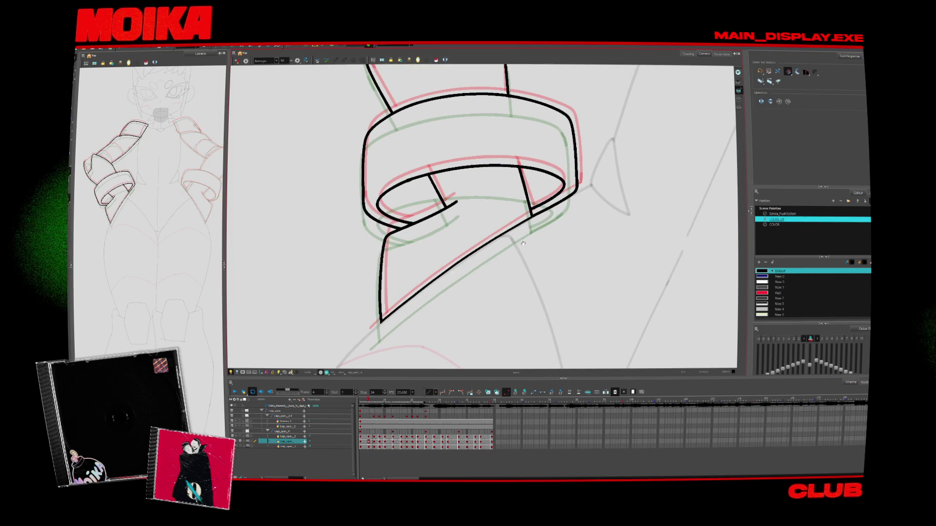
pyautogui.scroll(10, 523, 243)
pyautogui.hotkey('alt', 'b')
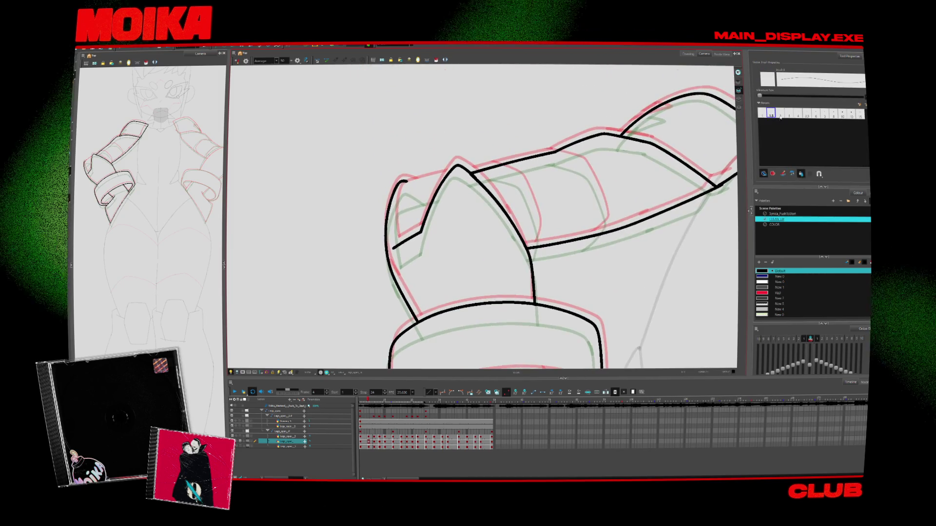
pyautogui.click(780, 113)
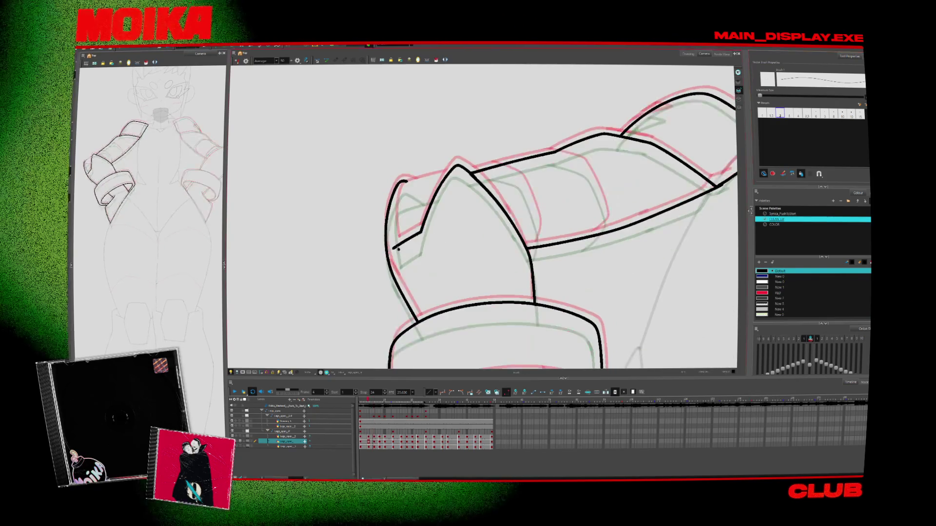
pyautogui.moveTo(402, 187); pyautogui.dragTo(432, 183)
pyautogui.hotkey('ctrl', 'z')
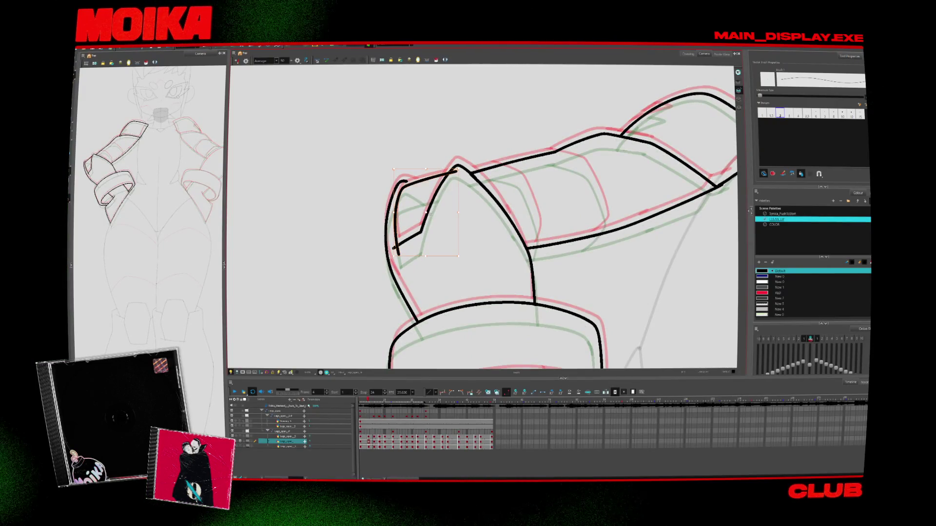
pyautogui.hotkey('alt', 's')
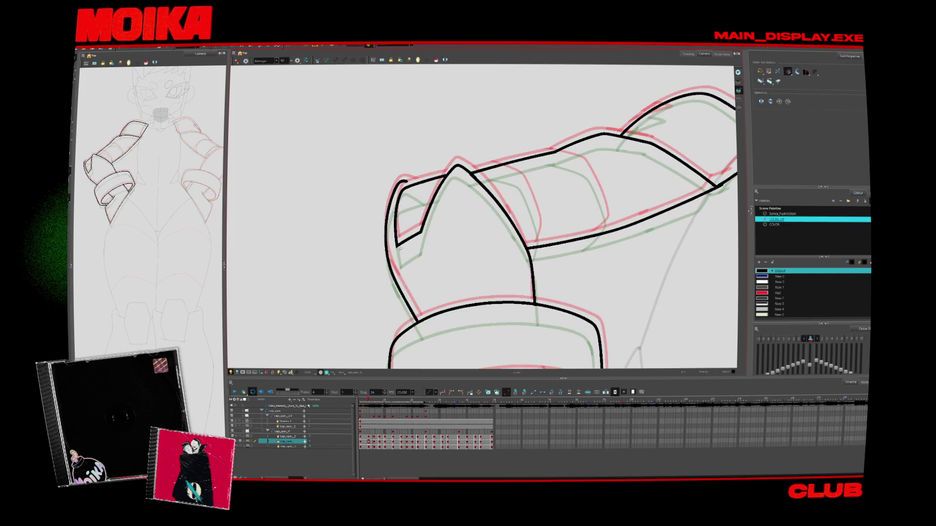
pyautogui.hotkey('alt', 'b')
pyautogui.hotkey('alt', 'z')
pyautogui.scroll(-3, 483, 217)
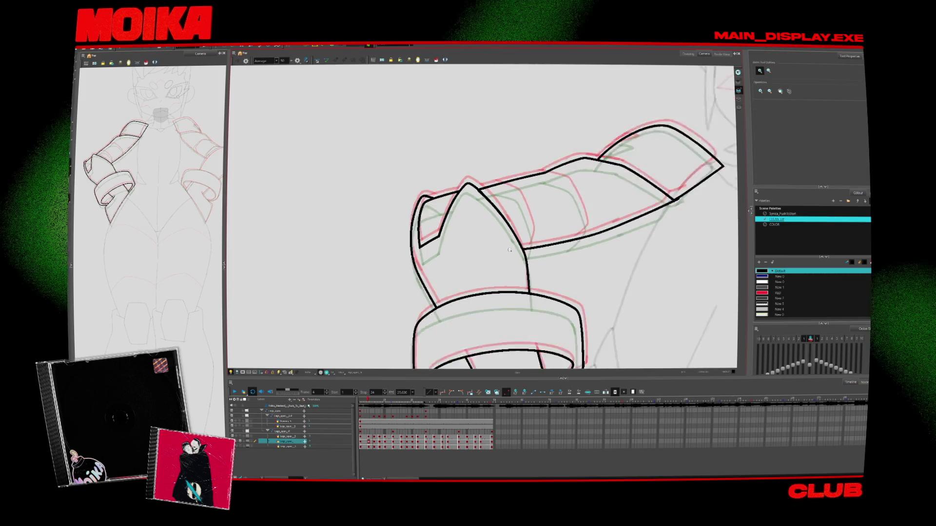
pyautogui.scroll(3, 546, 224)
pyautogui.hotkey('alt', 'b')
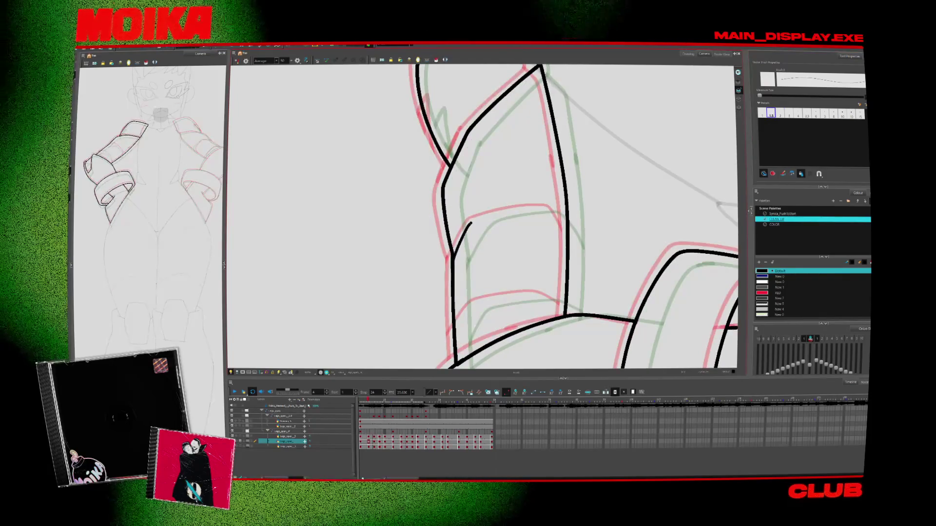
# Ink the arm plate's upper edge, a short edge stroke, and the curved band across the plate.
pyautogui.moveTo(453, 254); pyautogui.dragTo(560, 215)
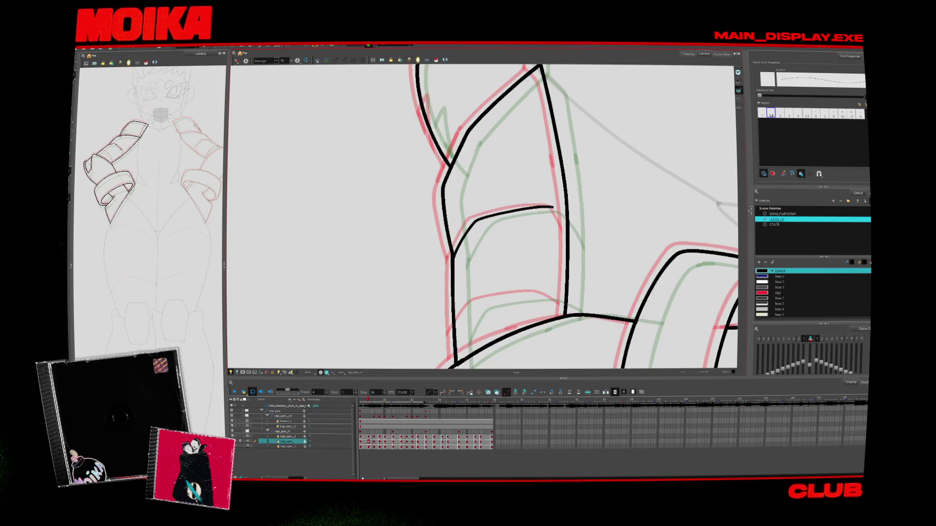
pyautogui.scroll(-1, 567, 234)
pyautogui.moveTo(465, 297); pyautogui.dragTo(456, 318)
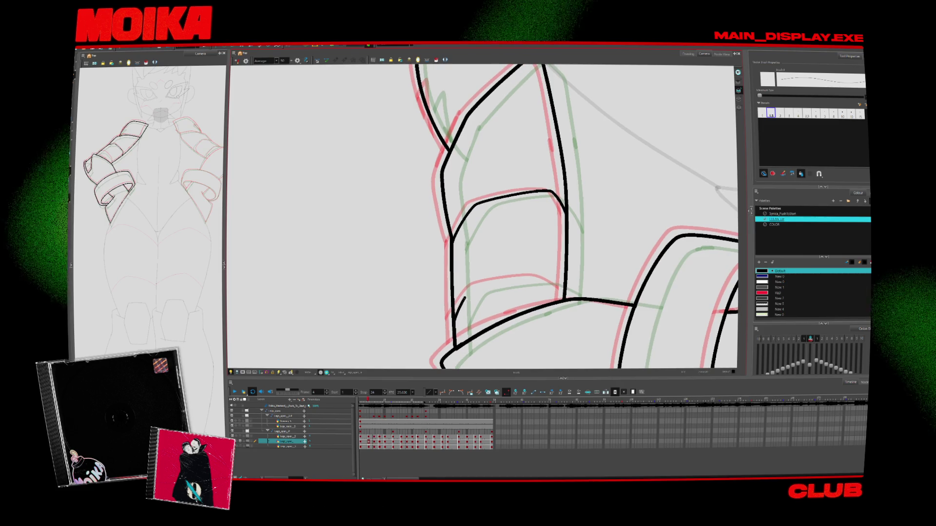
pyautogui.moveTo(454, 314); pyautogui.dragTo(498, 282)
pyautogui.moveTo(456, 313); pyautogui.dragTo(542, 279)
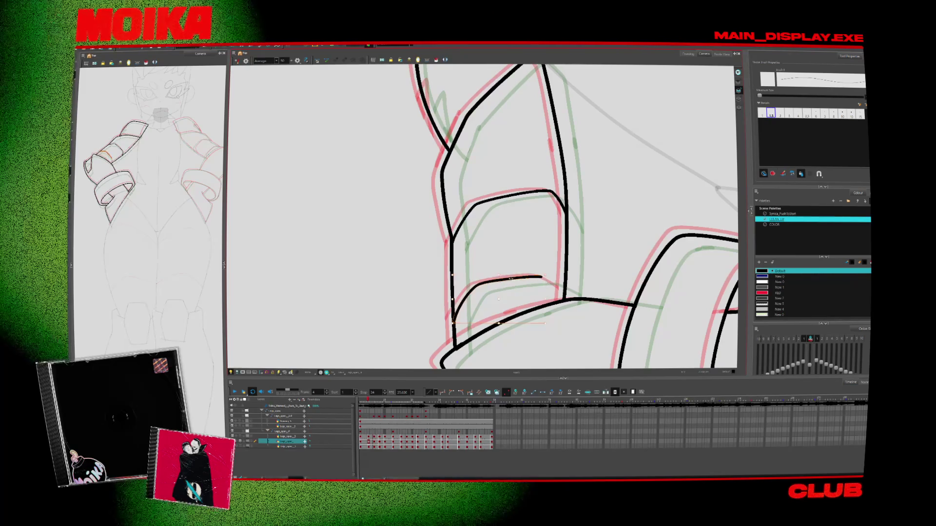
pyautogui.scroll(-3, 573, 298)
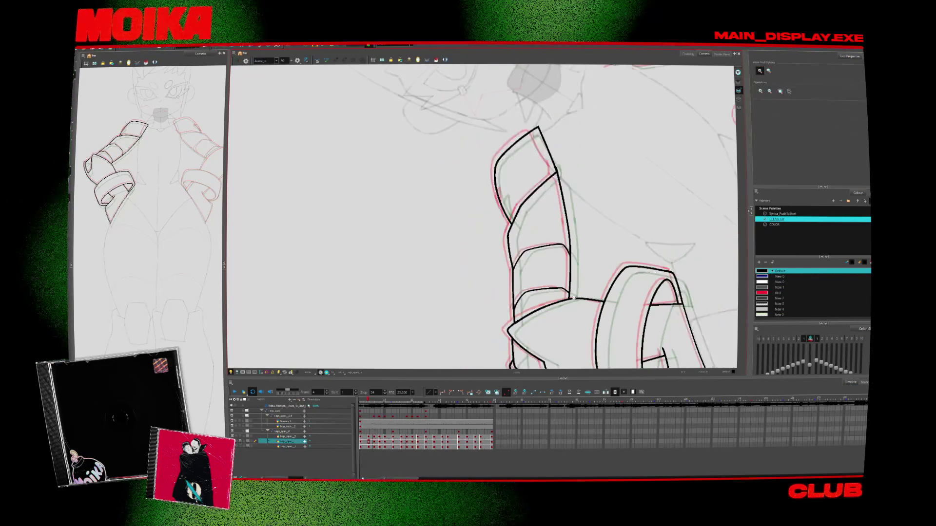
pyautogui.scroll(4, 573, 290)
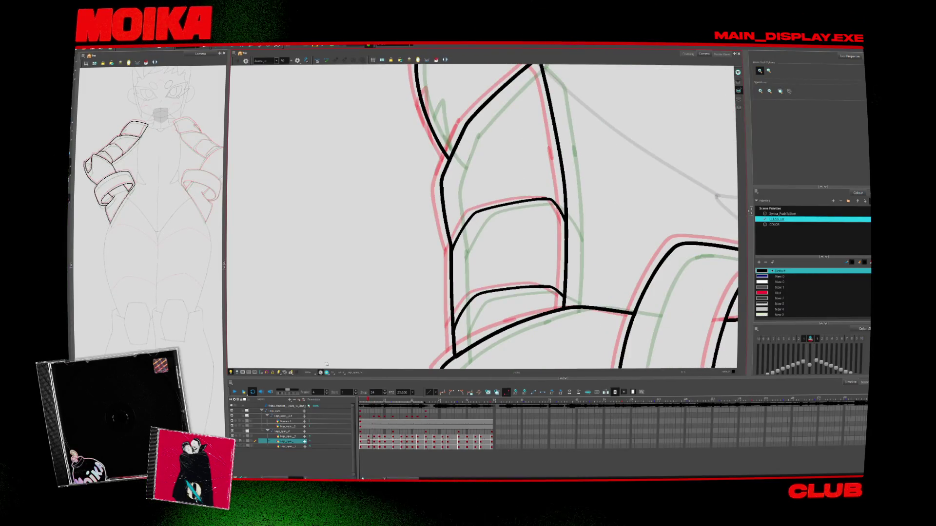
pyautogui.hotkey('alt', 'b')
# Rotate the view and cleanly redraw the top plate's upper-left edge.
pyautogui.moveTo(609, 146)
pyautogui.mouseDown()
pyautogui.moveTo(649, 219)
pyautogui.moveTo(649, 283)
pyautogui.mouseUp()
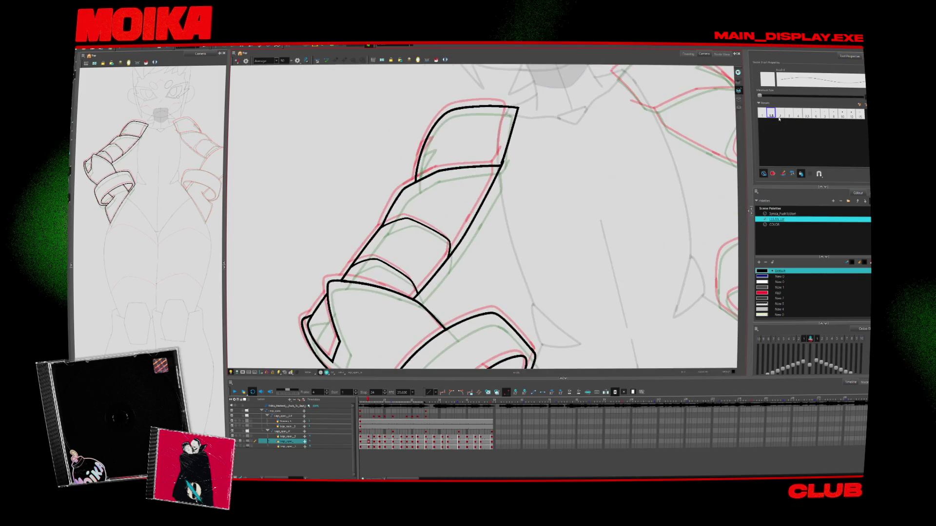
pyautogui.press('.')
pyautogui.press(',')
pyautogui.moveTo(421, 162); pyautogui.dragTo(419, 173)
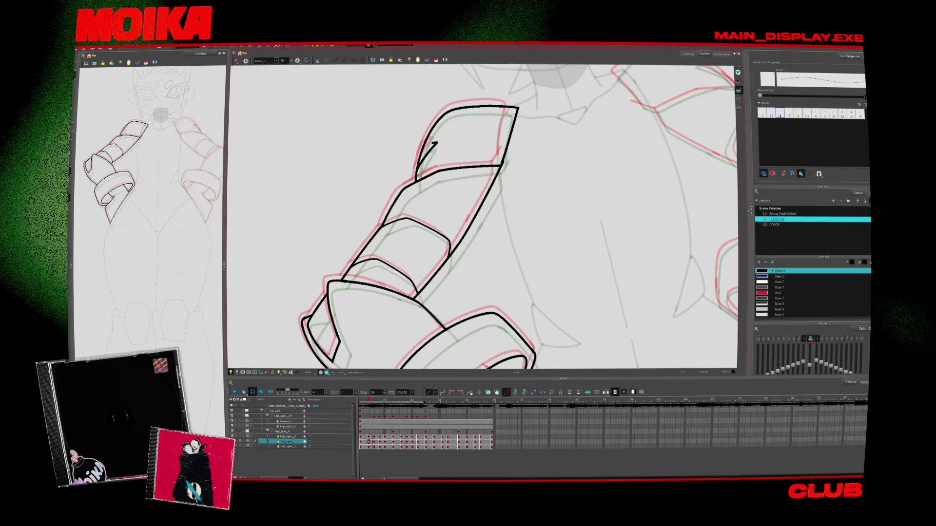
pyautogui.moveTo(429, 135); pyautogui.dragTo(417, 171)
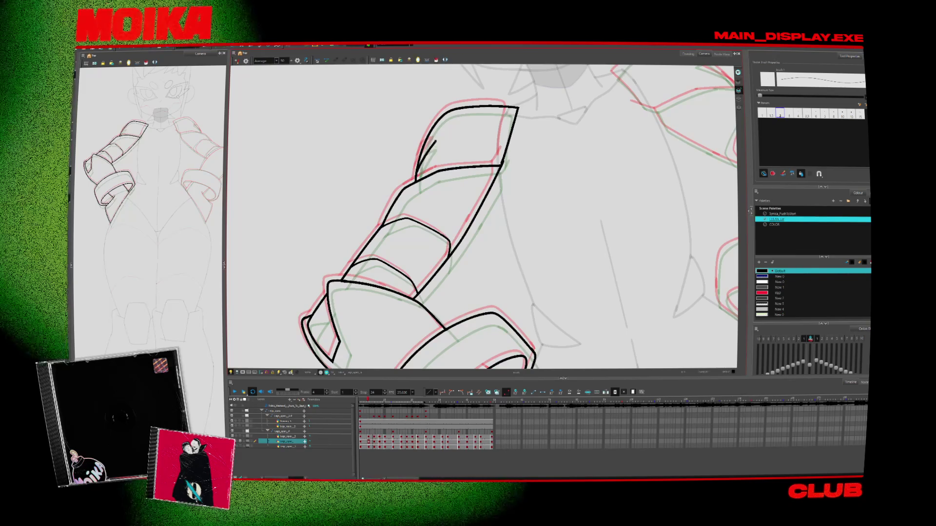
# Reset and mirror the view to check both arms, then move to the frame 4 drawing.
pyautogui.hotkey('shift', 'm')
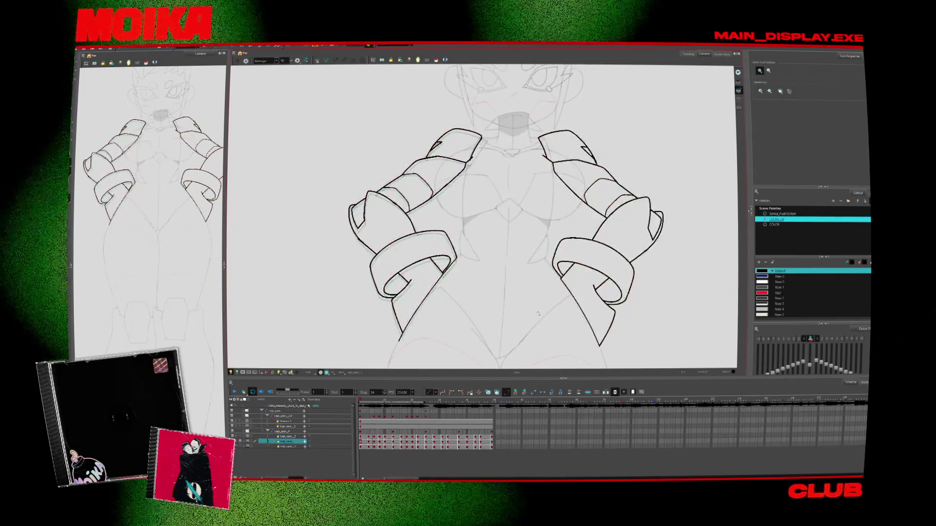
pyautogui.press('4')
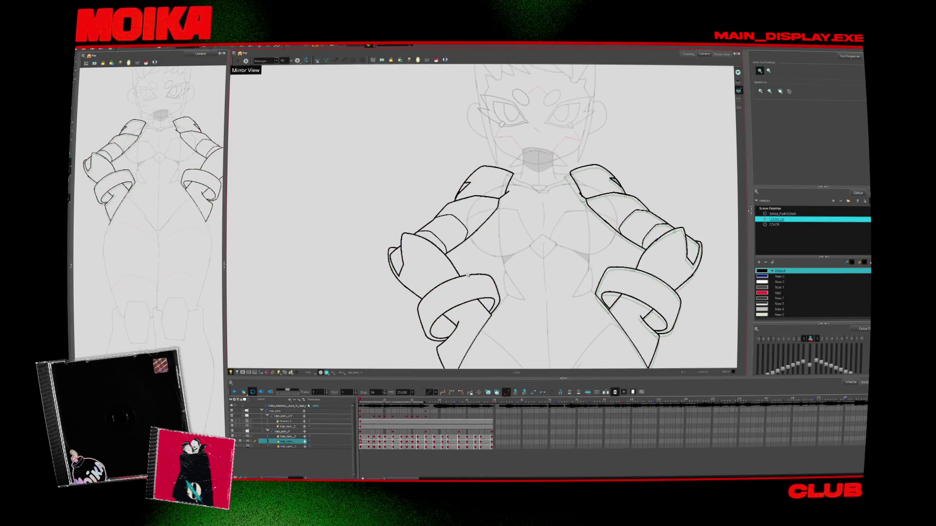
pyautogui.press('.')
pyautogui.press('.')
pyautogui.press('.')
pyautogui.scroll(5, 468, 275)
pyautogui.hotkey('alt', 'b')
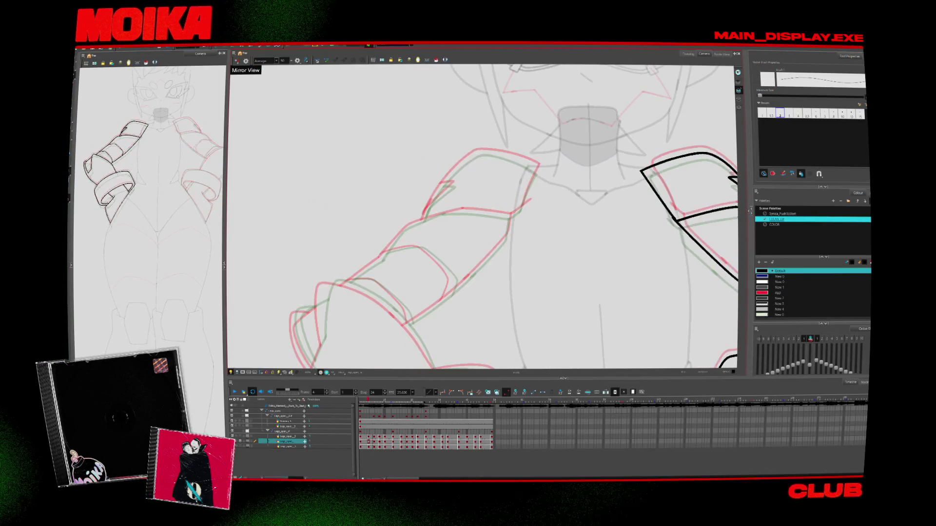
# Ink the arm plate's top, left and inner edges, toggling Mirror View while tracing.
pyautogui.press(',')
pyautogui.press('.')
pyautogui.press('4')
pyautogui.moveTo(426, 166); pyautogui.dragTo(472, 152)
pyautogui.press('4')
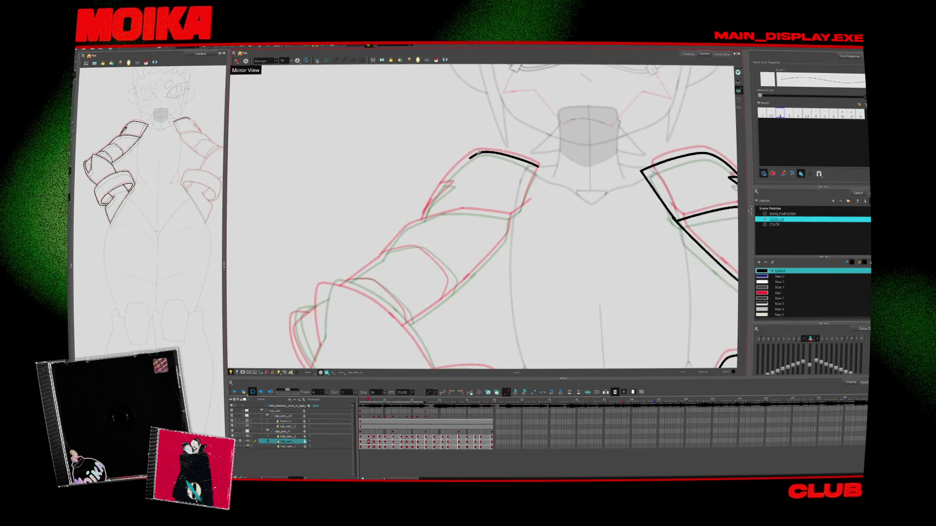
pyautogui.moveTo(472, 155); pyautogui.dragTo(422, 219)
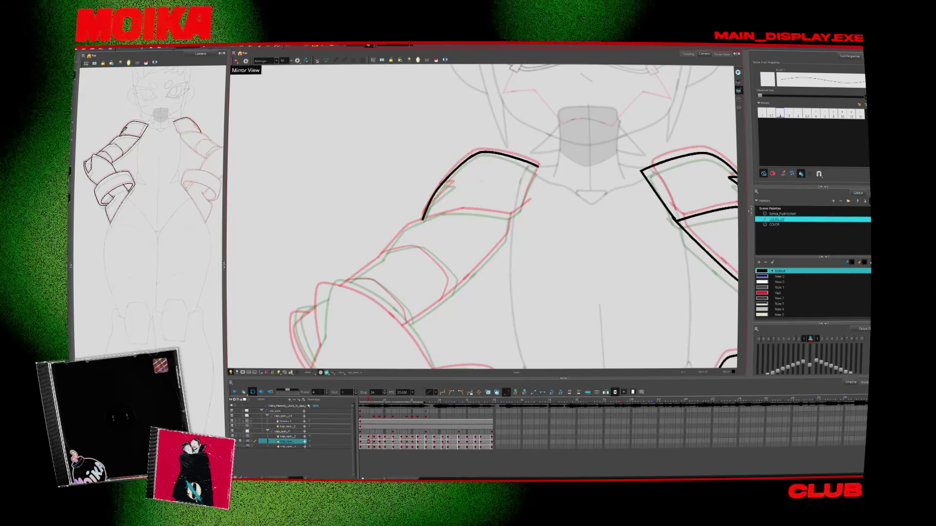
pyautogui.moveTo(610, 268); pyautogui.dragTo(604, 229)
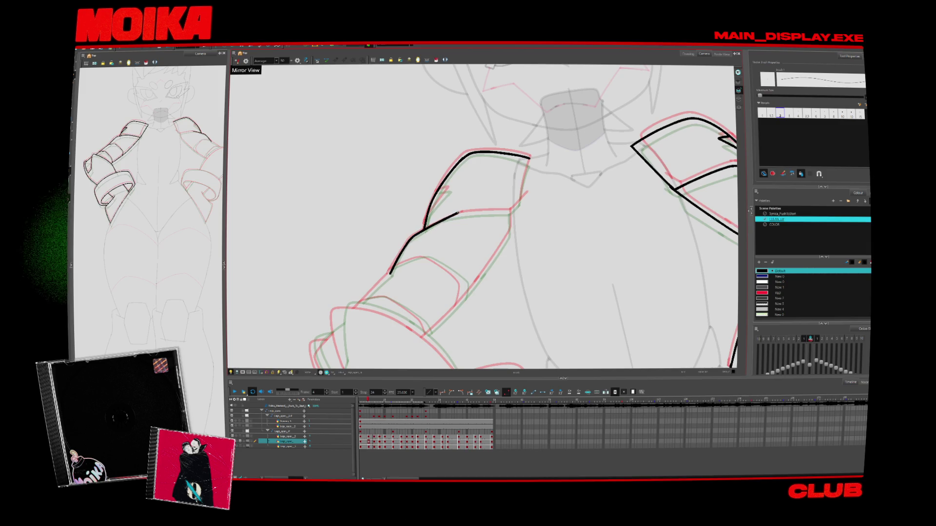
pyautogui.moveTo(449, 214); pyautogui.dragTo(494, 213)
pyautogui.moveTo(518, 178); pyautogui.dragTo(537, 161)
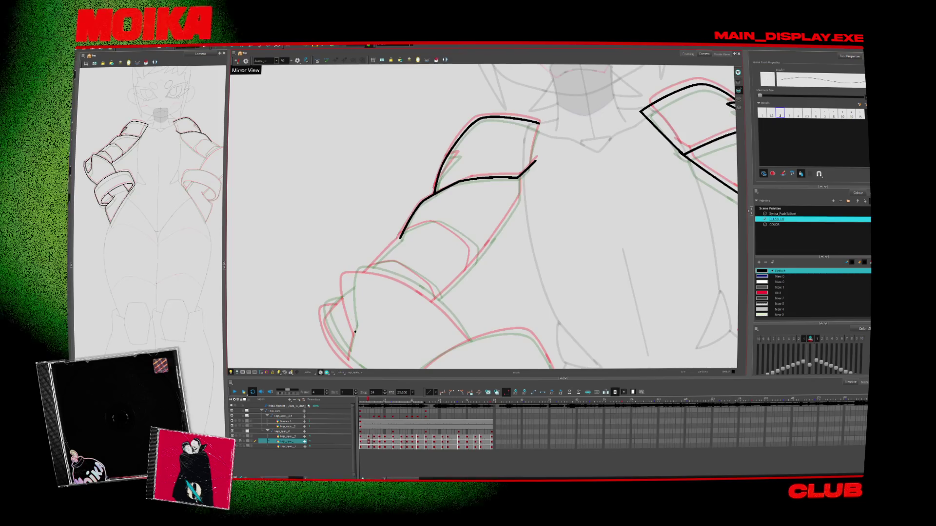
# Ink the forearm cuff's curve and a long line along the plate's lower edge with its end stroke.
pyautogui.click(238, 61)
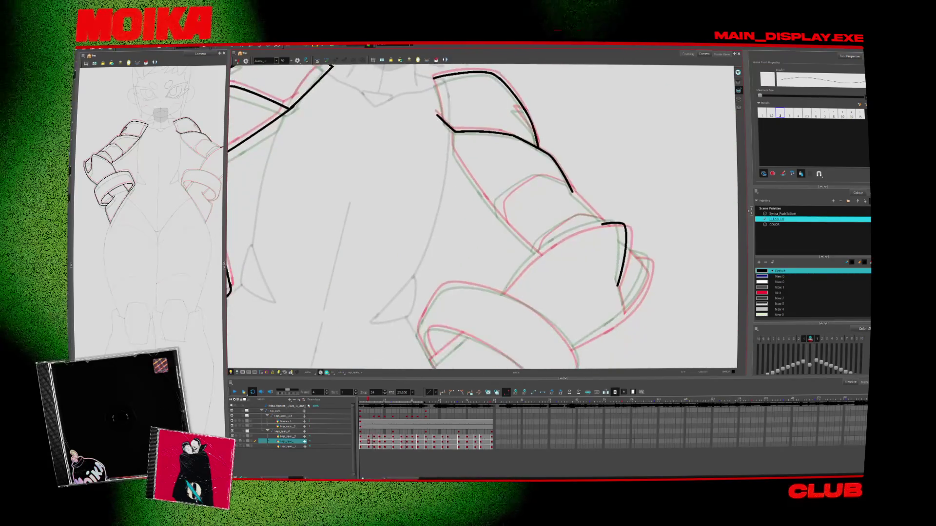
pyautogui.moveTo(499, 298); pyautogui.dragTo(566, 237)
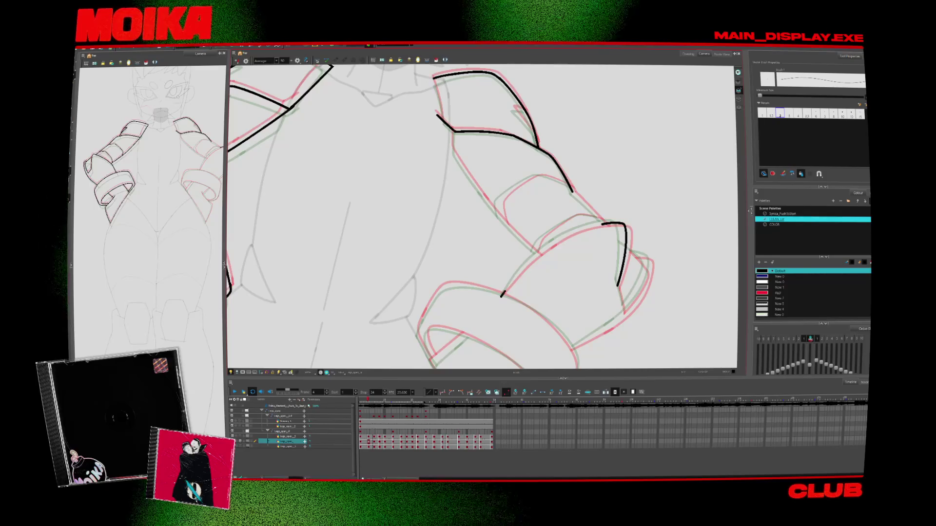
pyautogui.click(238, 61)
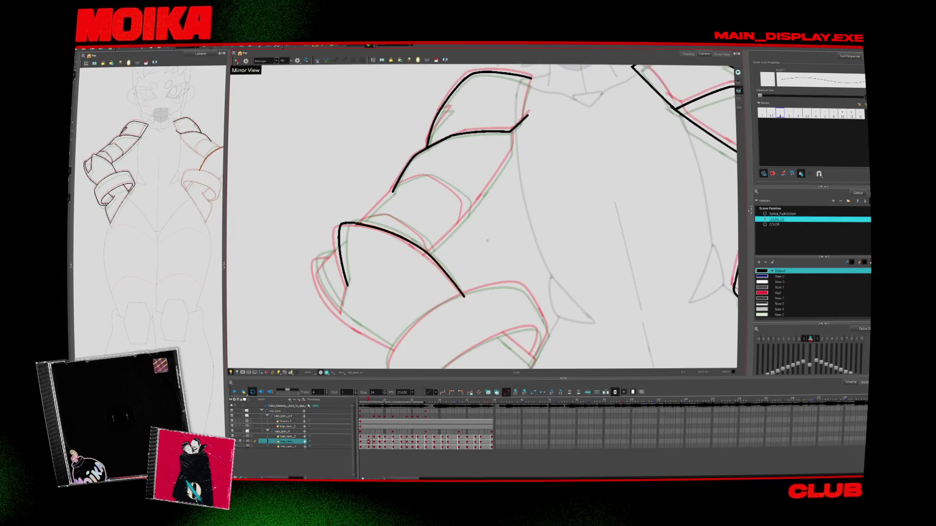
pyautogui.hotkey('alt', 's')
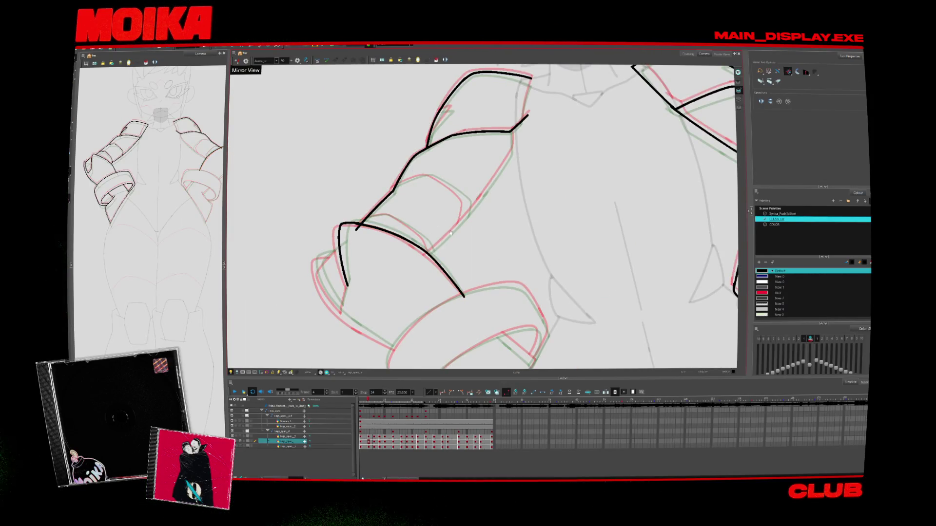
pyautogui.moveTo(431, 294); pyautogui.dragTo(424, 318)
pyautogui.press('v')
pyautogui.hotkey('alt', 'b')
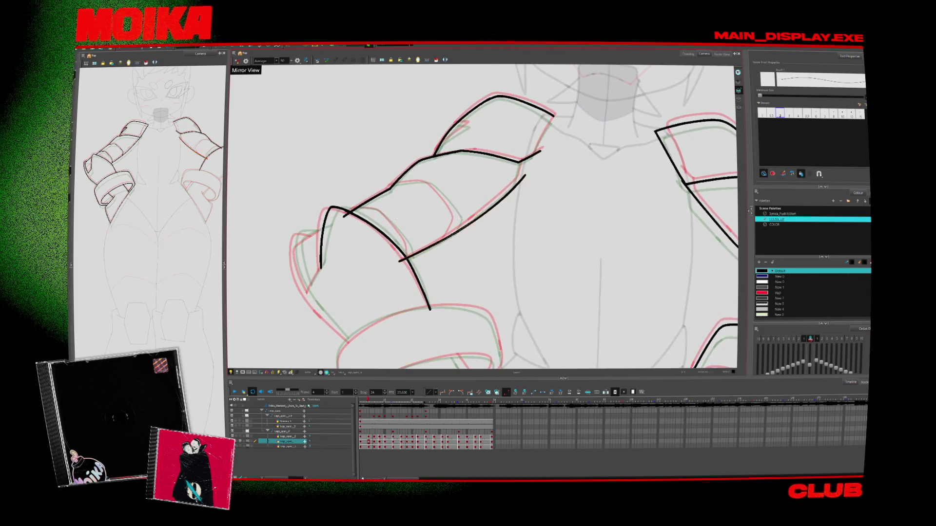
pyautogui.moveTo(519, 174); pyautogui.dragTo(399, 262)
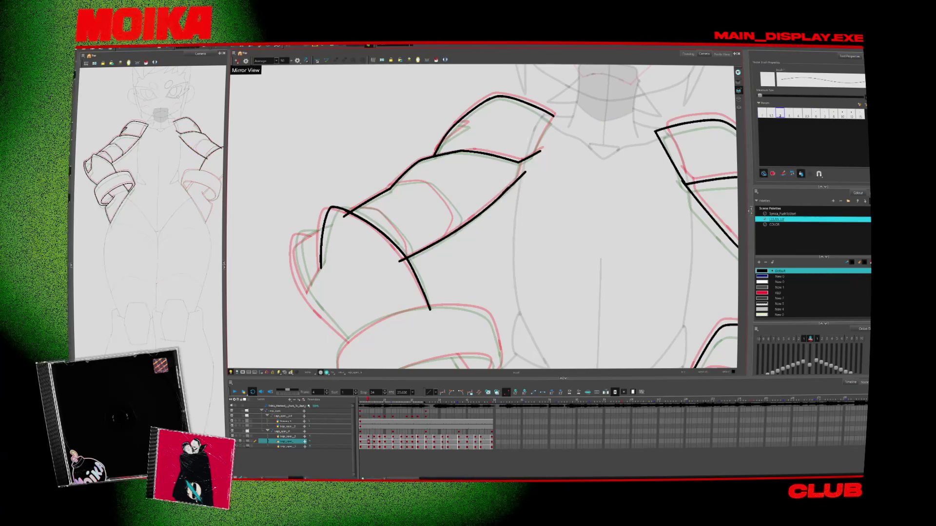
pyautogui.moveTo(522, 151); pyautogui.dragTo(520, 177)
# Extend the line down at the plate's end and add a short stroke on the arm's left edge.
pyautogui.hotkey('alt', 's')
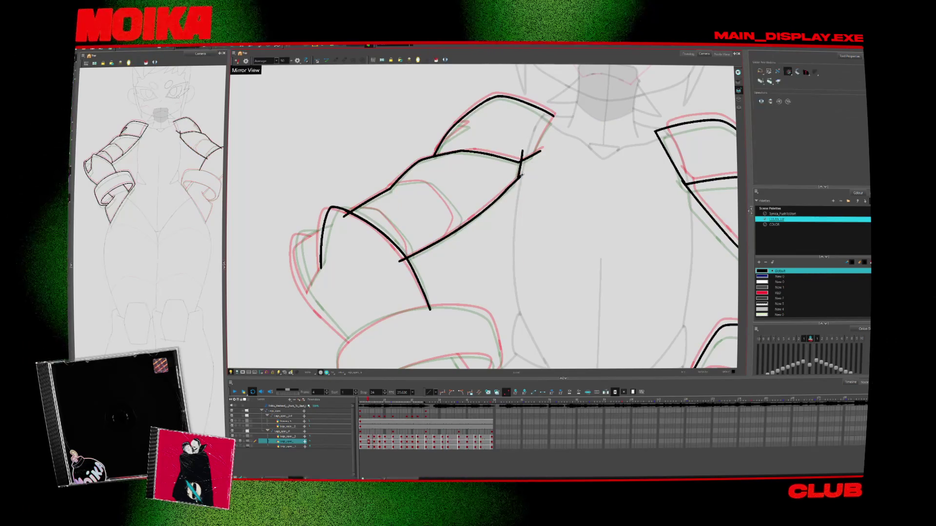
pyautogui.hotkey('alt', 'b')
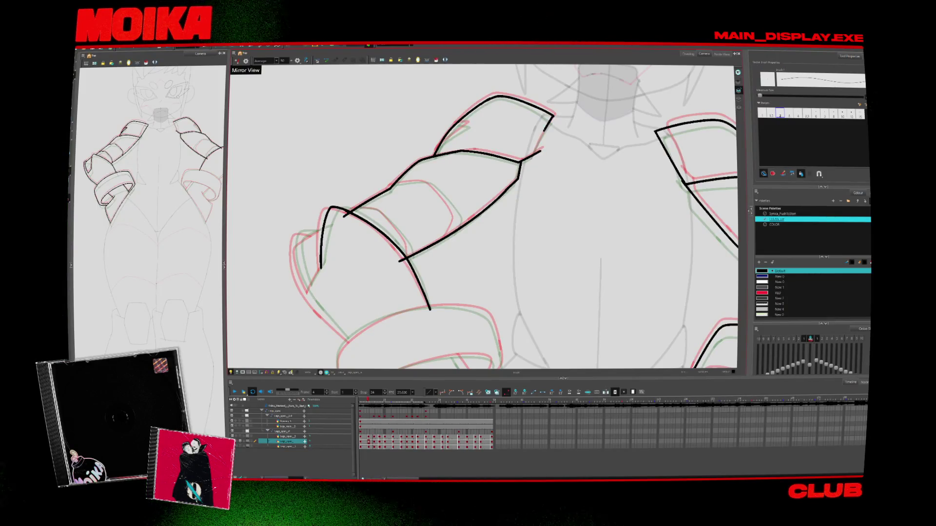
pyautogui.moveTo(544, 129); pyautogui.dragTo(534, 152)
pyautogui.hotkey('alt', 's')
pyautogui.moveTo(405, 258)
pyautogui.mouseDown()
pyautogui.moveTo(451, 247)
pyautogui.moveTo(355, 281)
pyautogui.mouseUp()
pyautogui.hotkey('alt', 'b')
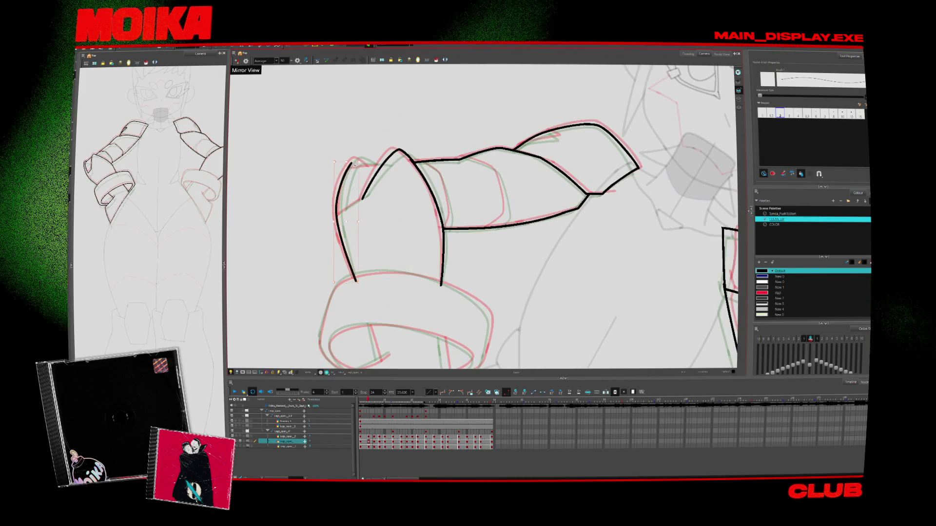
pyautogui.moveTo(356, 281); pyautogui.dragTo(322, 196)
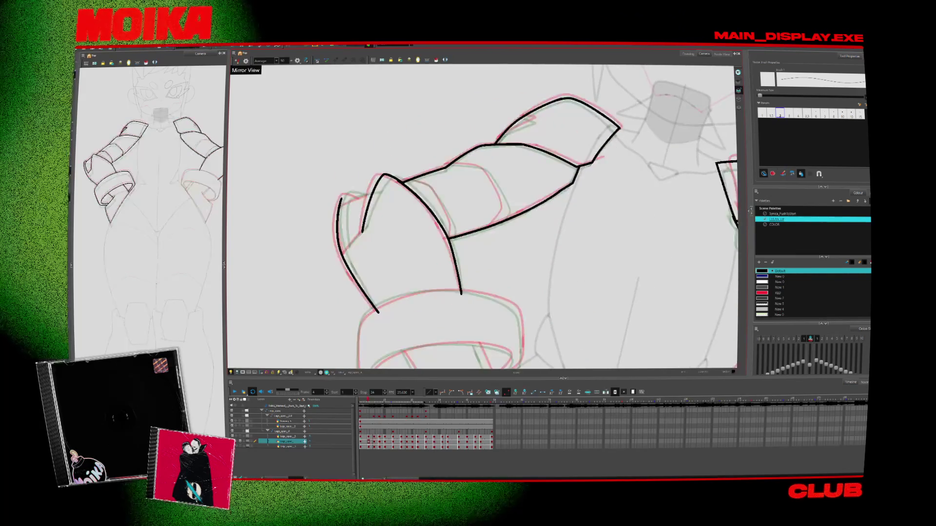
pyautogui.moveTo(345, 251); pyautogui.dragTo(368, 223)
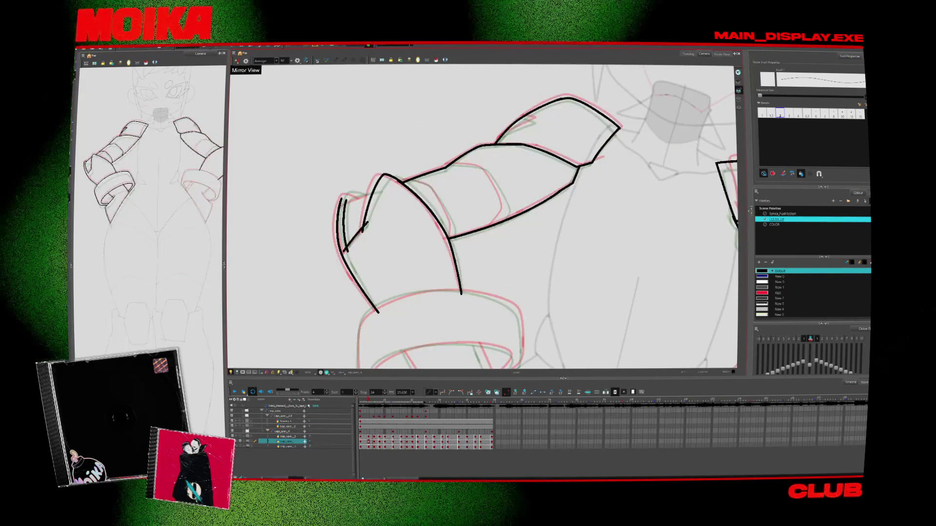
# Erase stray marks and reshape the short strokes at the upper-left edge with Select.
pyautogui.hotkey('alt', 'e')
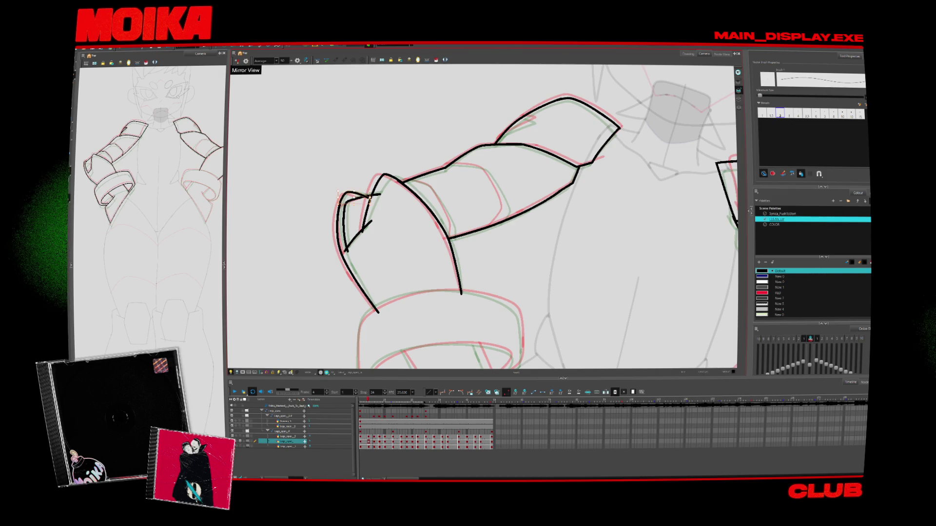
pyautogui.hotkey('alt', 's')
pyautogui.moveTo(370, 222); pyautogui.dragTo(363, 229)
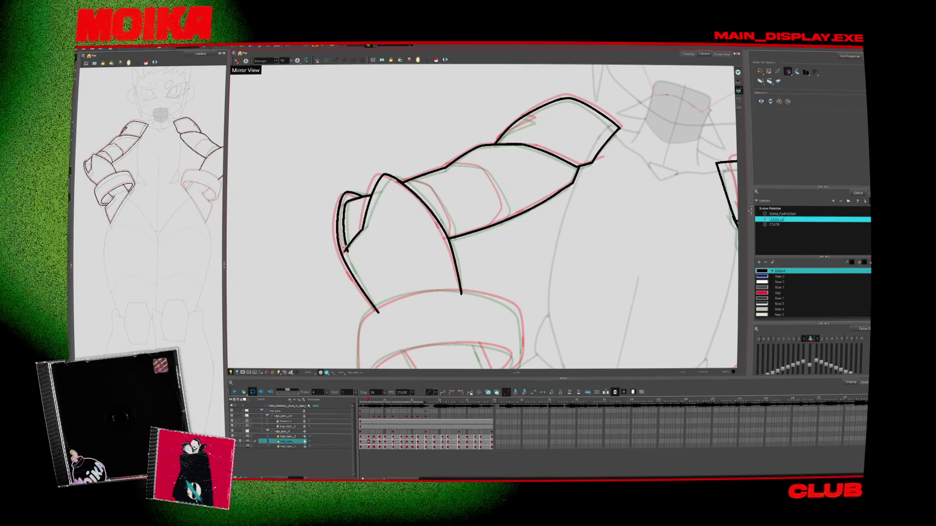
pyautogui.scroll(-3, 361, 239)
pyautogui.hotkey('alt', 'b')
pyautogui.hotkey('ctrl', 'alt', 'z')
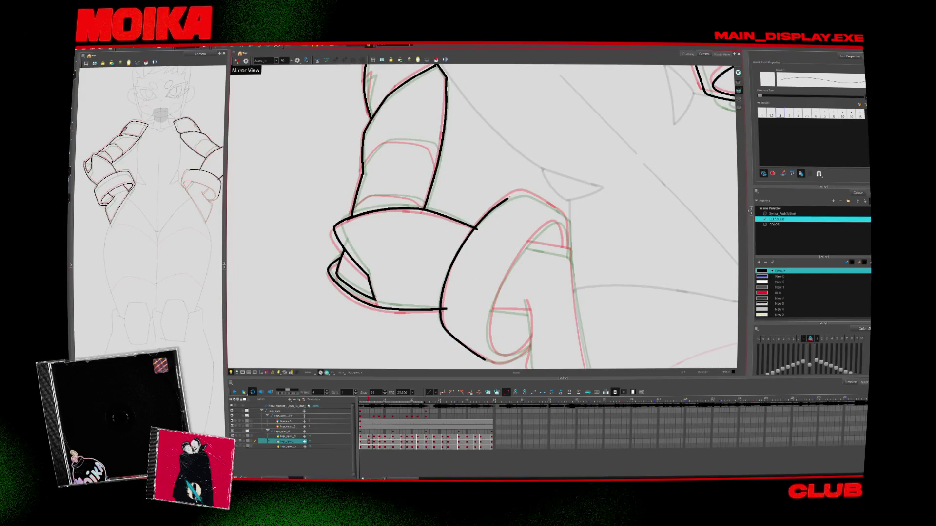
# Extend the ring's left stroke into a curve and undo the stray stroke along its top.
pyautogui.click(237, 60)
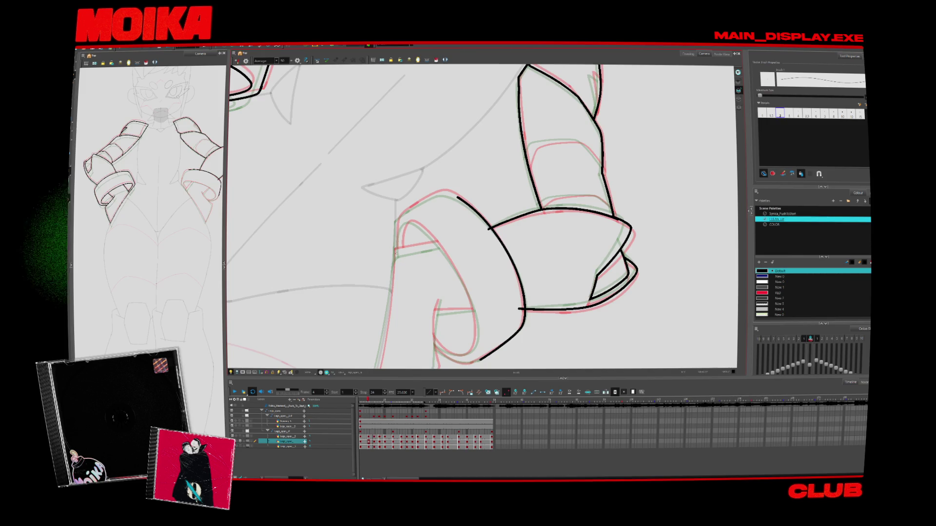
pyautogui.moveTo(395, 238); pyautogui.dragTo(445, 192)
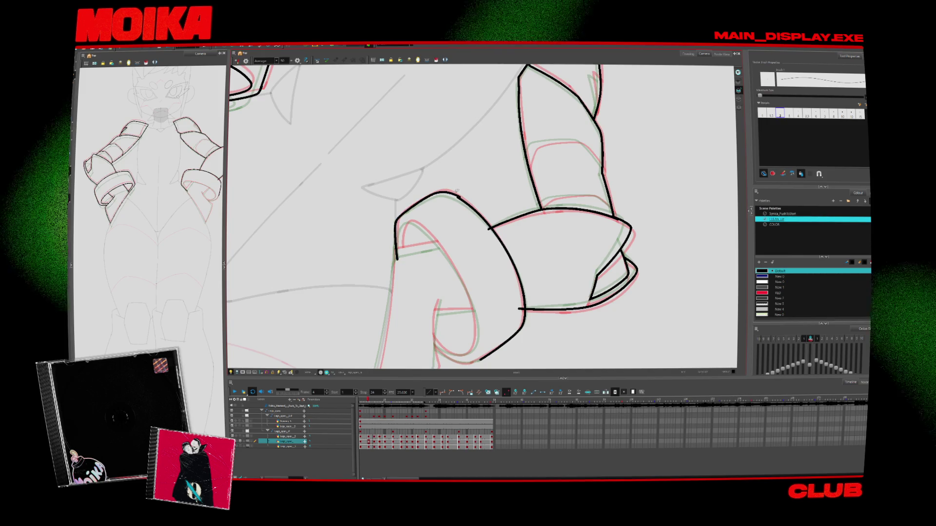
pyautogui.click(238, 61)
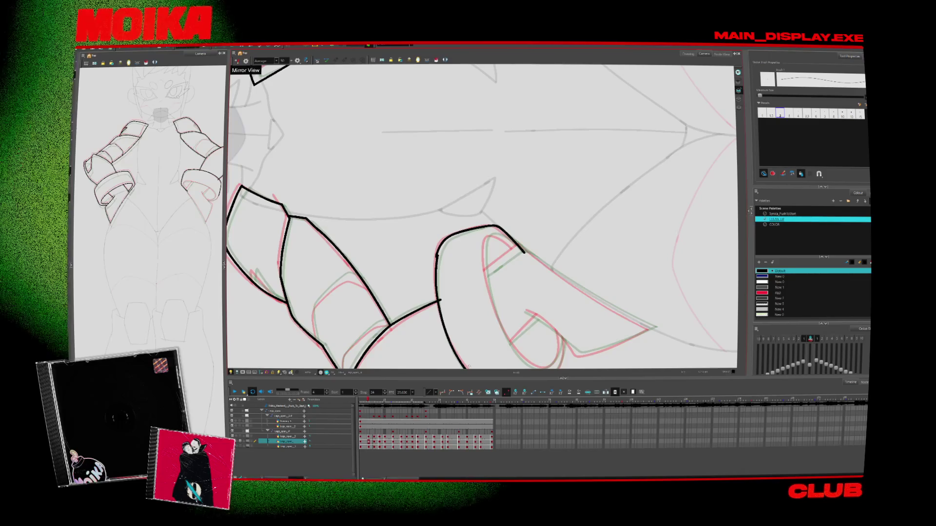
pyautogui.hotkey('ctrl', 'z')
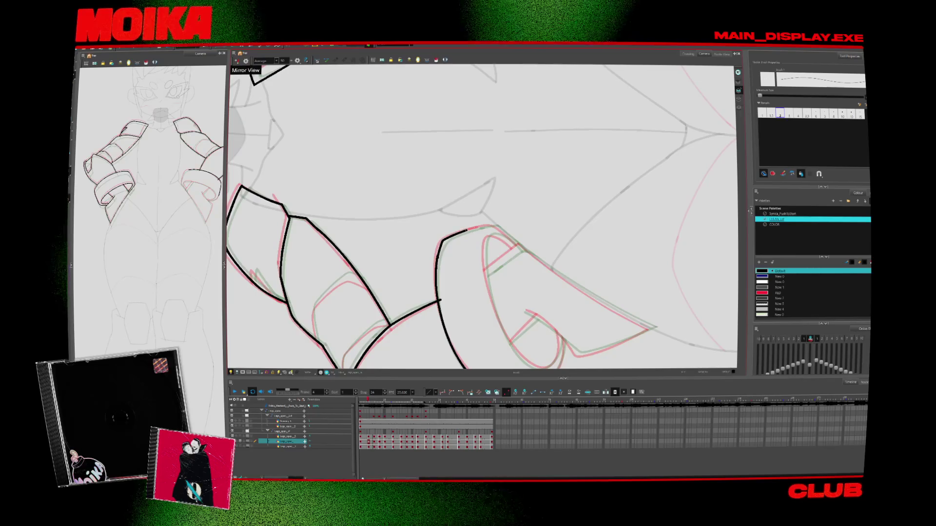
# Inspect the ring's top and inner strokes, then draw a stroke closing the gap at its left edge.
pyautogui.press('4')
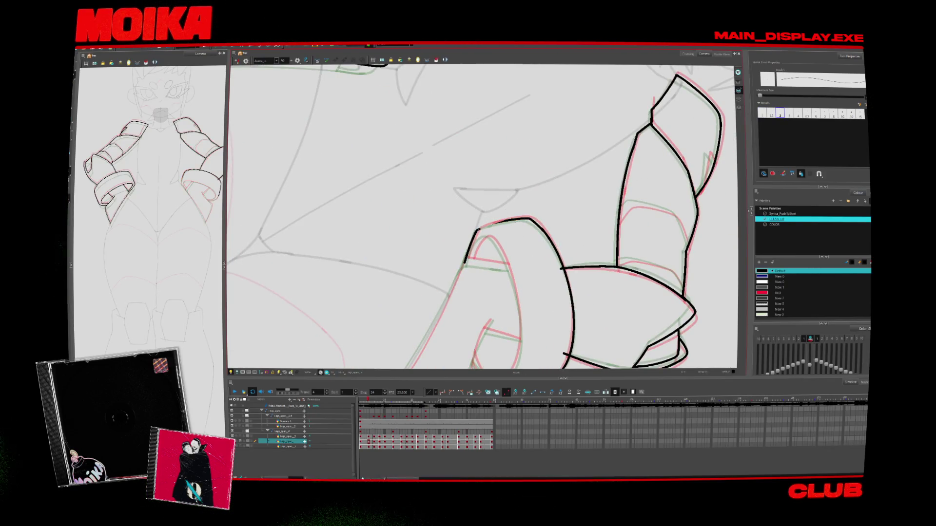
pyautogui.click(514, 227)
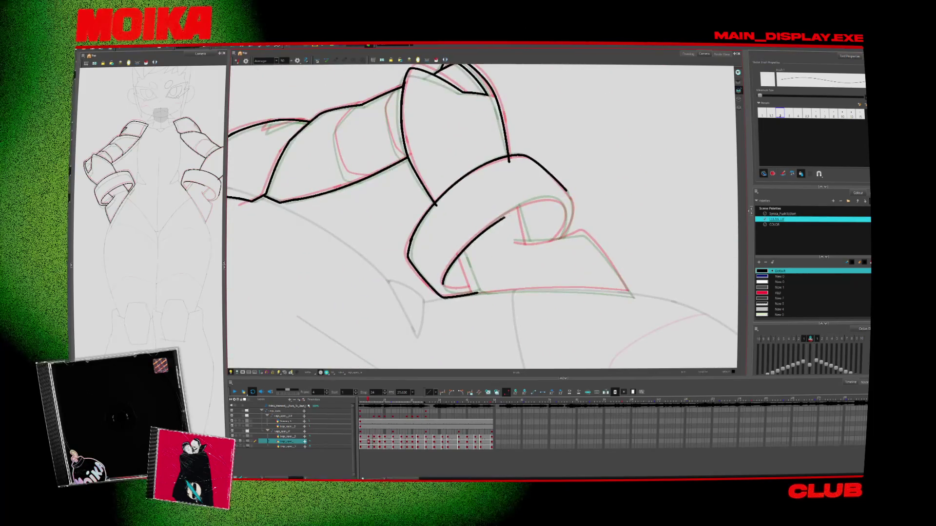
pyautogui.click(500, 223)
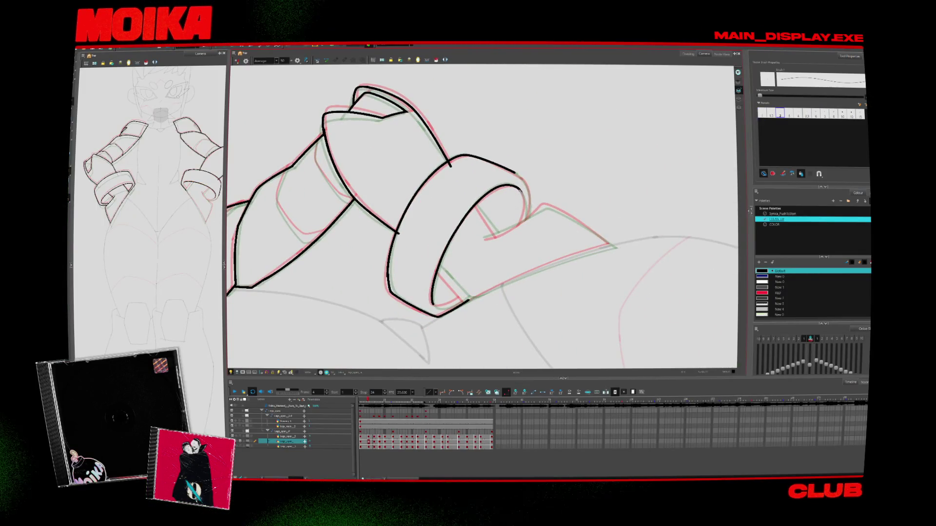
pyautogui.click(237, 60)
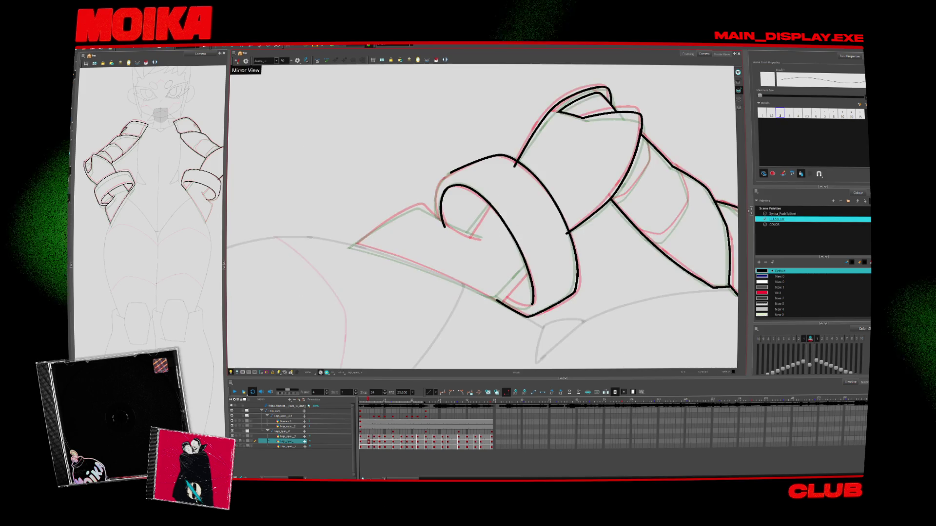
pyautogui.moveTo(436, 205); pyautogui.dragTo(445, 172)
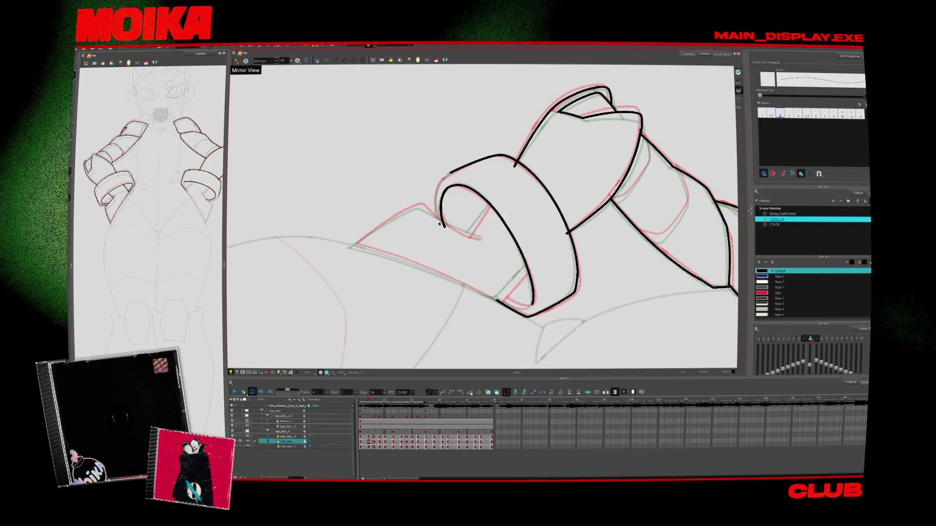
pyautogui.click(444, 226)
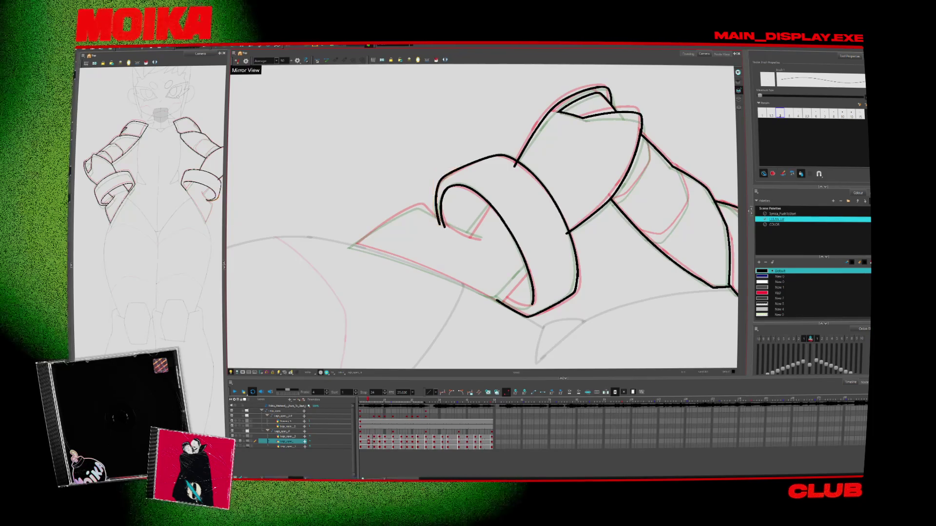
# Rotate the view around the ring and ink its lower diagonal line in black.
pyautogui.moveTo(585, 122)
pyautogui.mouseDown()
pyautogui.moveTo(536, 141)
pyautogui.moveTo(443, 257)
pyautogui.mouseUp()
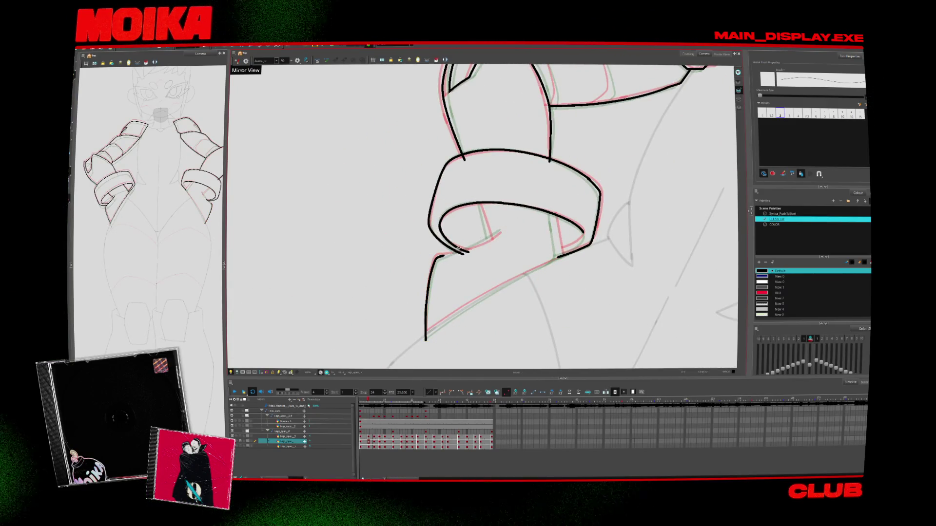
pyautogui.moveTo(502, 238)
pyautogui.mouseDown()
pyautogui.moveTo(509, 208)
pyautogui.moveTo(501, 188)
pyautogui.mouseUp()
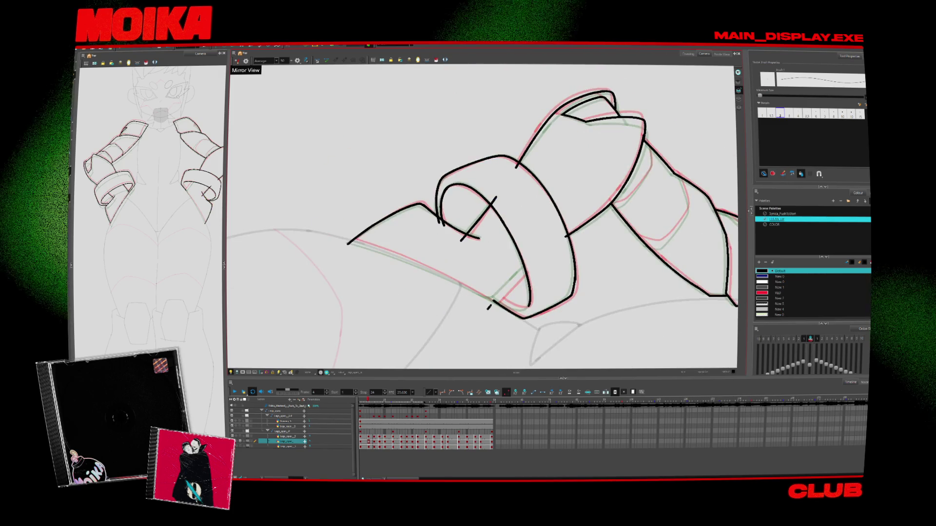
pyautogui.moveTo(530, 263); pyautogui.dragTo(489, 306)
pyautogui.hotkey('shift', 'x')
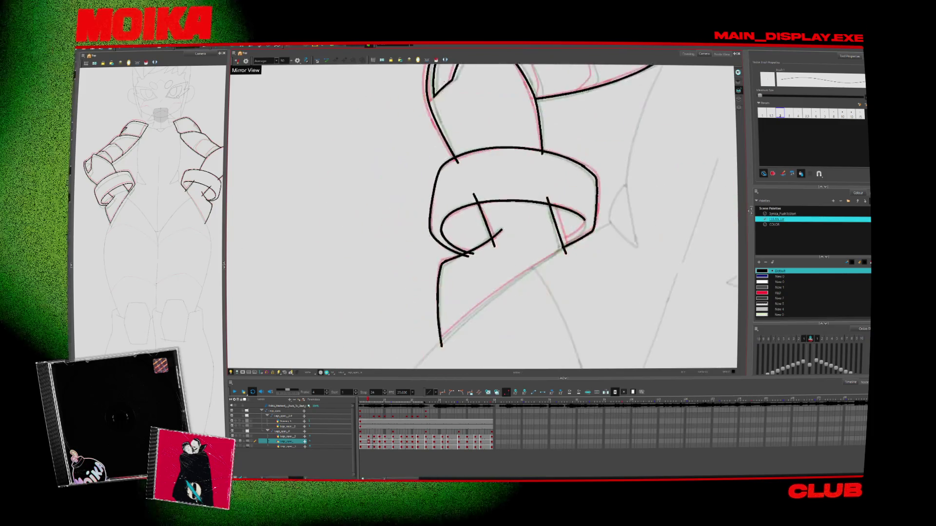
pyautogui.press('Escape')
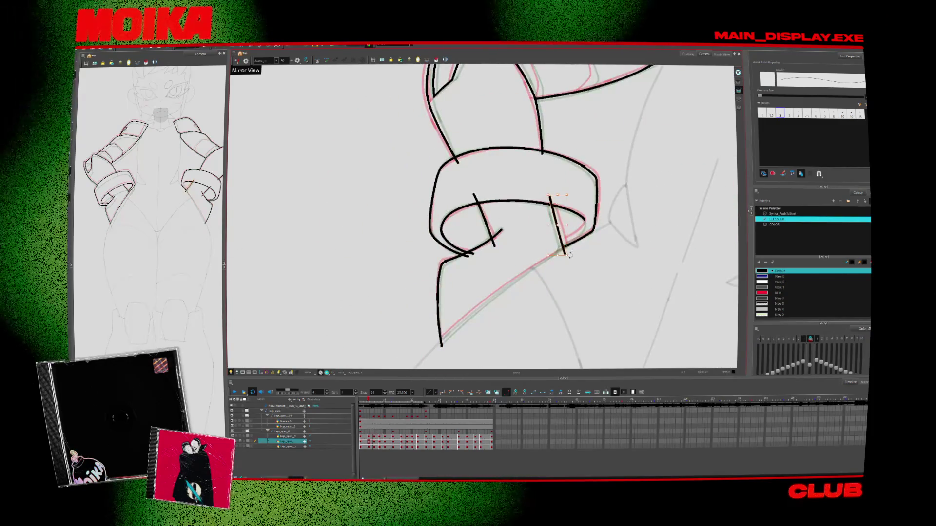
pyautogui.scroll(2, 418, 272)
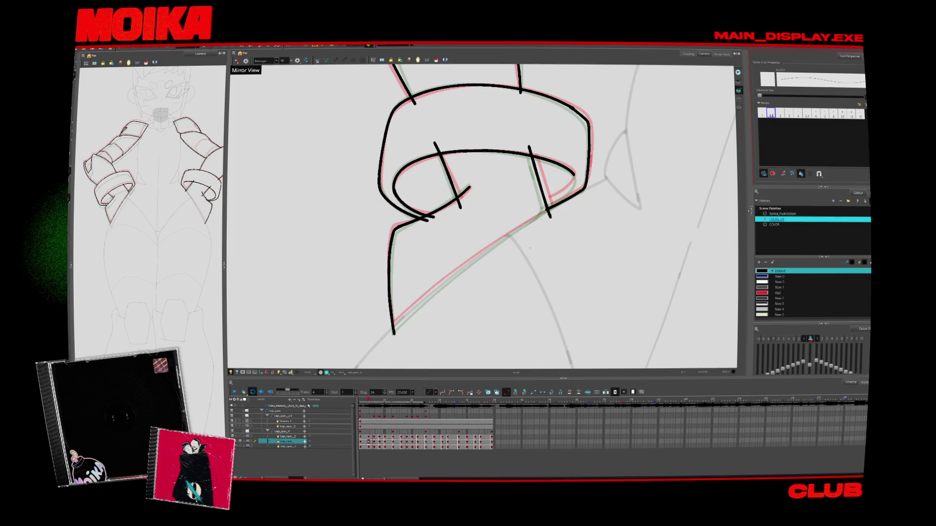
pyautogui.moveTo(390, 333); pyautogui.dragTo(549, 209)
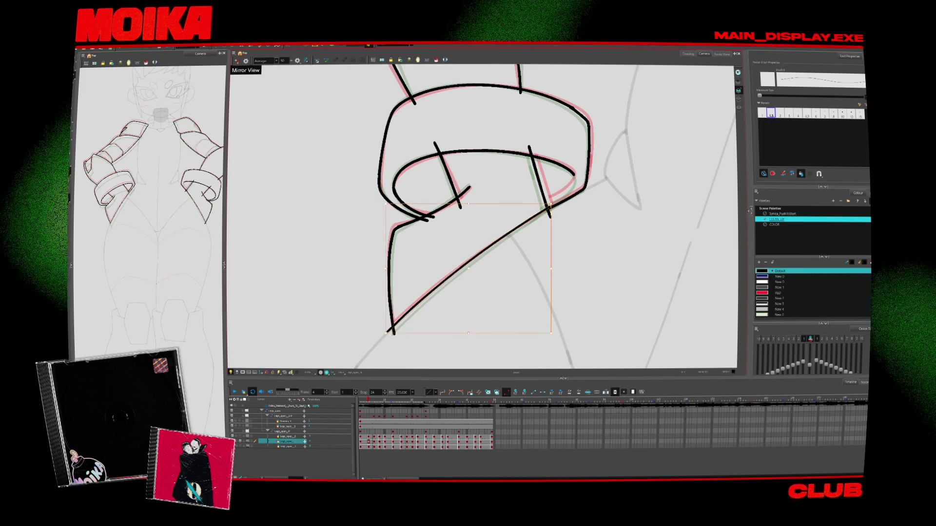
# Trim the three overshooting line tails around the ring's inner curve with the Cutter, then zoom out.
pyautogui.hotkey('alt', 's')
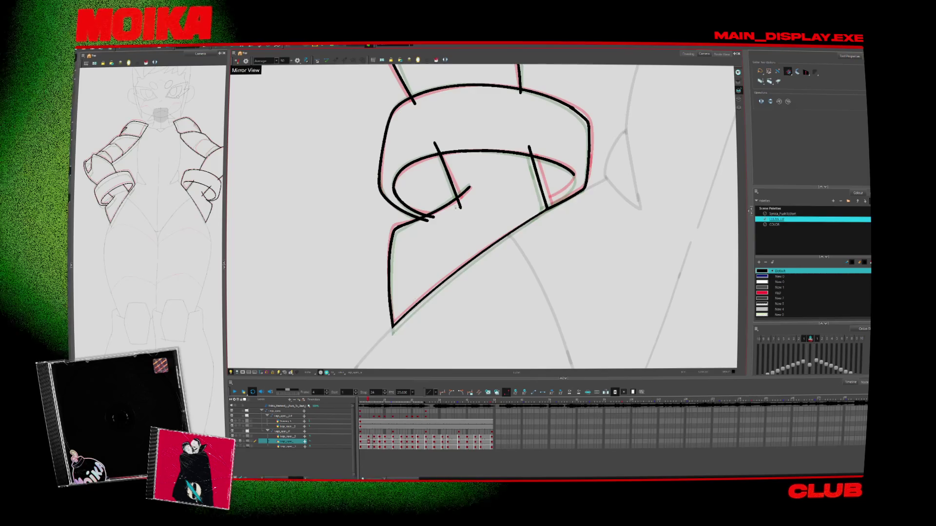
pyautogui.click(457, 206)
pyautogui.click(437, 148)
pyautogui.click(531, 150)
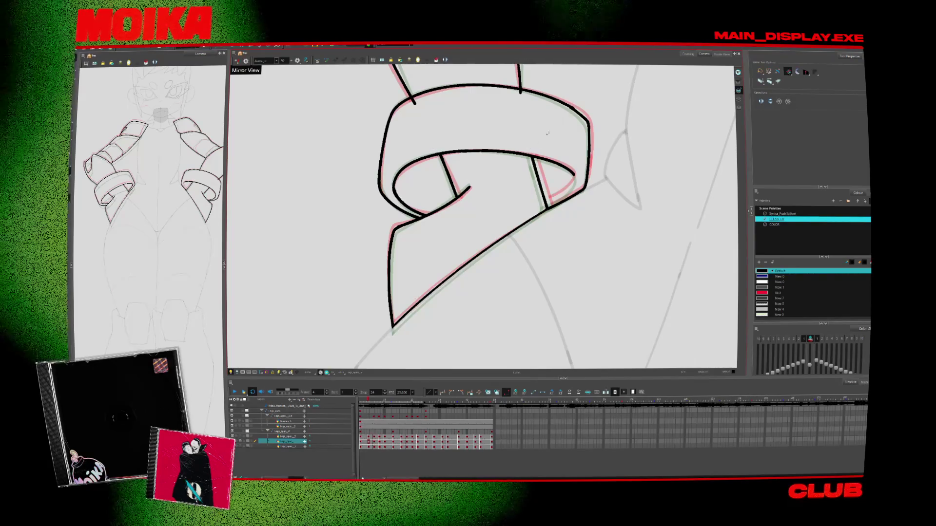
pyautogui.hotkey('alt', 'b')
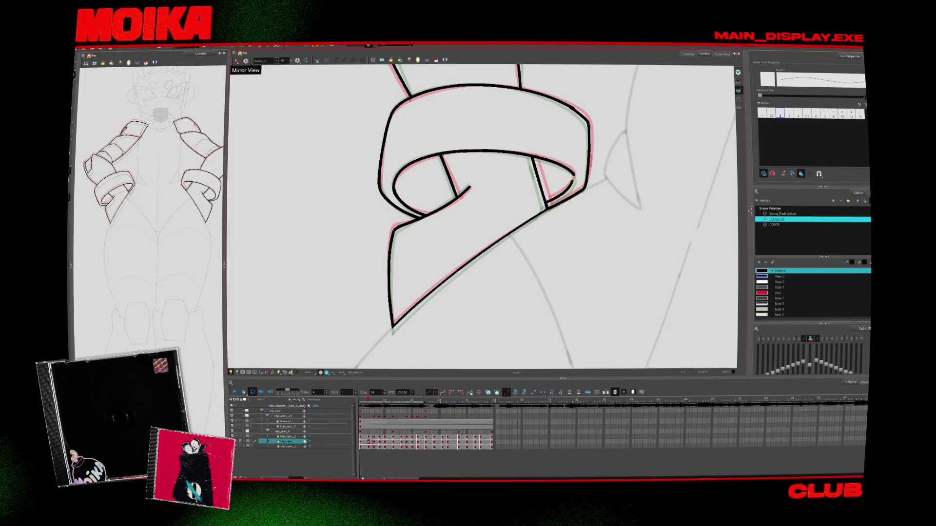
pyautogui.hotkey('alt', 'z')
pyautogui.scroll(-5, 504, 232)
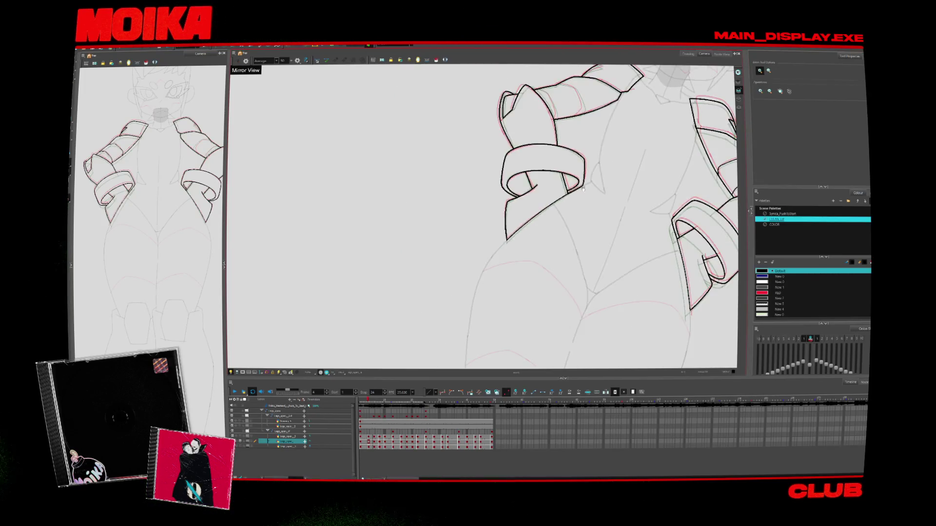
# Zoom in on the arm, set the brush size to 1.5, and mirror and rotate the view.
pyautogui.moveTo(505, 233); pyautogui.dragTo(488, 205)
pyautogui.scroll(5, 487, 204)
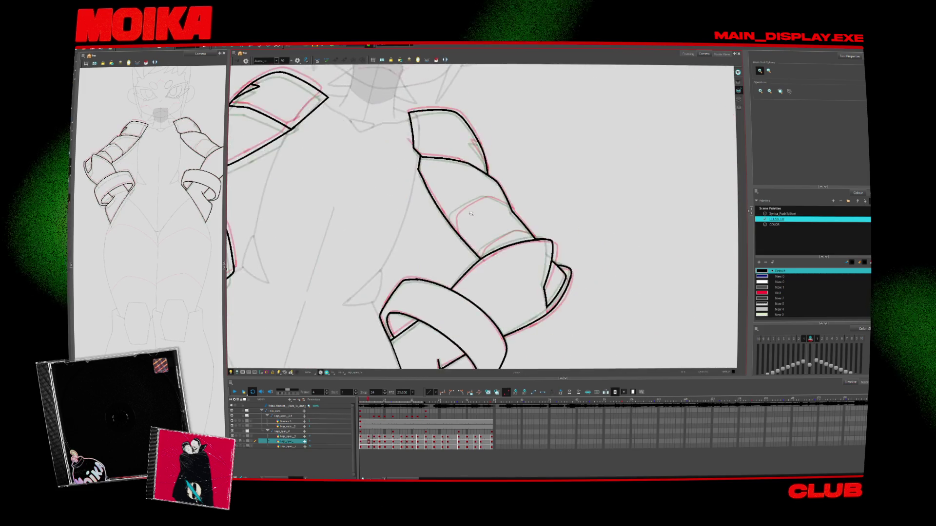
pyautogui.hotkey('alt', 'b')
pyautogui.press('[')
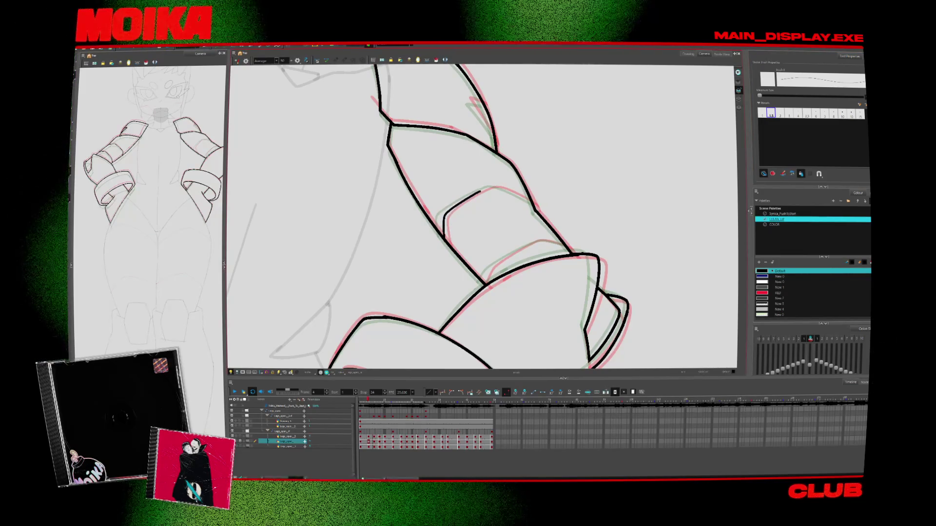
pyautogui.press('4')
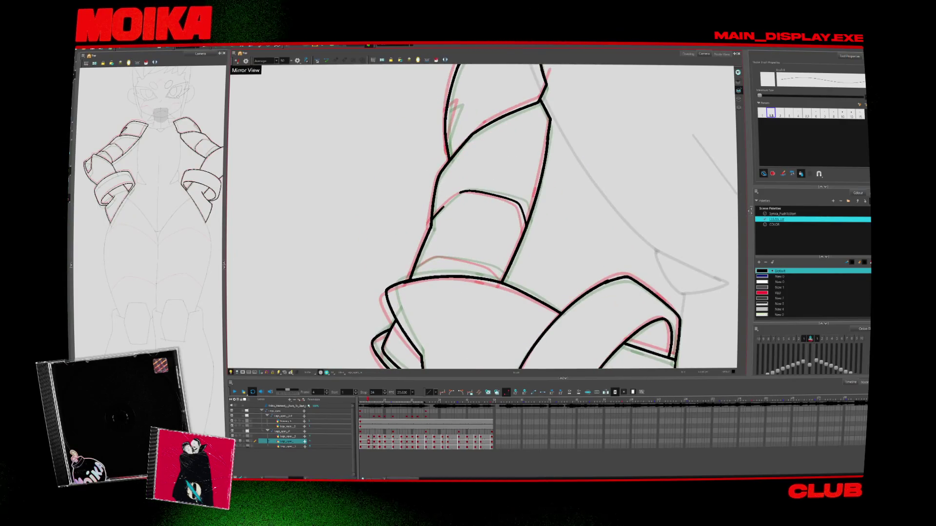
pyautogui.press('c')
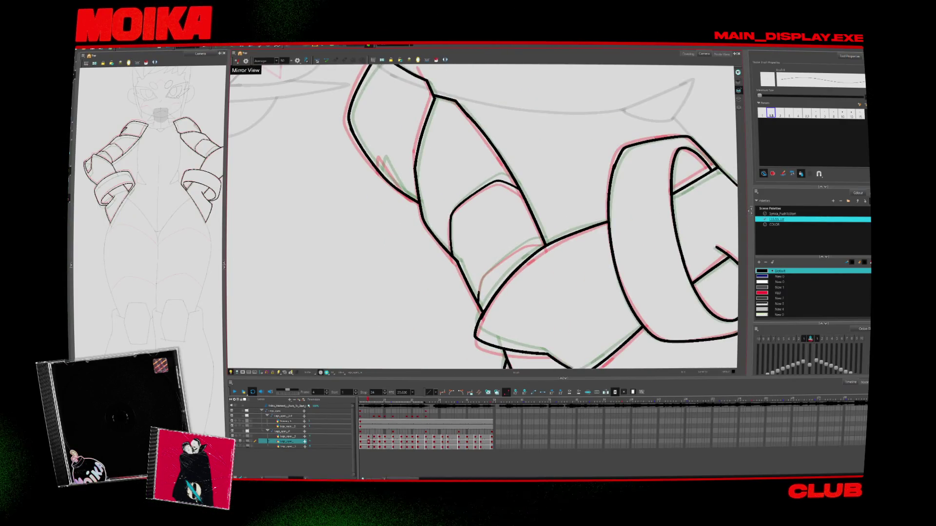
pyautogui.press('x')
# Compare frames 1 and 4 with onion skin, then ink a short stroke along the upper arm plate's left edge.
pyautogui.press(',')
pyautogui.press(',')
pyautogui.press(',')
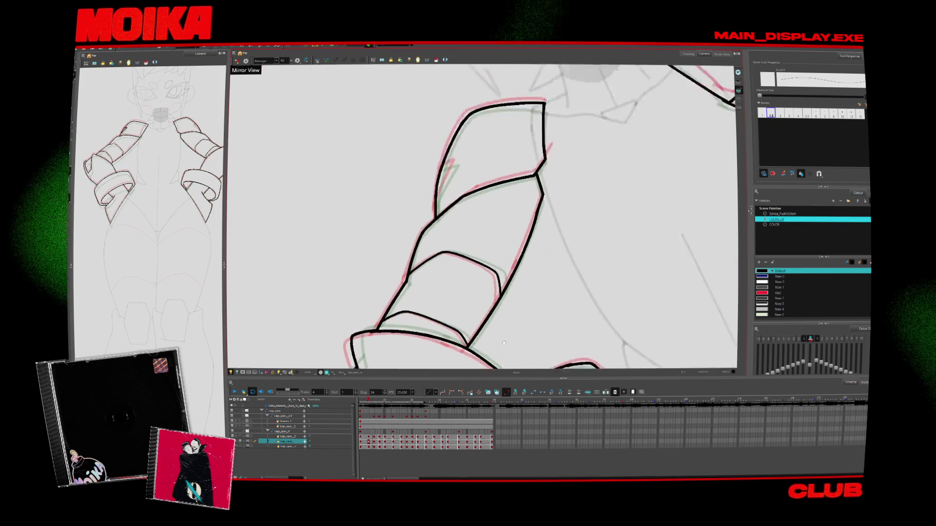
pyautogui.click(780, 113)
pyautogui.press('.')
pyautogui.press('.')
pyautogui.press('.')
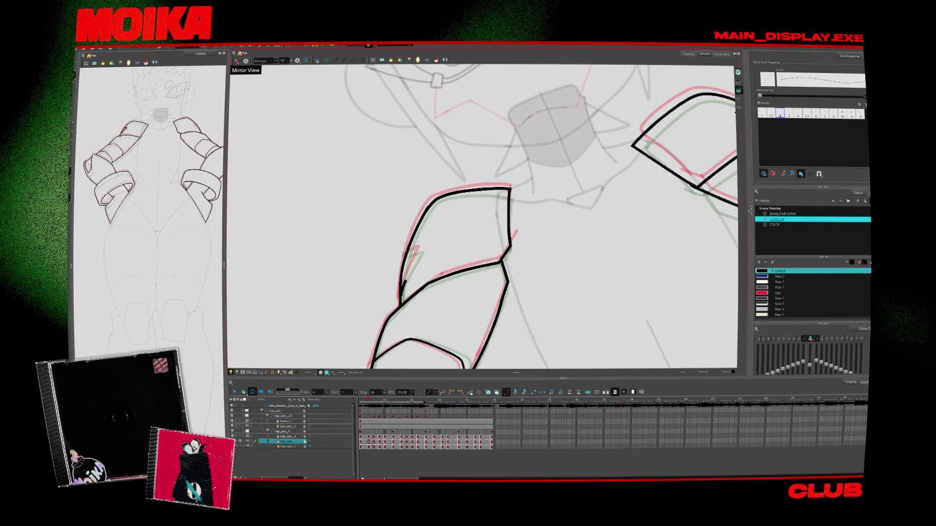
pyautogui.moveTo(419, 250); pyautogui.dragTo(401, 292)
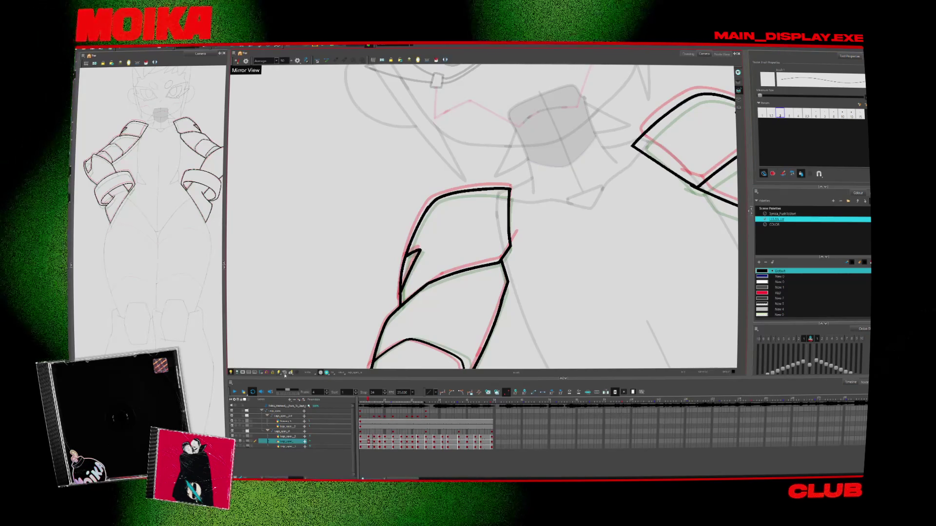
pyautogui.hotkey('shift', 'm')
pyautogui.hotkey('alt', 'i')
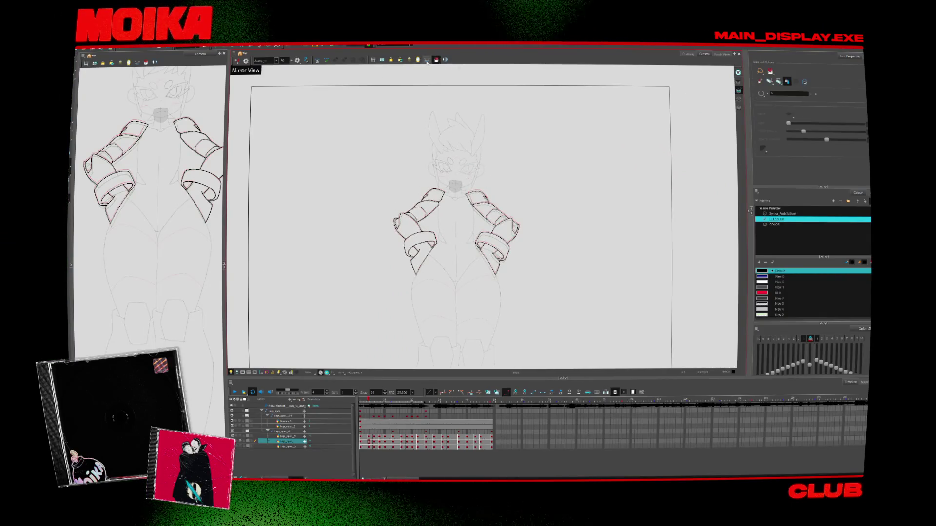
# Fill both arms' inner coil openings with swatch New 5 and play back to check the colours.
pyautogui.doubleClick(763, 315)
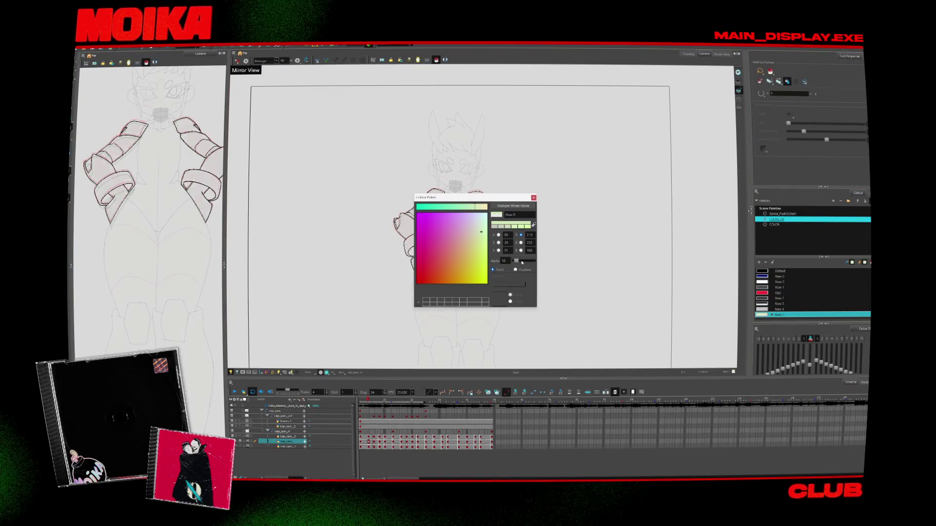
pyautogui.click(533, 197)
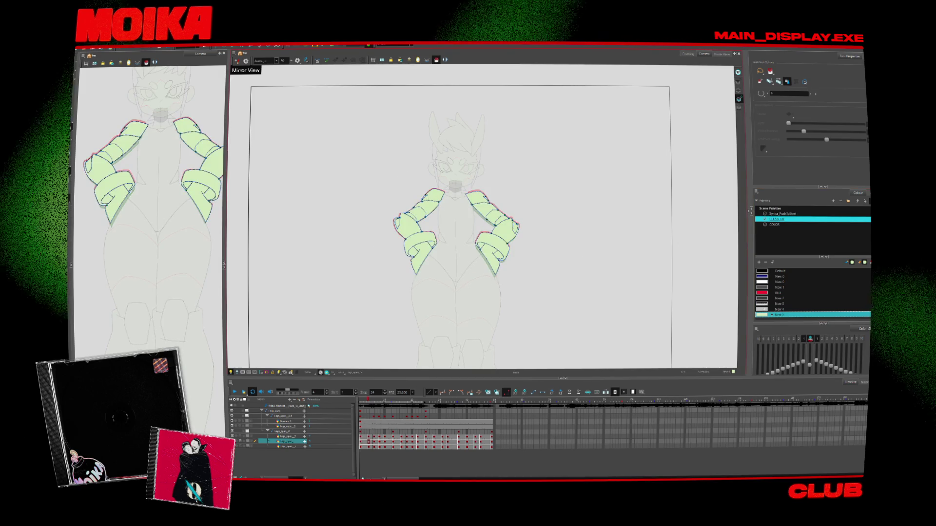
pyautogui.click(775, 304)
pyautogui.click(497, 255)
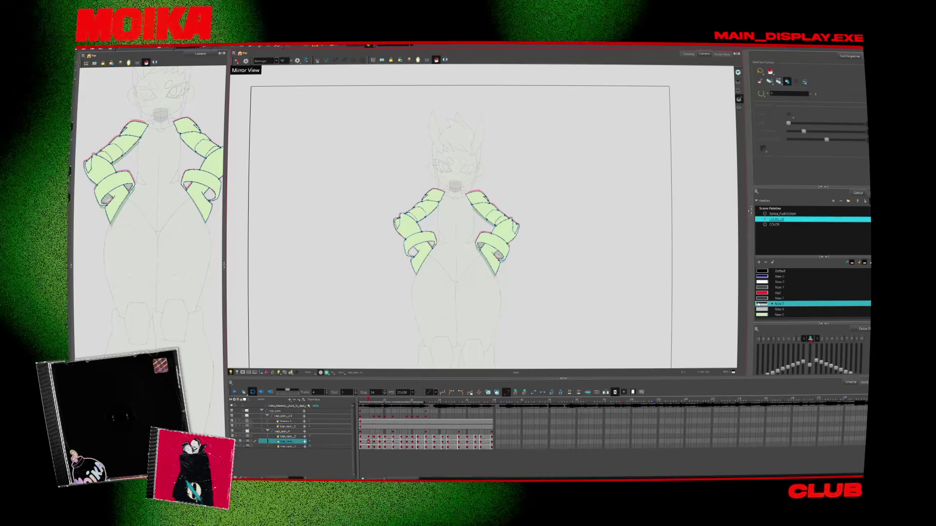
pyautogui.doubleClick(762, 304)
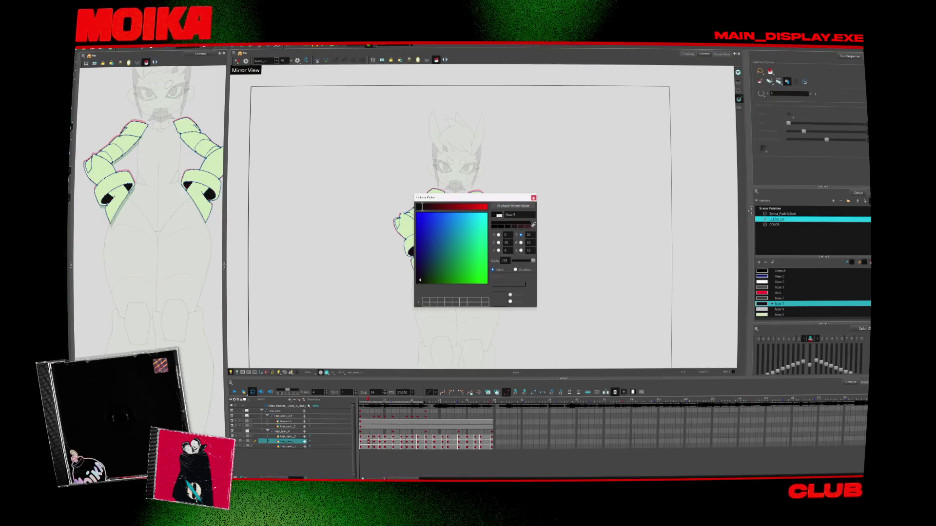
pyautogui.click(534, 197)
pyautogui.click(234, 392)
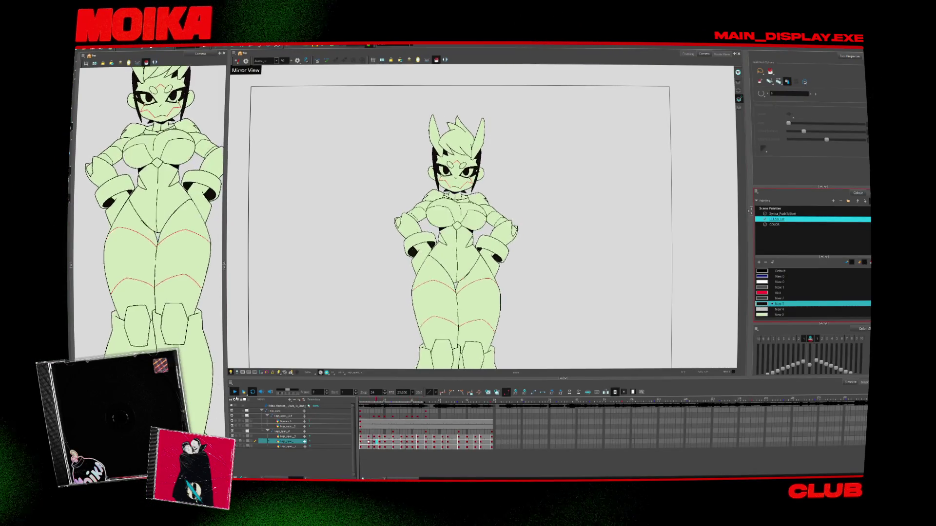
pyautogui.click(286, 436)
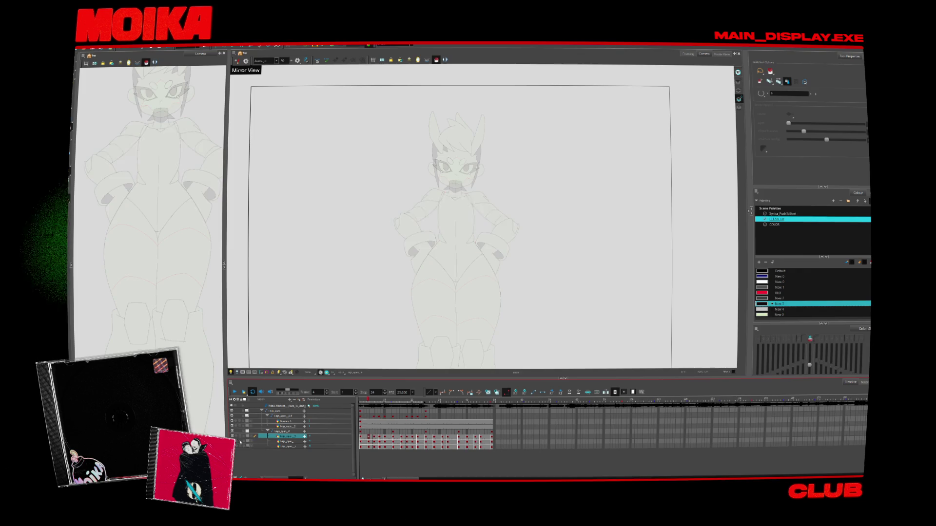
# Zoom in on the chest and go to frame 4 with the black brush ready.
pyautogui.doubleClick(762, 314)
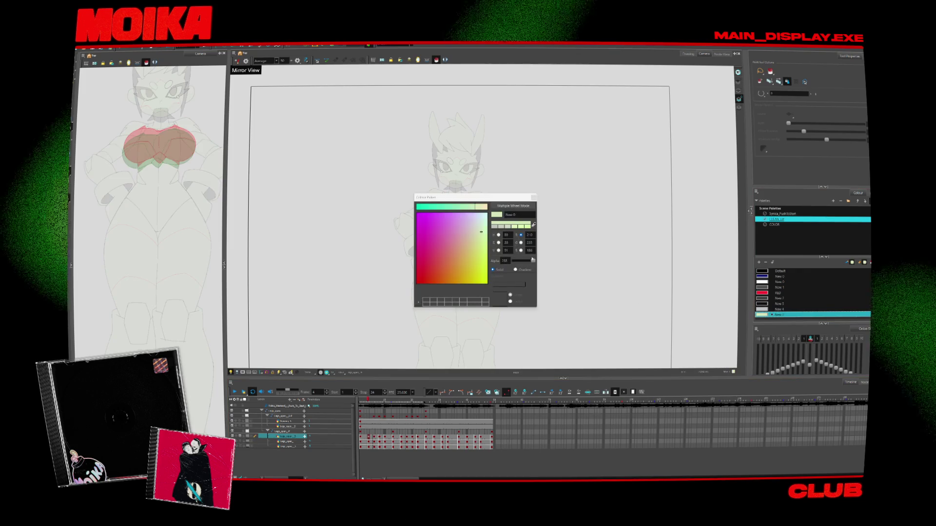
pyautogui.press('Escape')
pyautogui.hotkey('alt', 'z')
pyautogui.click(456, 199)
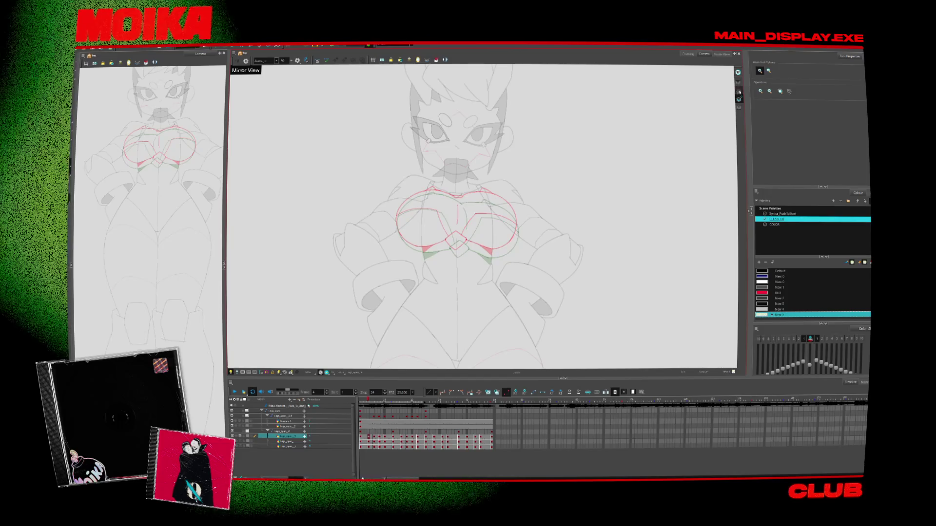
pyautogui.scroll(3, 495, 240)
pyautogui.hotkey('alt', 'b')
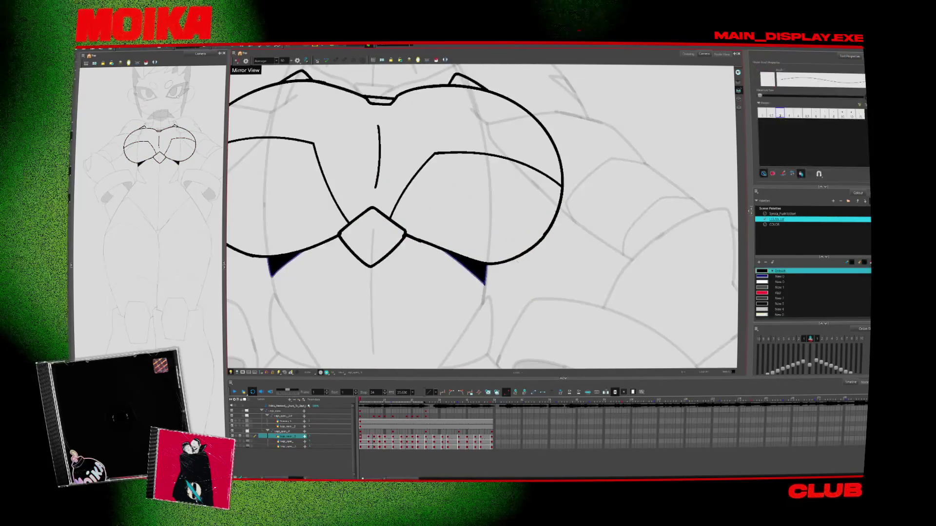
pyautogui.hotkey('alt', 'z')
pyautogui.scroll(-3, 399, 221)
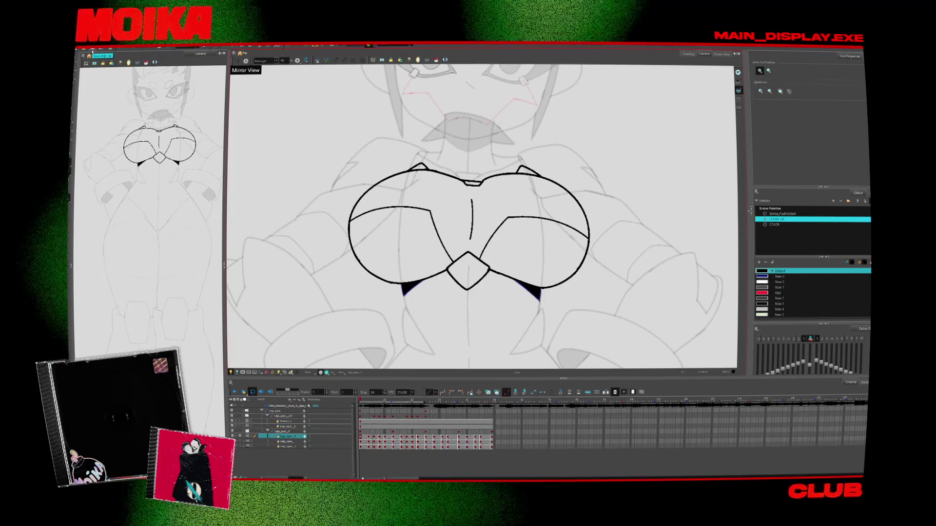
pyautogui.press('g')
pyautogui.hotkey('alt', 'b')
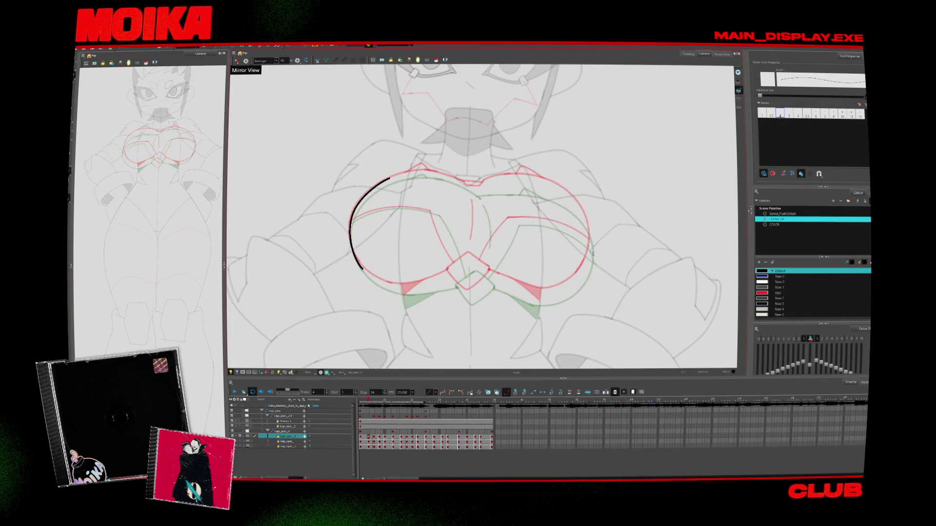
# Extend the chest outline upward and close the centre diamond's upper-right edge, comparing against neighbouring frames.
pyautogui.moveTo(389, 179); pyautogui.dragTo(399, 174)
pyautogui.press('f')
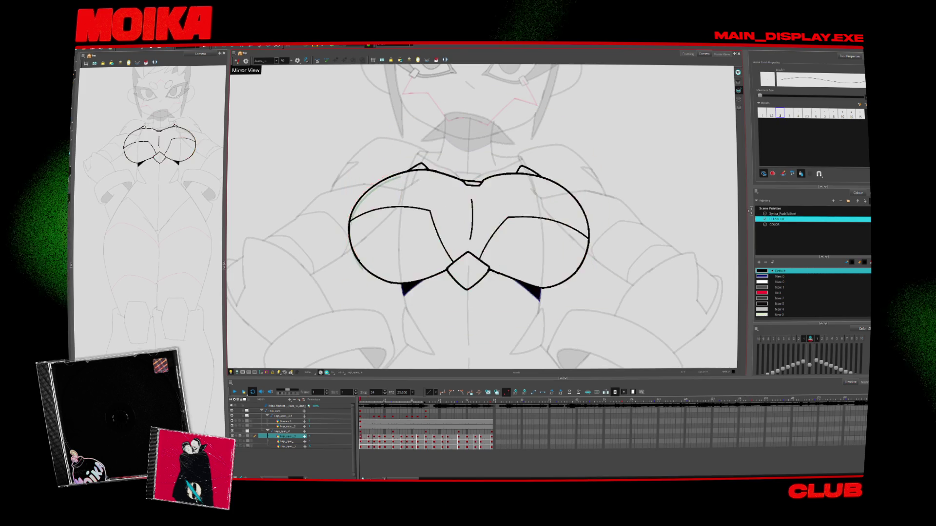
pyautogui.press('g')
pyautogui.press('f')
pyautogui.press('g')
pyautogui.moveTo(451, 272)
pyautogui.mouseDown()
pyautogui.moveTo(470, 258)
pyautogui.moveTo(457, 284)
pyautogui.moveTo(481, 286)
pyautogui.mouseUp()
pyautogui.hotkey('alt', 'b')
pyautogui.hotkey('alt', '/')
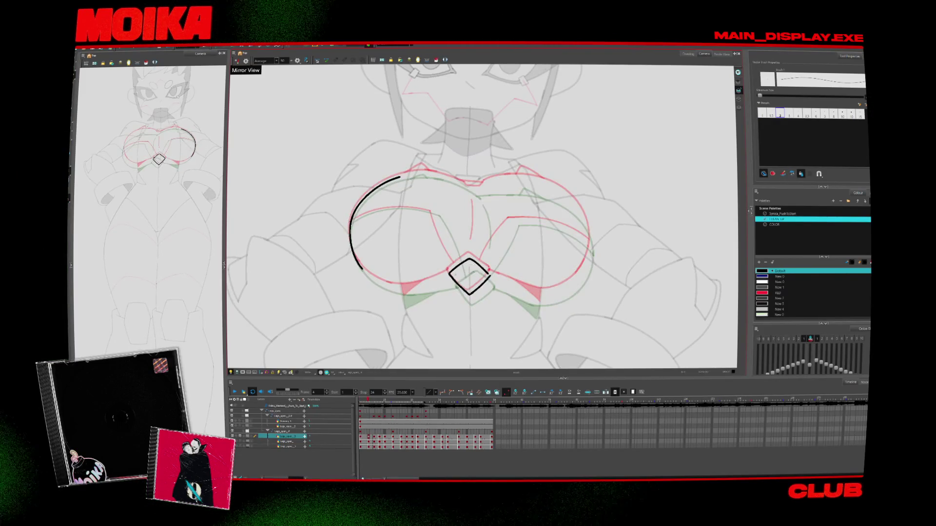
pyautogui.moveTo(468, 258); pyautogui.dragTo(489, 274)
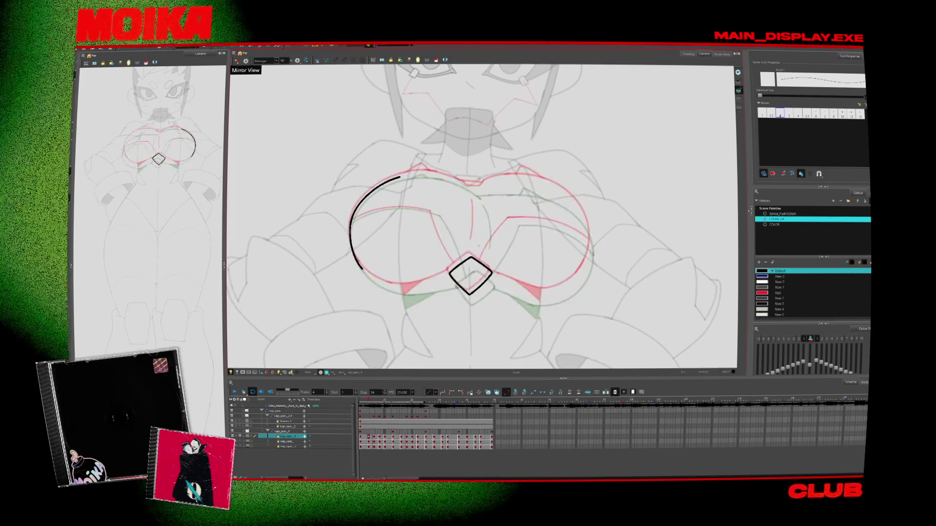
pyautogui.moveTo(362, 269)
pyautogui.mouseDown()
pyautogui.moveTo(449, 276)
pyautogui.moveTo(587, 209)
pyautogui.mouseUp()
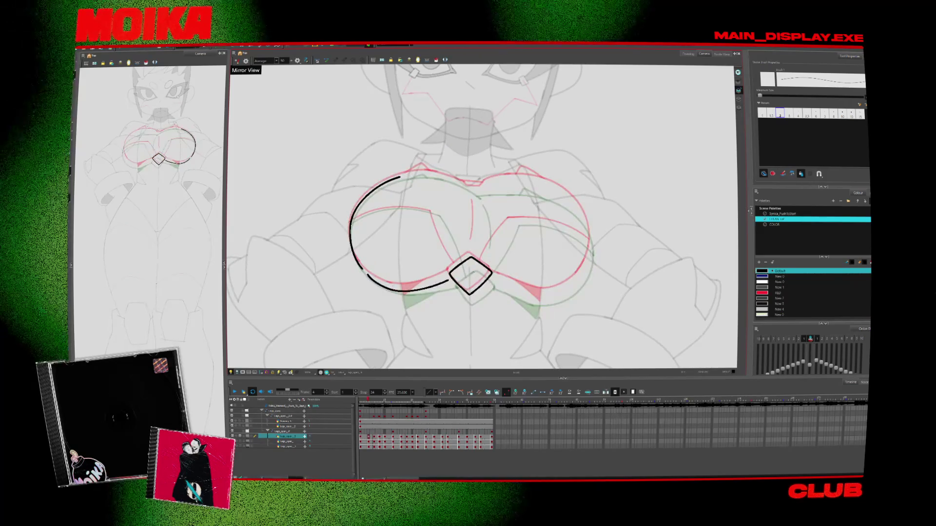
pyautogui.hotkey('ctrl', 'z')
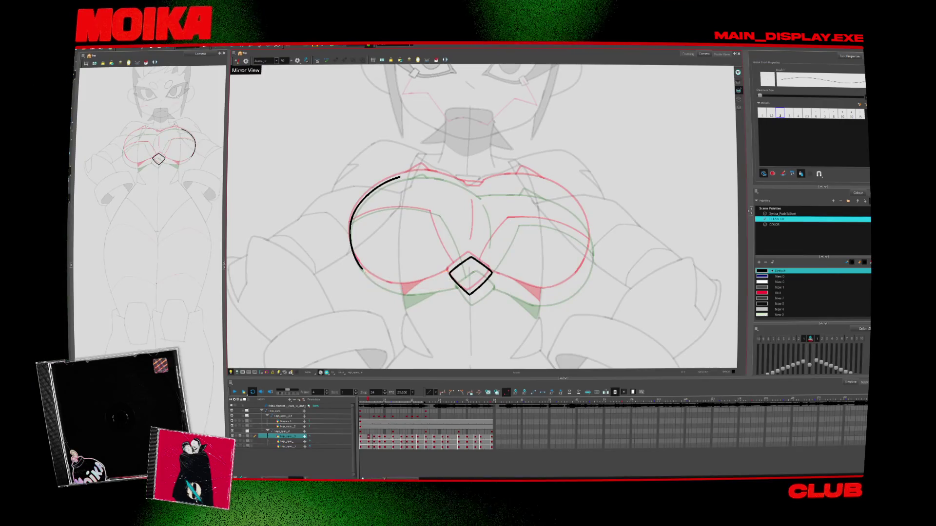
# With the view mirrored and rotated, extend the black arc up around the chest plates.
pyautogui.click(237, 61)
pyautogui.press('c')
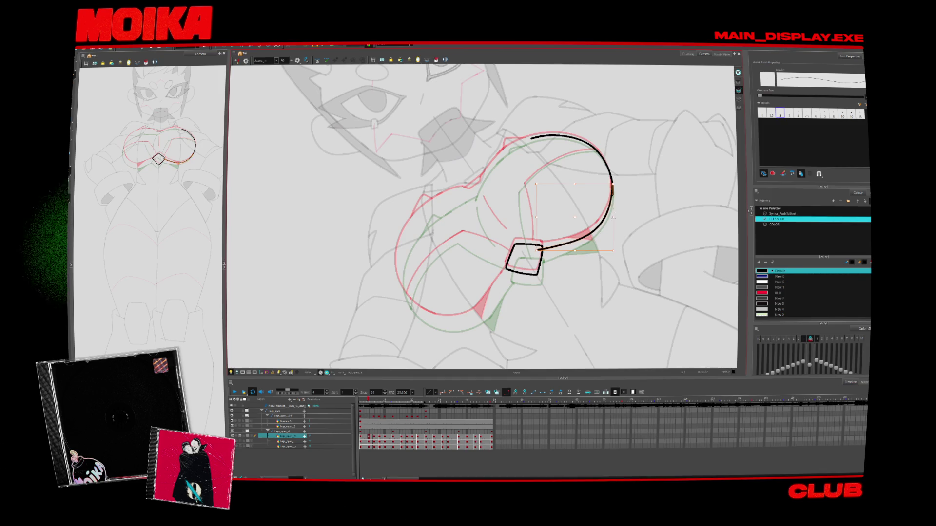
pyautogui.click(237, 61)
pyautogui.hotkey('shift', 'x')
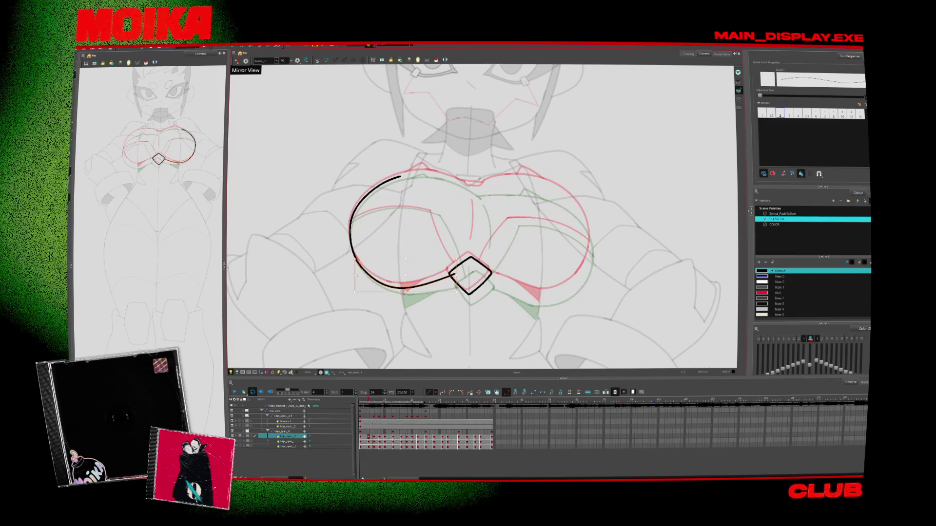
pyautogui.click(237, 61)
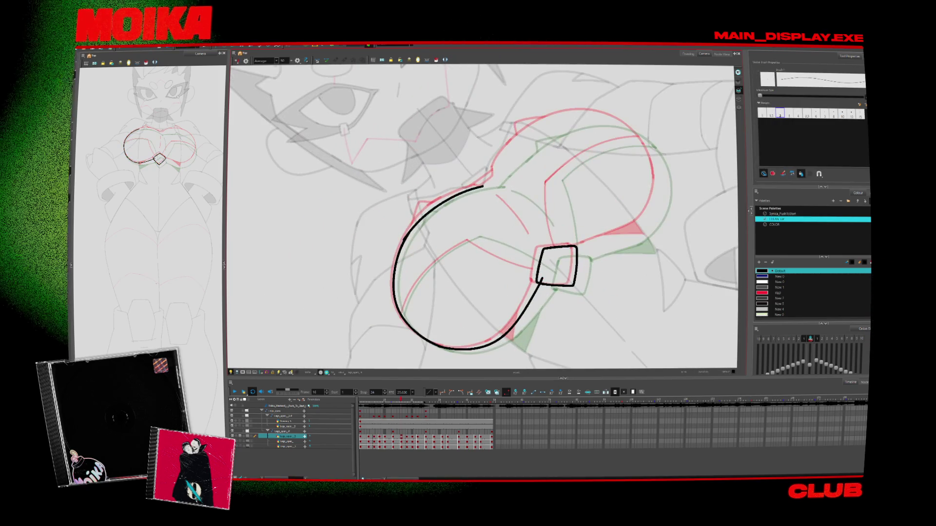
pyautogui.moveTo(414, 225); pyautogui.dragTo(480, 185)
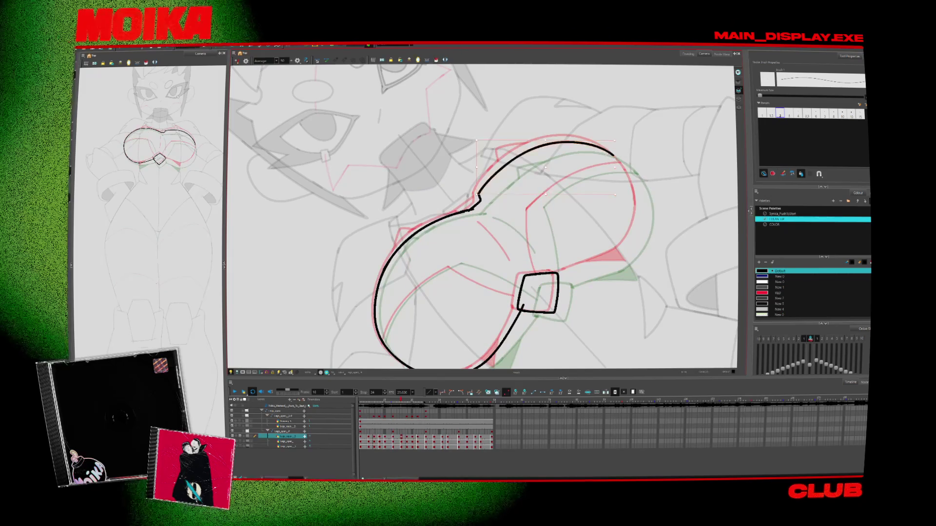
pyautogui.press('4')
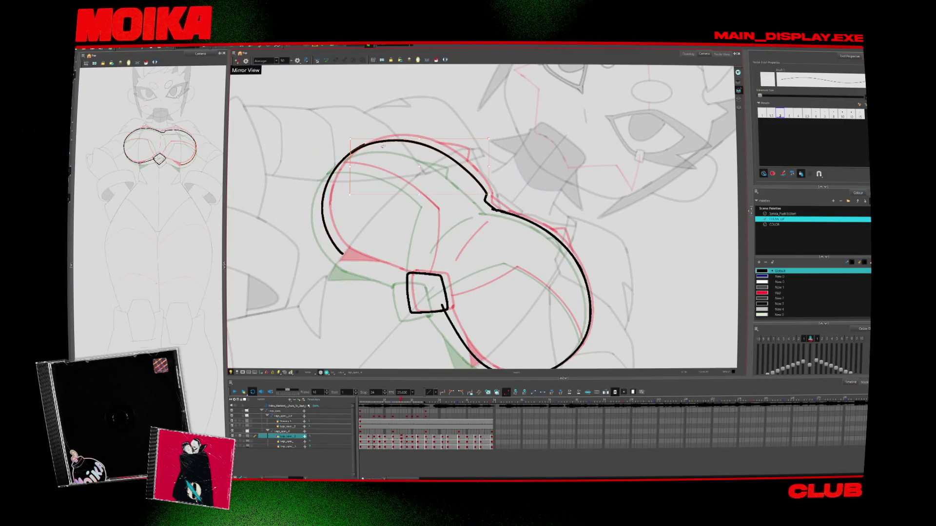
pyautogui.press('c')
pyautogui.press('c')
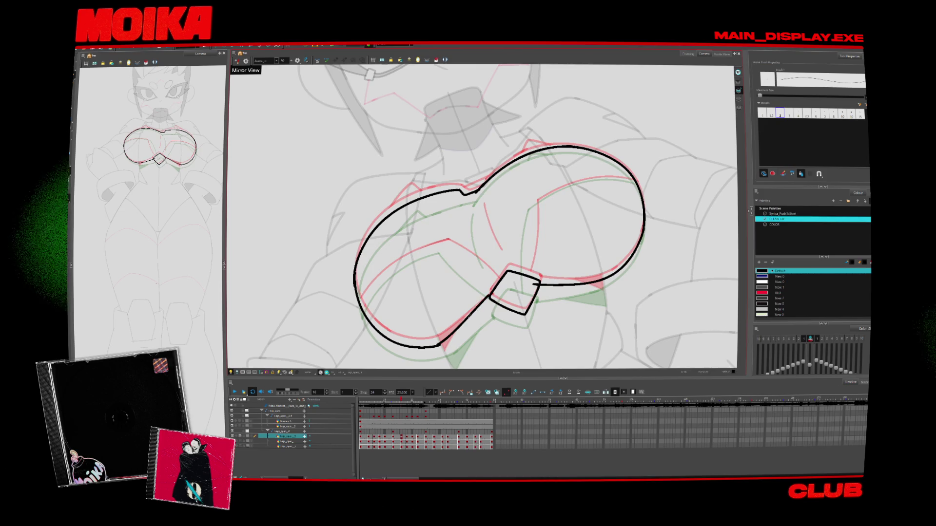
pyautogui.hotkey('alt', 's')
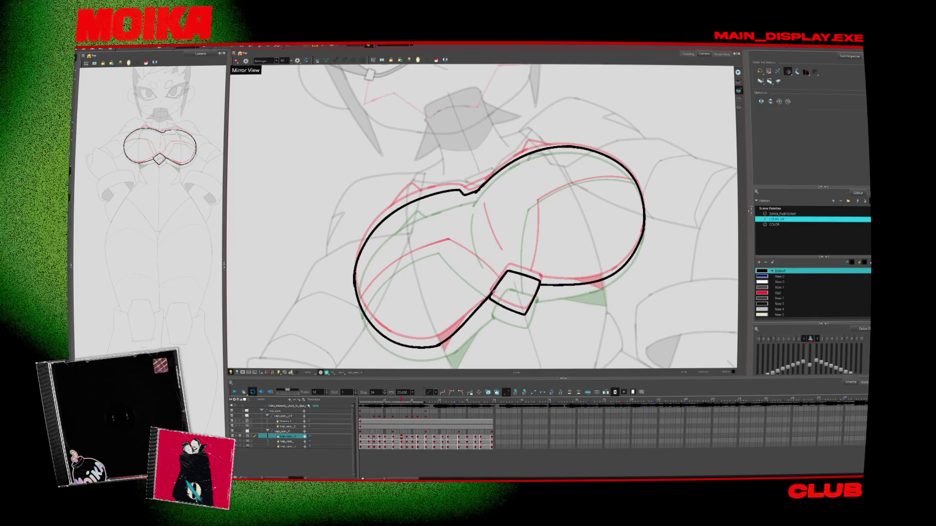
# Undo the outline's upper-left overshoot and redraw the angled stroke at the upper right.
pyautogui.hotkey('alt', 'b')
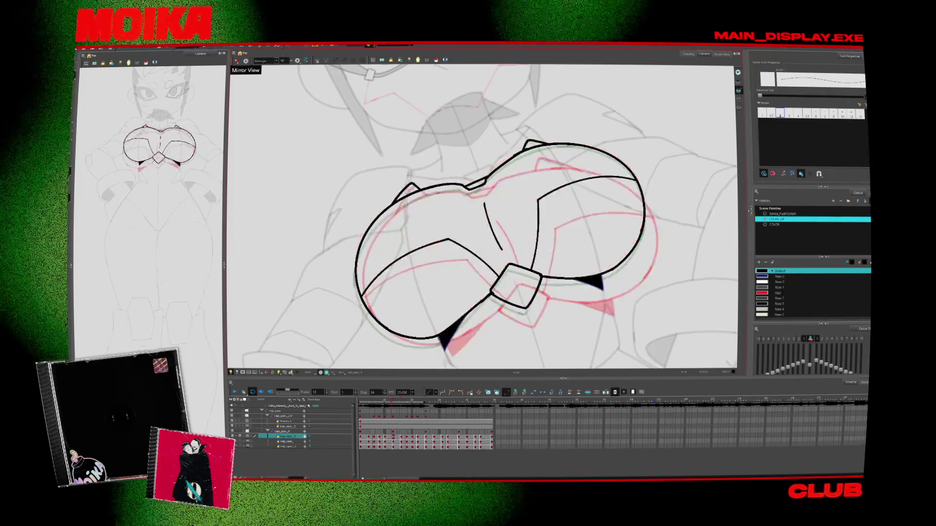
pyautogui.hotkey('ctrl', 'z')
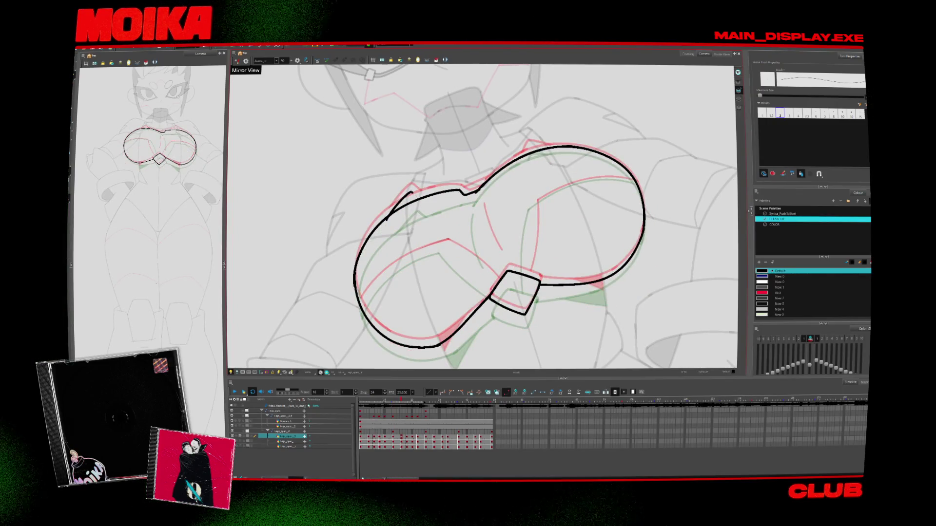
pyautogui.press('v')
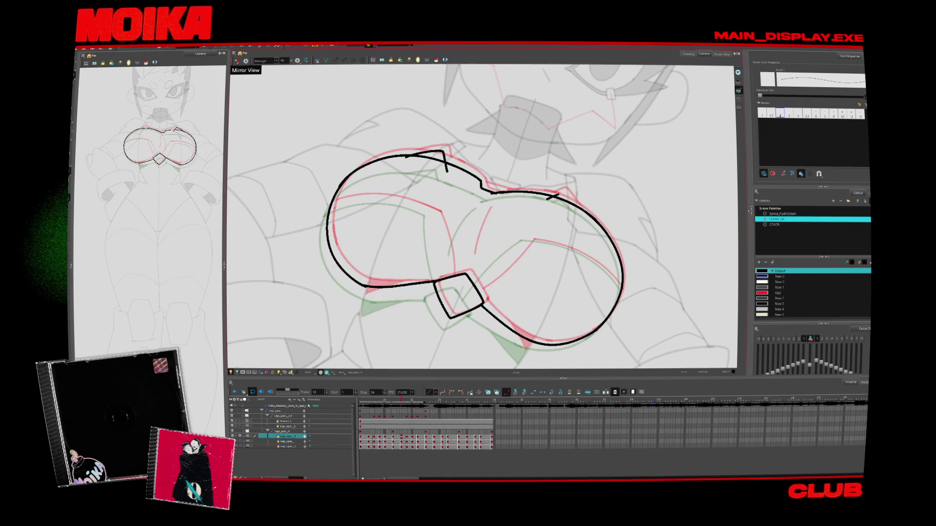
pyautogui.hotkey('ctrl', 'z')
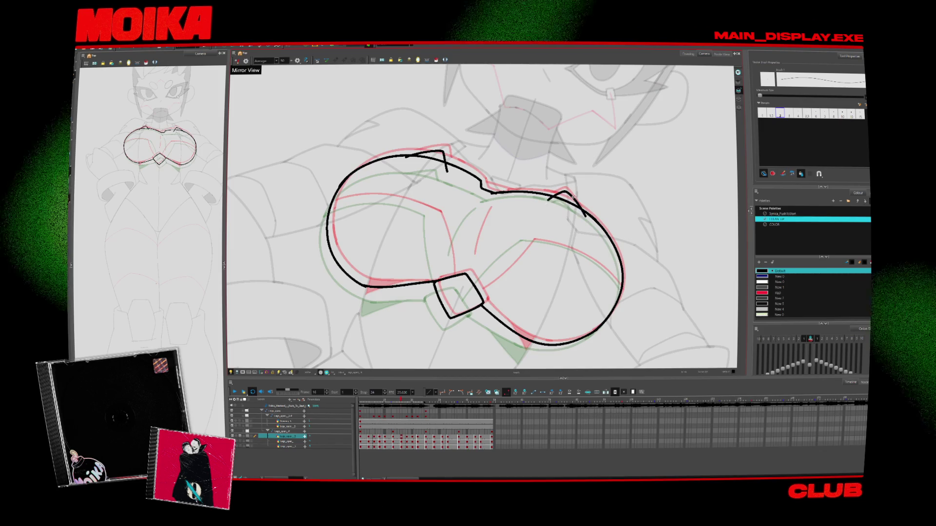
pyautogui.moveTo(551, 201); pyautogui.dragTo(589, 218)
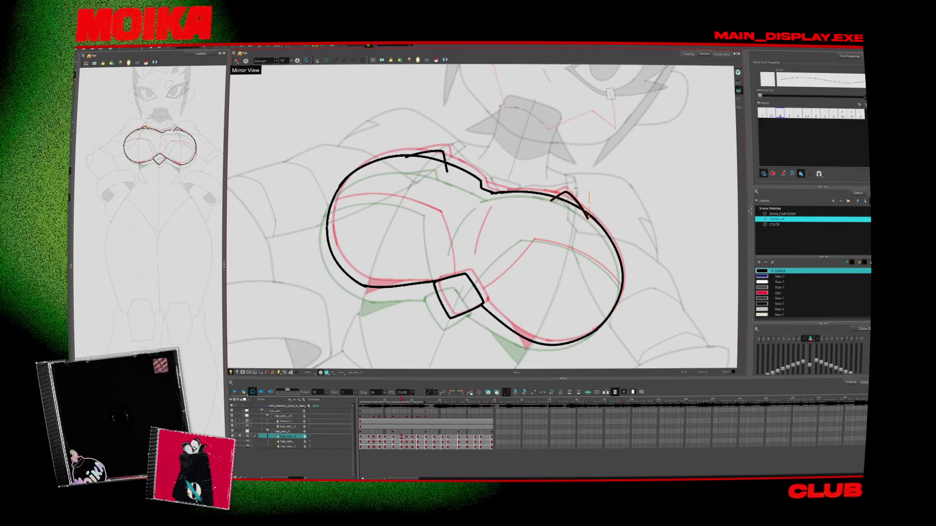
pyautogui.hotkey('alt', 's')
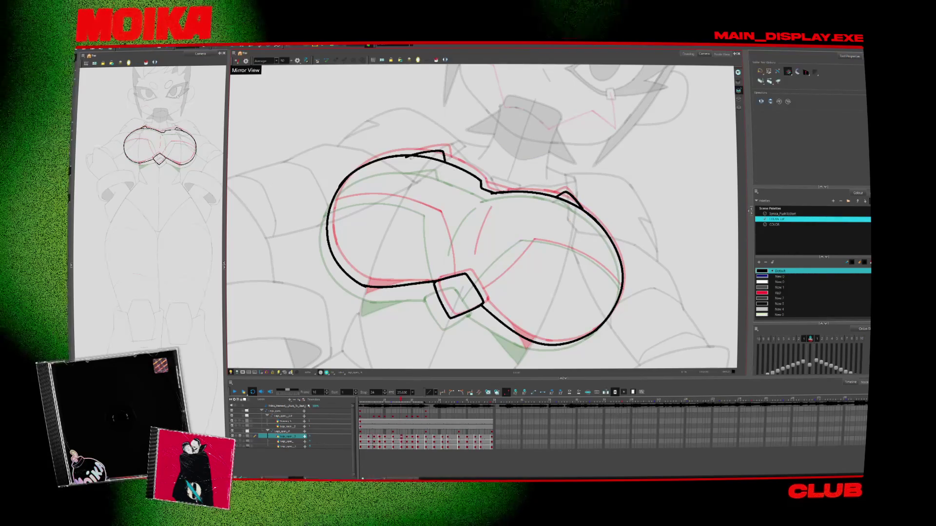
pyautogui.hotkey('alt', 'b')
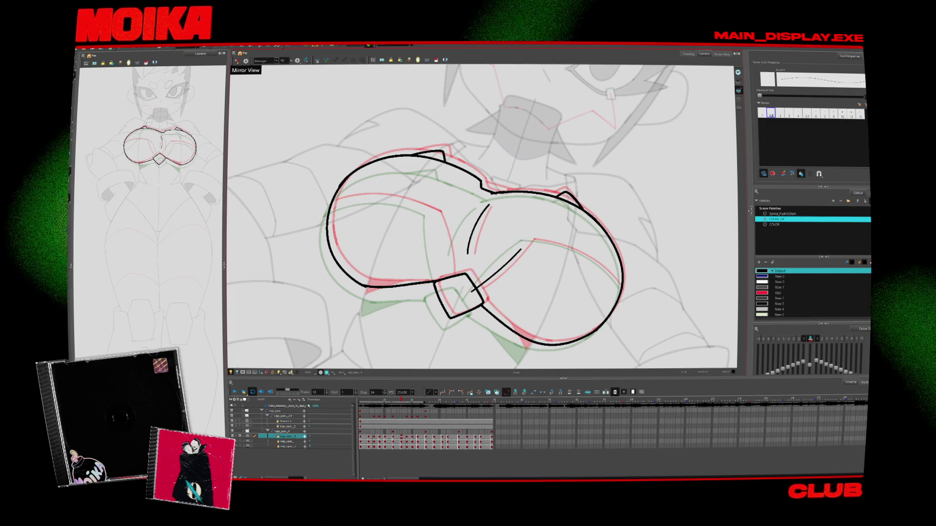
# Draw the curved band inside the lower-left chest plate and extend the outline stroke rightward.
pyautogui.click(238, 61)
pyautogui.moveTo(429, 249); pyautogui.dragTo(369, 313)
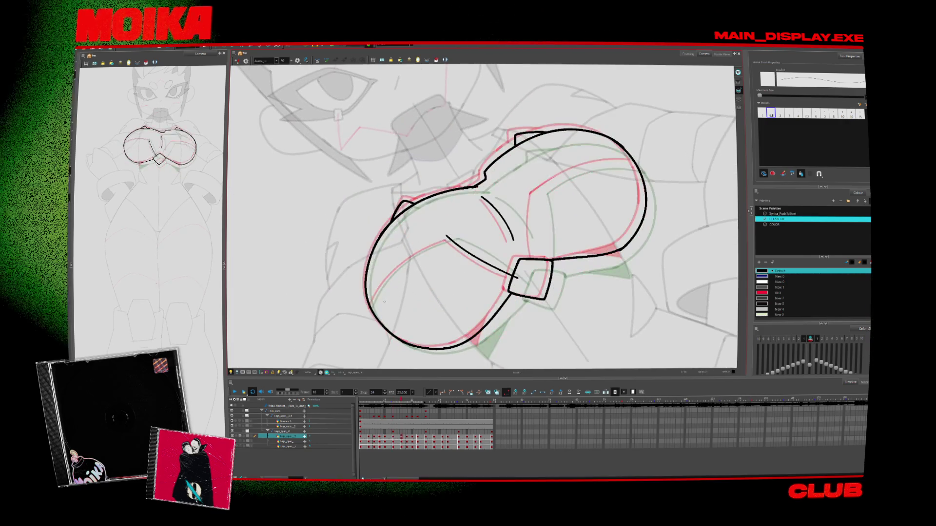
pyautogui.moveTo(429, 249); pyautogui.dragTo(456, 238)
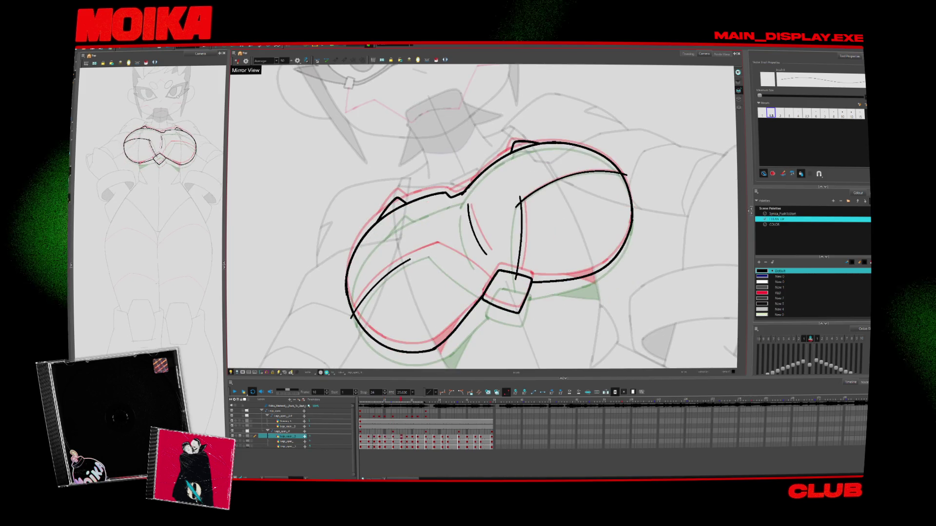
pyautogui.moveTo(409, 260); pyautogui.dragTo(442, 248)
pyautogui.click(238, 61)
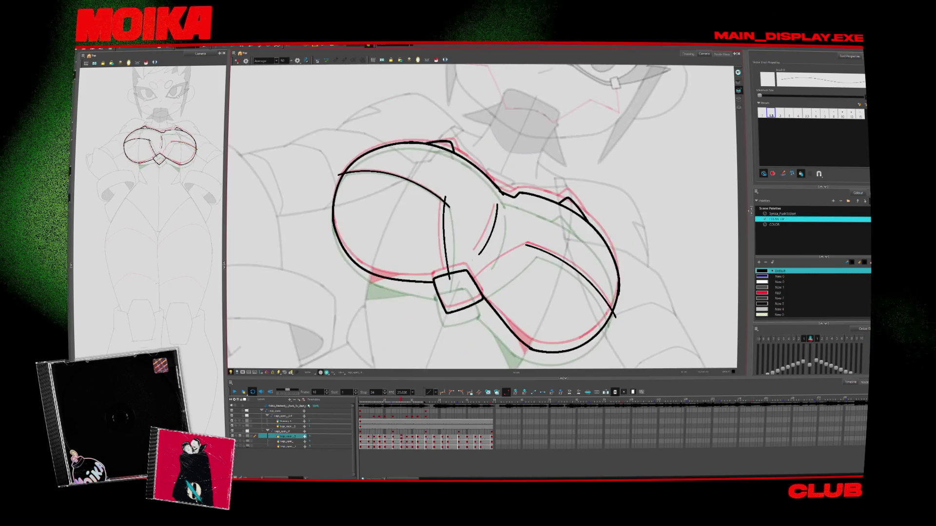
# Rotate the canvas about 20° and erase the stray stroke end on the chest.
pyautogui.hotkey('alt', 's')
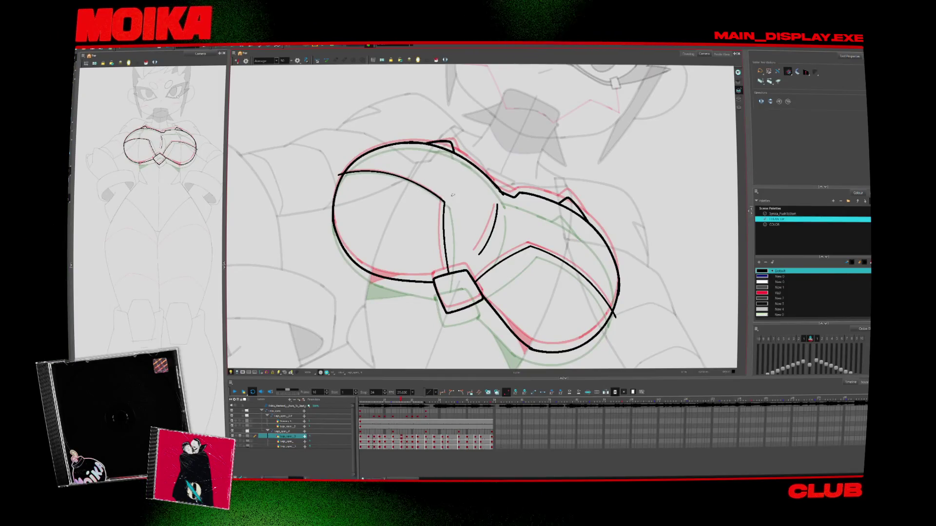
pyautogui.hotkey('alt', 'b')
pyautogui.hotkey('alt', 's')
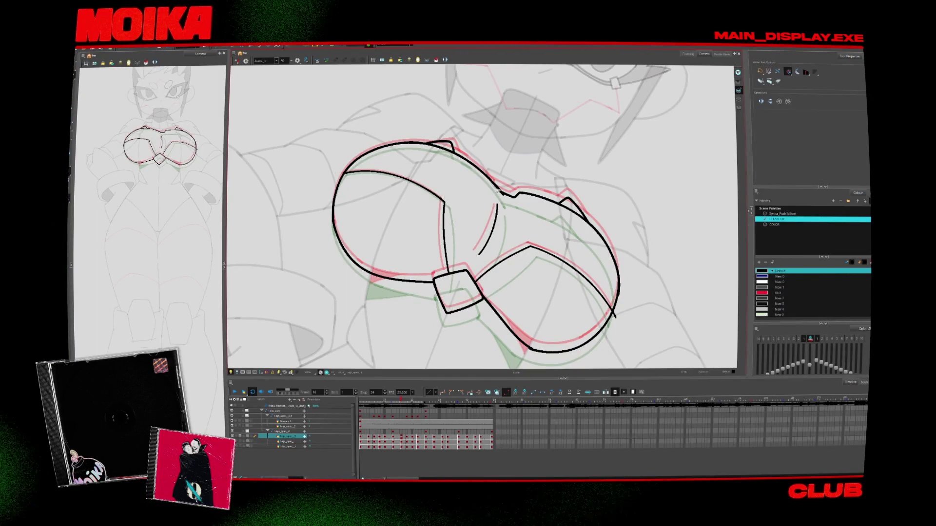
pyautogui.hotkey('alt', 'e')
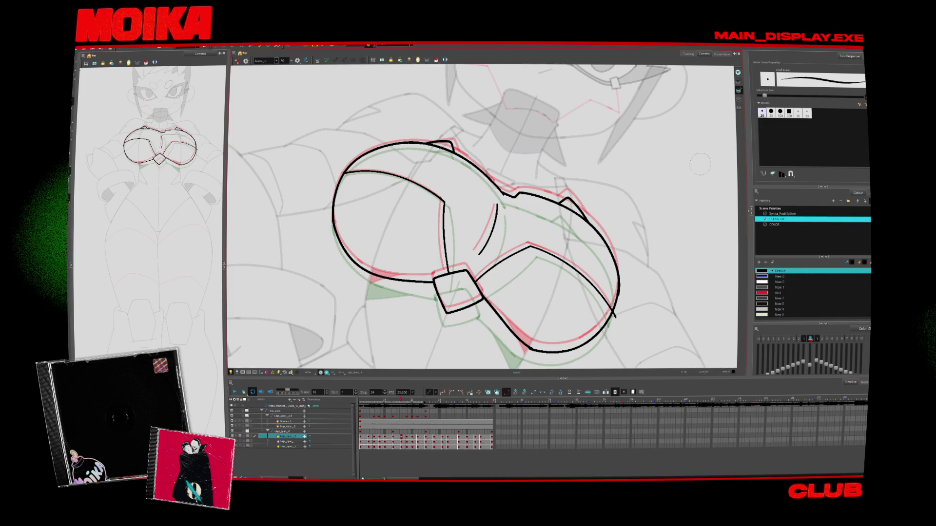
pyautogui.hotkey('shift', 'x')
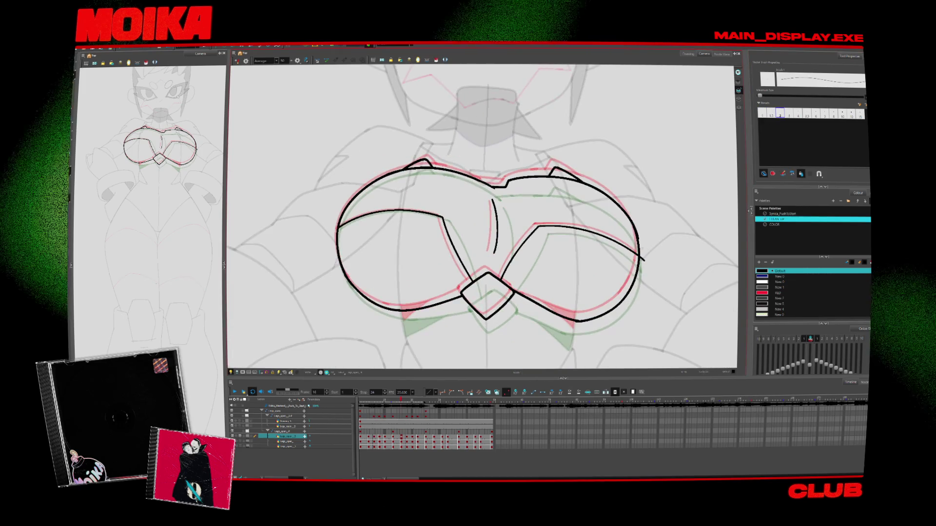
pyautogui.hotkey('alt', 's')
pyautogui.press('c')
pyautogui.hotkey('alt', 'e')
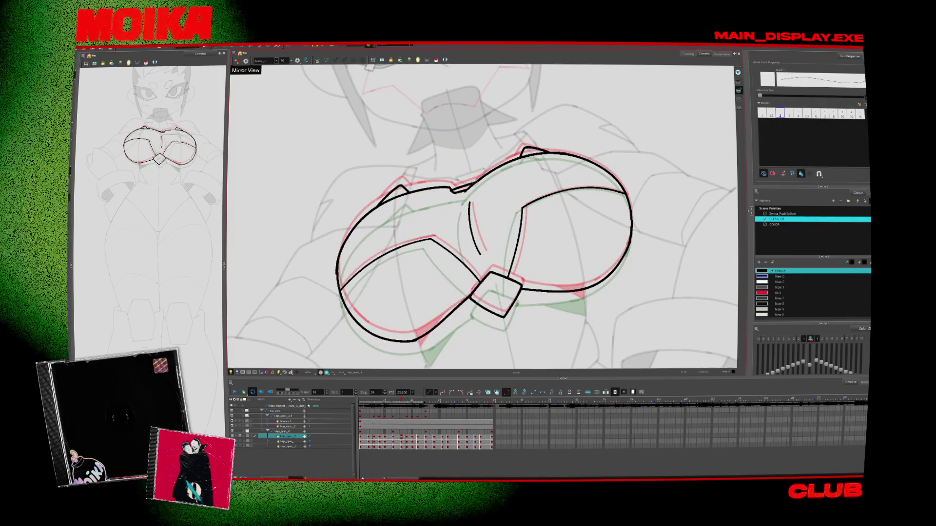
pyautogui.moveTo(485, 182); pyautogui.dragTo(471, 184)
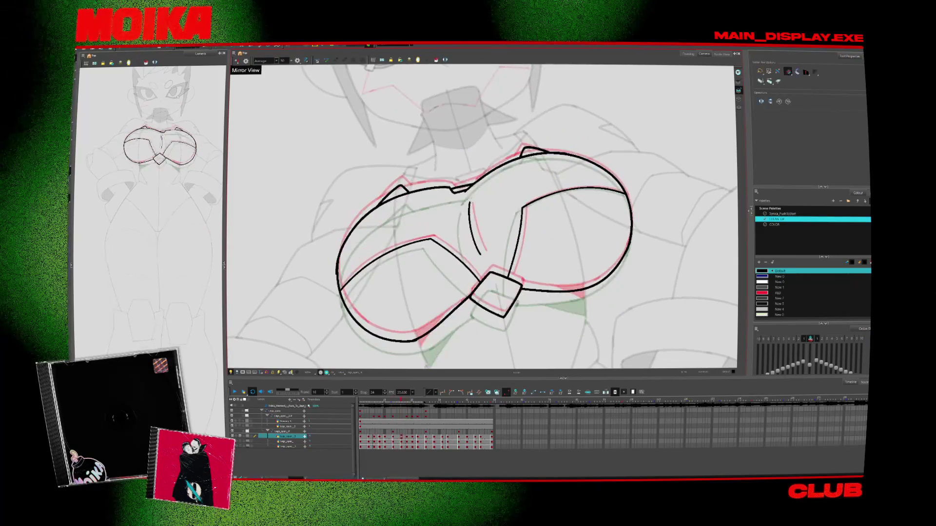
pyautogui.hotkey('alt', 'z')
pyautogui.scroll(-3, 484, 196)
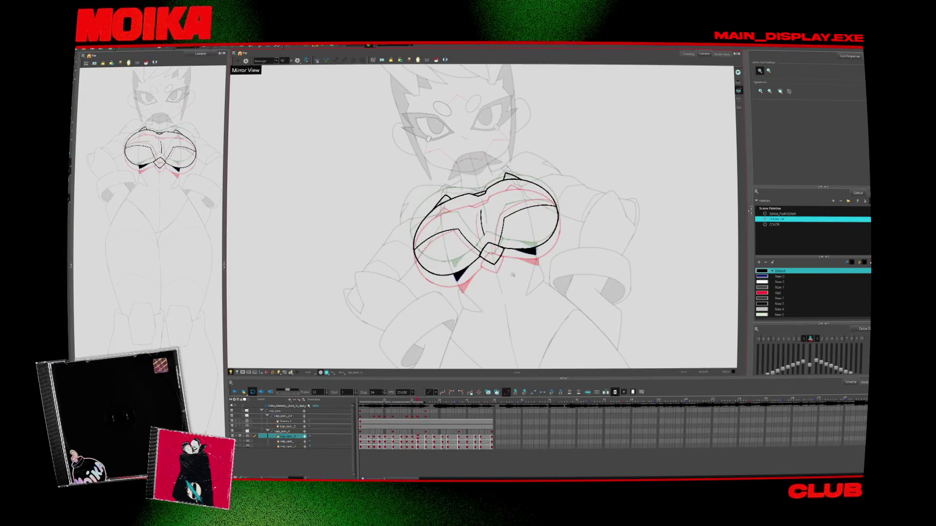
# On frame 18, draw a black stroke joining the two cups' top outlines.
pyautogui.scroll(4, 486, 200)
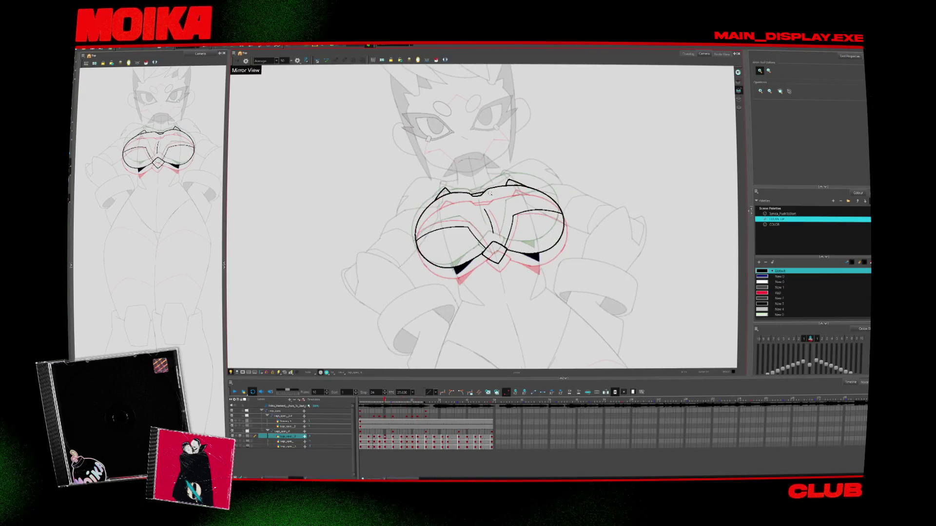
pyautogui.press('g')
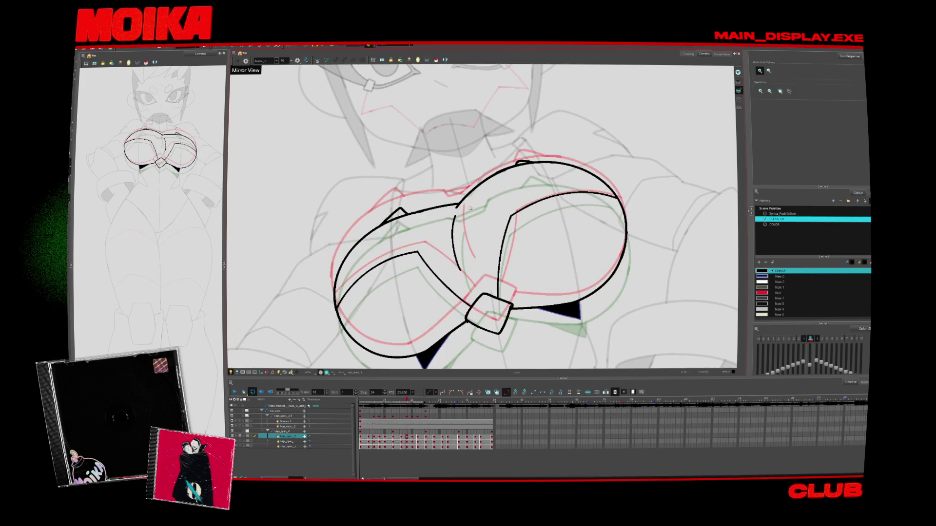
pyautogui.hotkey('alt', 'b')
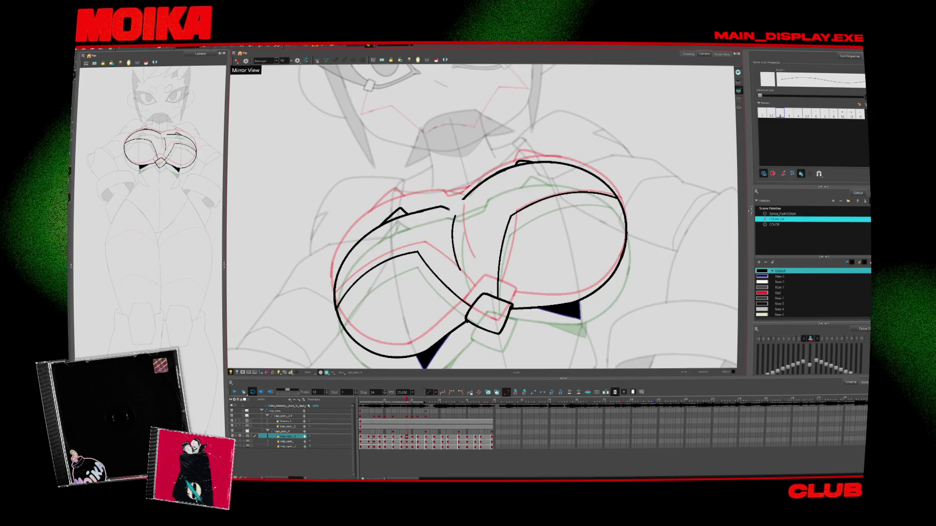
pyautogui.moveTo(443, 207); pyautogui.dragTo(472, 197)
pyautogui.hotkey('alt', 's')
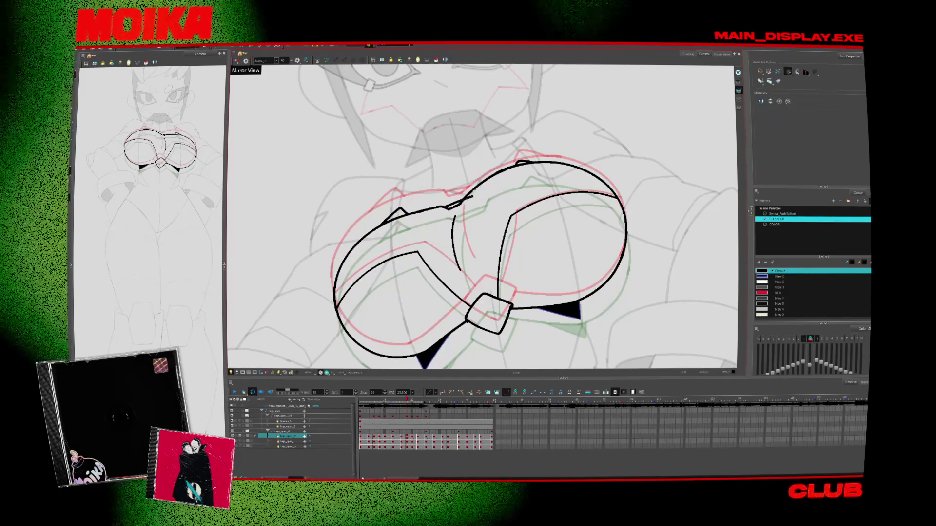
# Step ahead to frame 20 and play the animation briefly to review it.
pyautogui.press('g')
pyautogui.hotkey('alt', 'b')
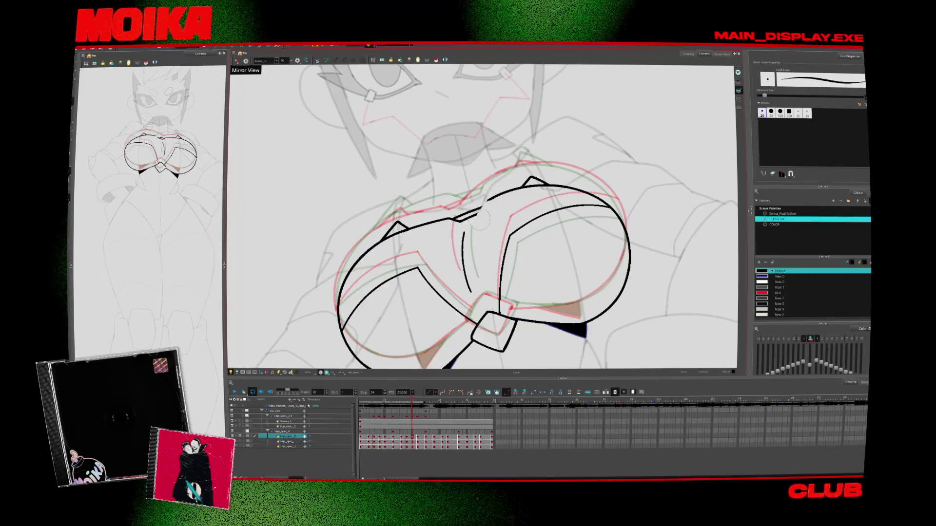
pyautogui.hotkey('alt', '/')
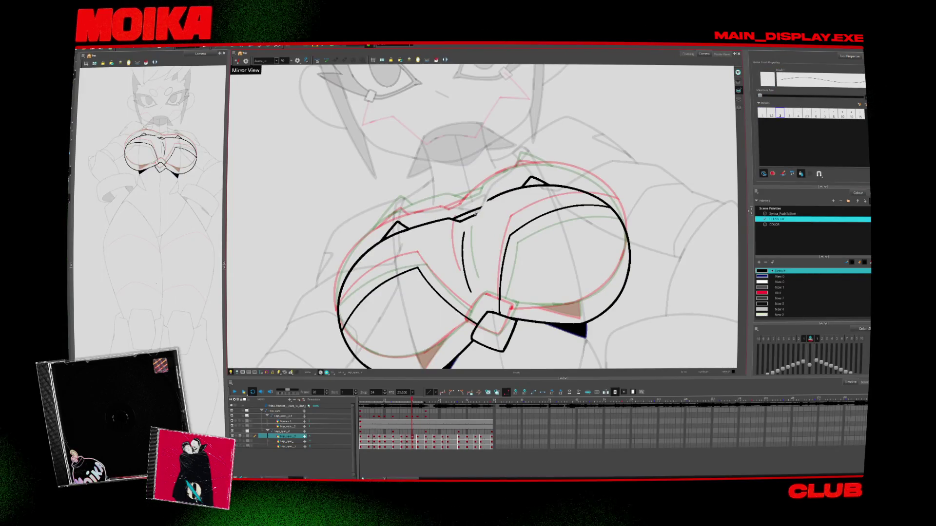
pyautogui.hotkey('alt', 's')
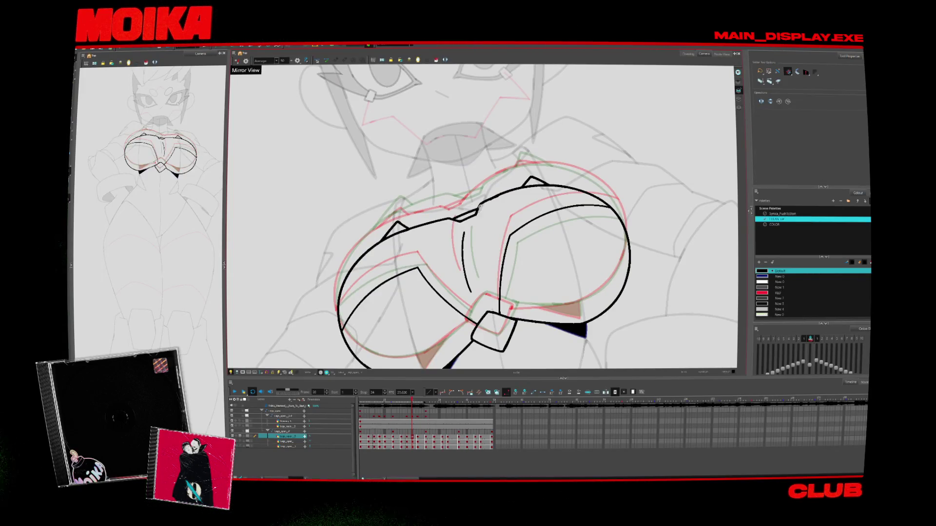
pyautogui.press('.')
pyautogui.press('.')
pyautogui.press(',')
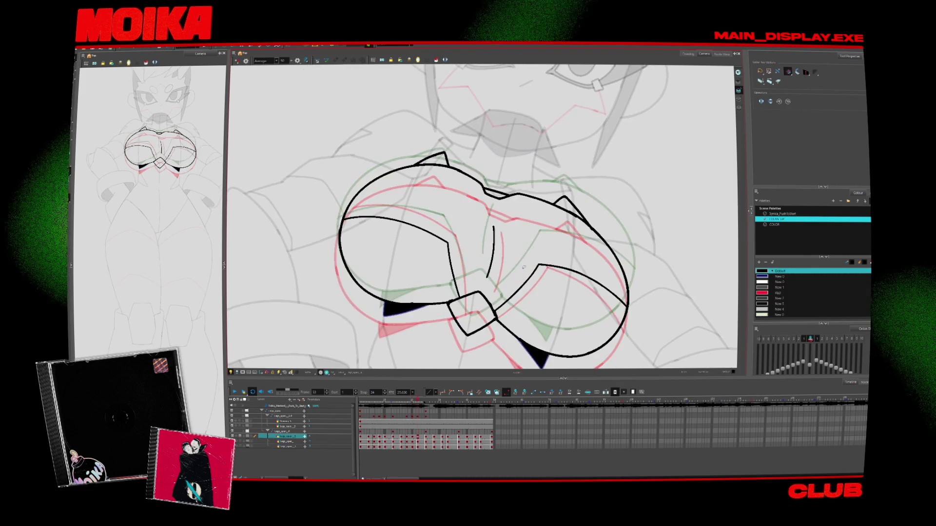
pyautogui.press('.')
pyautogui.hotkey('shift', 'm')
pyautogui.click(235, 392)
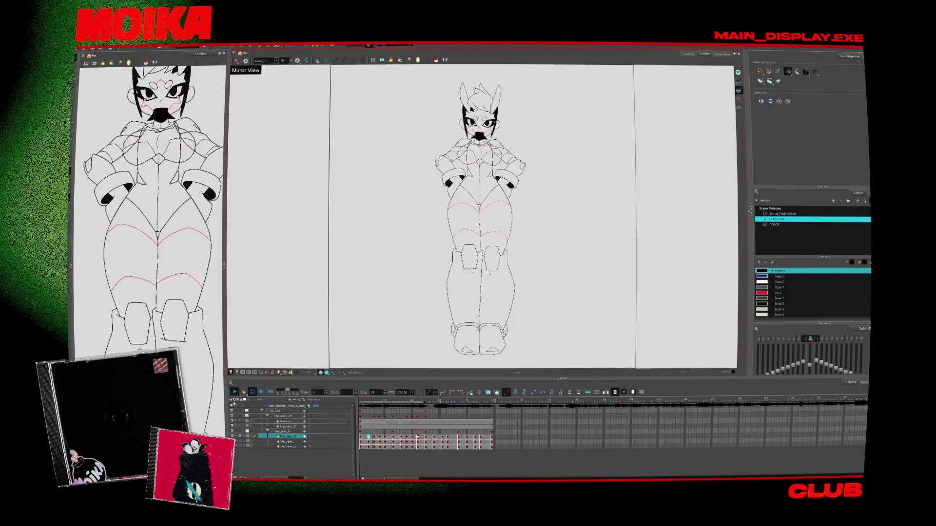
pyautogui.click(235, 392)
pyautogui.hotkey('shift', 'm')
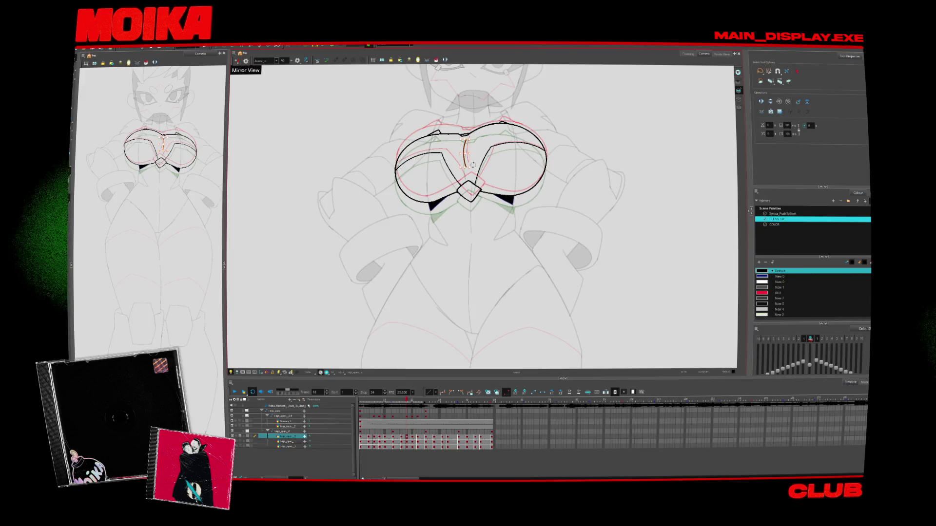
# Step back and forth through frames 18–28 reviewing the chest, then play the animation.
pyautogui.press(',')
pyautogui.press(',')
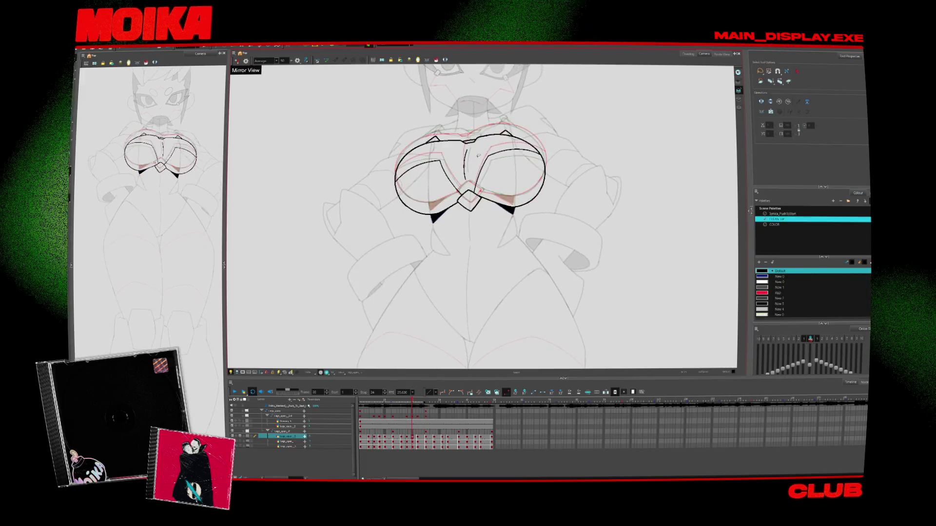
pyautogui.press('.')
pyautogui.press('.')
pyautogui.press('.')
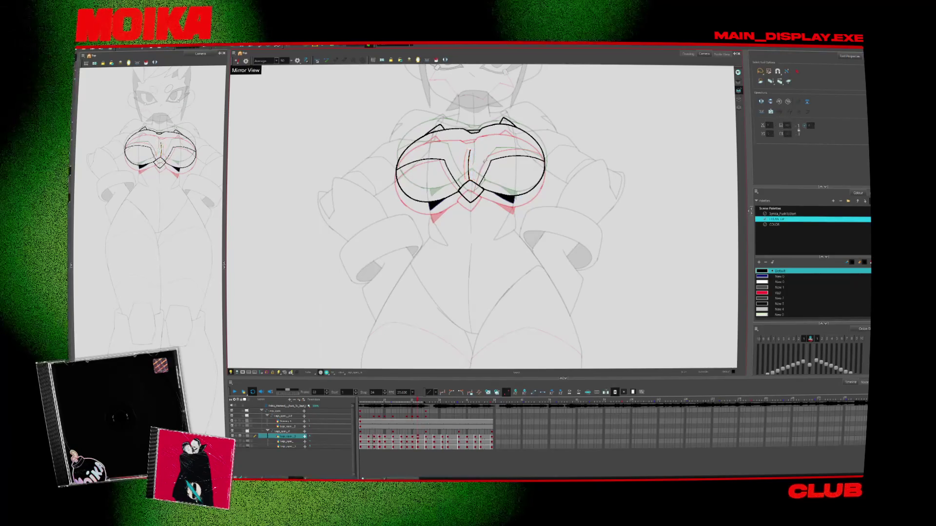
pyautogui.press('.')
pyautogui.press(',')
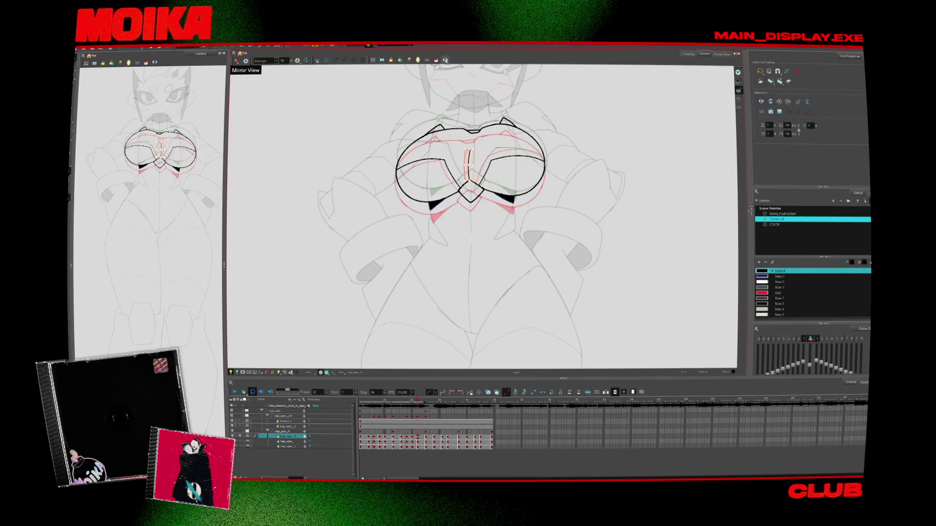
pyautogui.press('.')
pyautogui.press('.')
pyautogui.press('.')
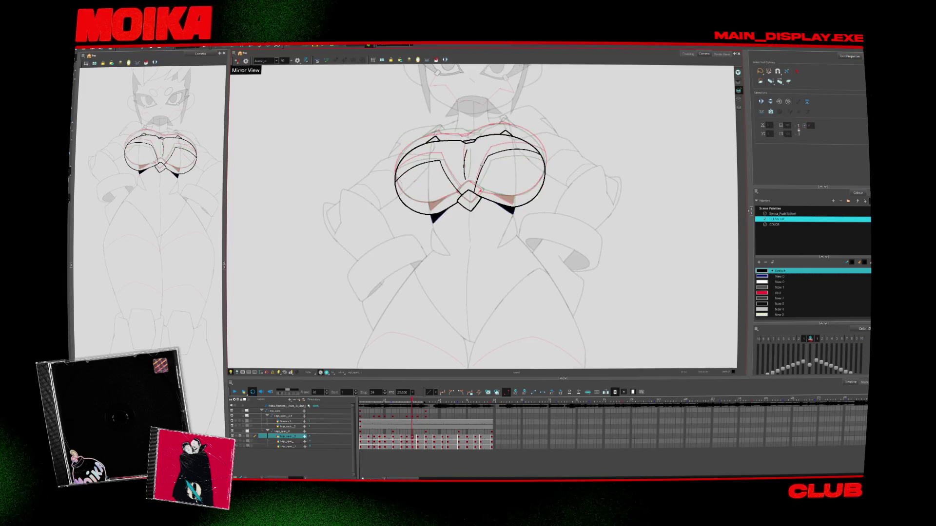
pyautogui.press(',')
pyautogui.press(',')
pyautogui.press(',')
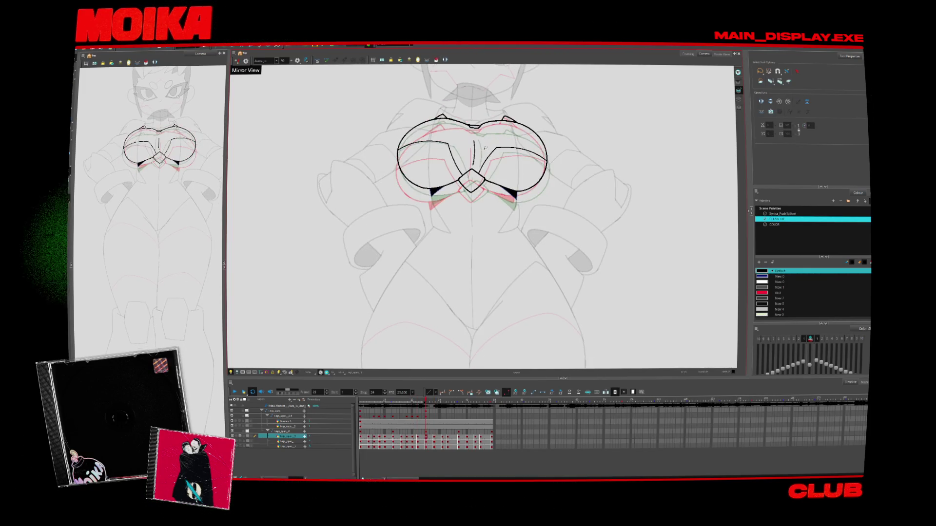
pyautogui.press('.')
pyautogui.press('.')
pyautogui.press('.')
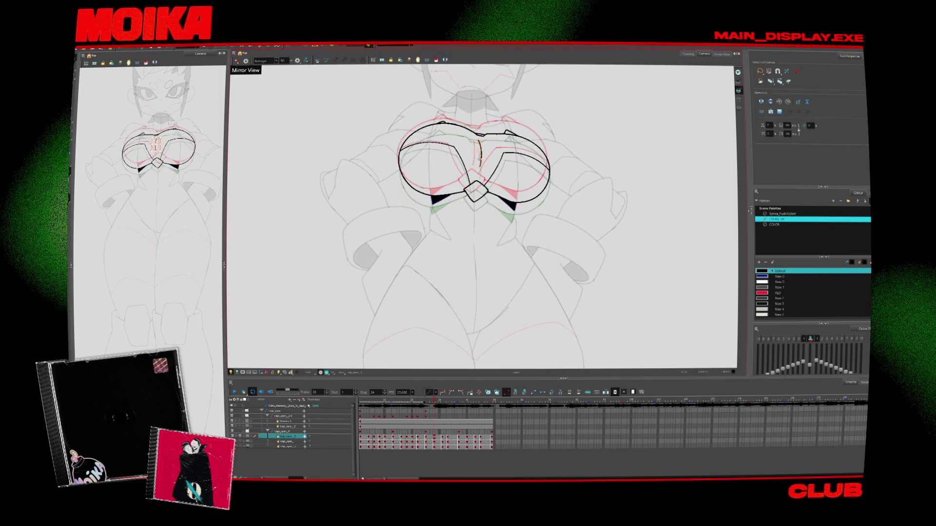
pyautogui.press(',')
pyautogui.press(',')
pyautogui.press(',')
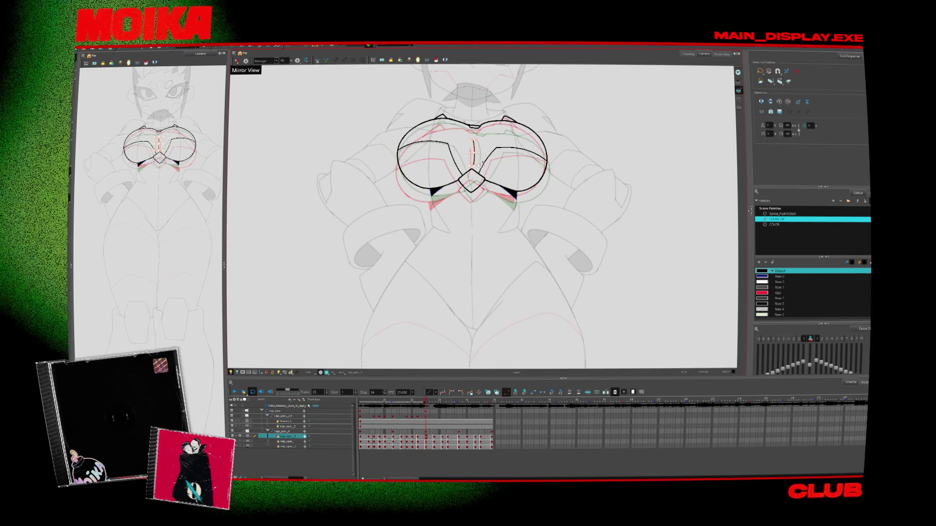
pyautogui.click(235, 392)
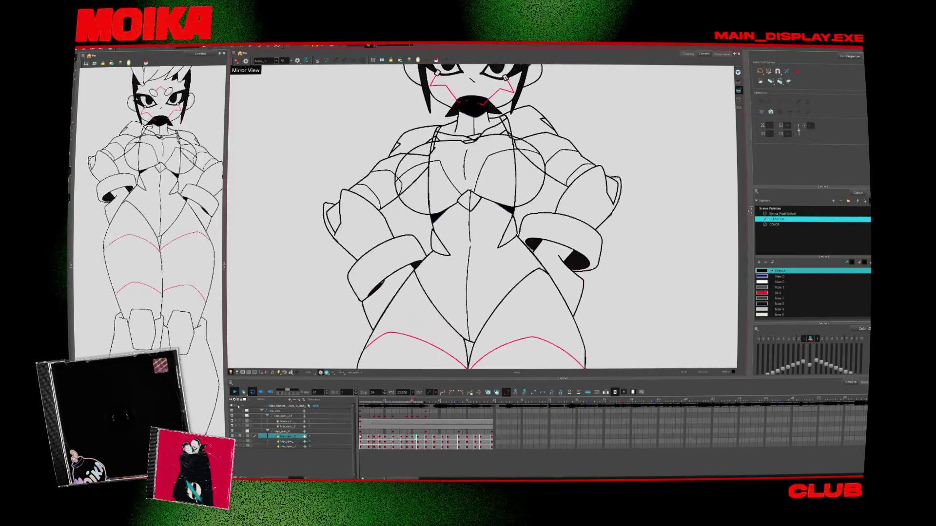
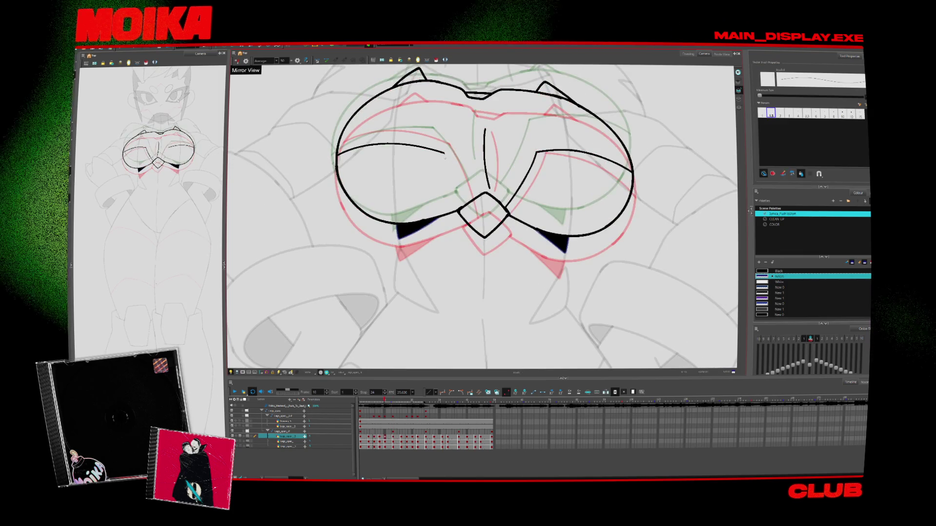
# Pick the black line colour and erase the right inner chest stroke on frame 25.
pyautogui.hotkey('alt', 's')
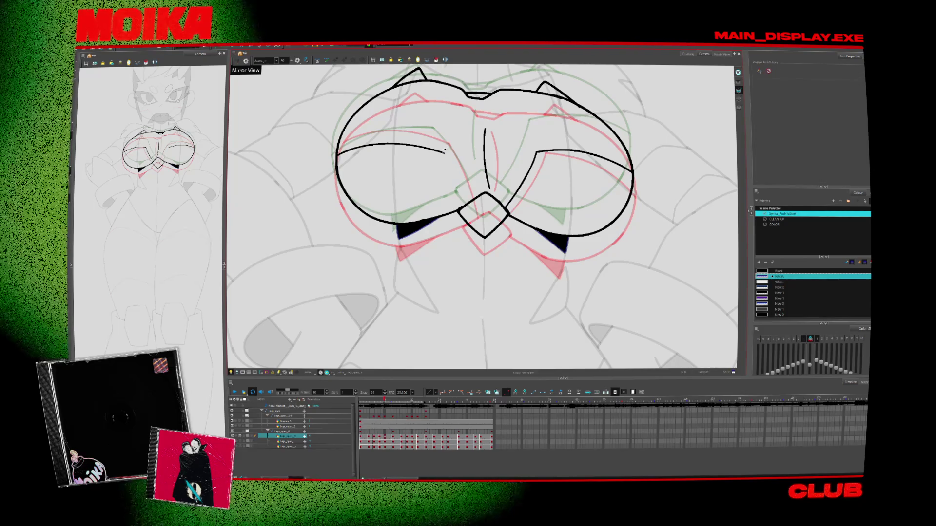
pyautogui.click(414, 222)
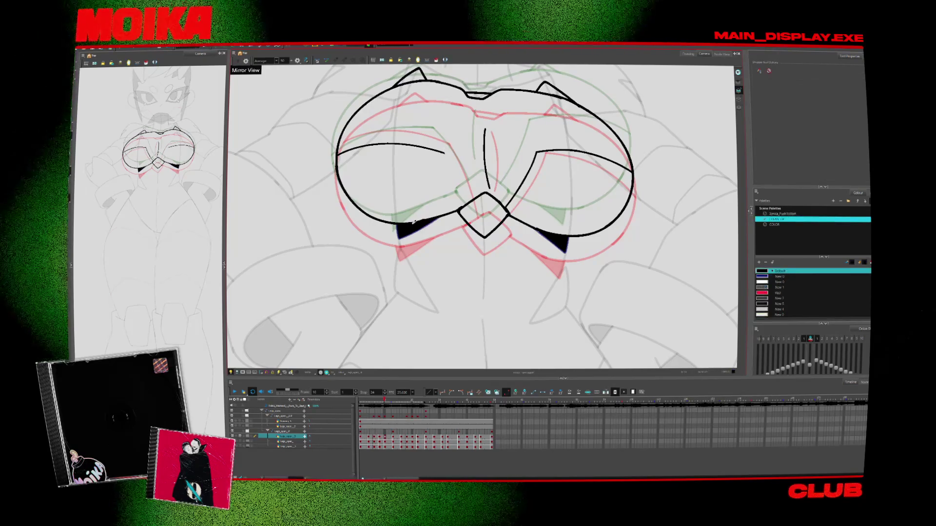
pyautogui.hotkey('alt', 'b')
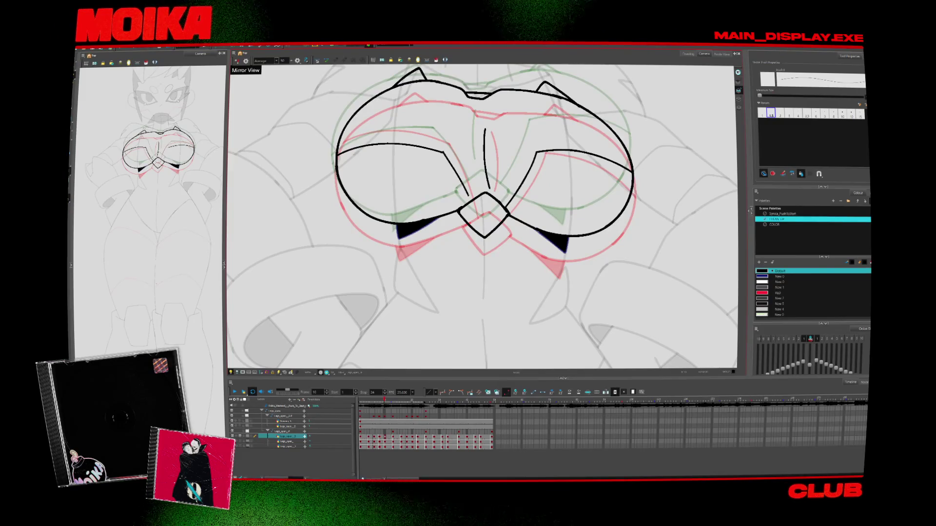
pyautogui.hotkey('alt', 's')
pyautogui.press('.')
pyautogui.press('.')
pyautogui.press('.')
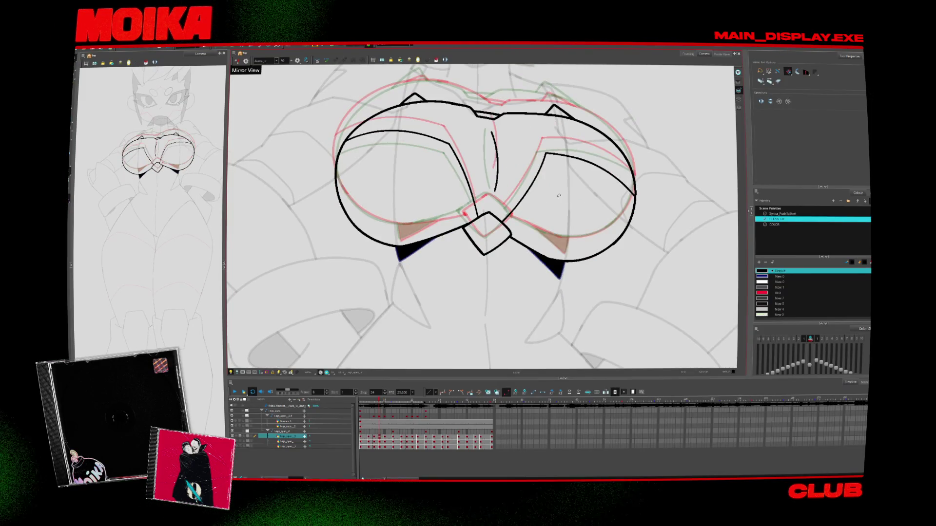
pyautogui.press('.')
pyautogui.press('.')
pyautogui.press('.')
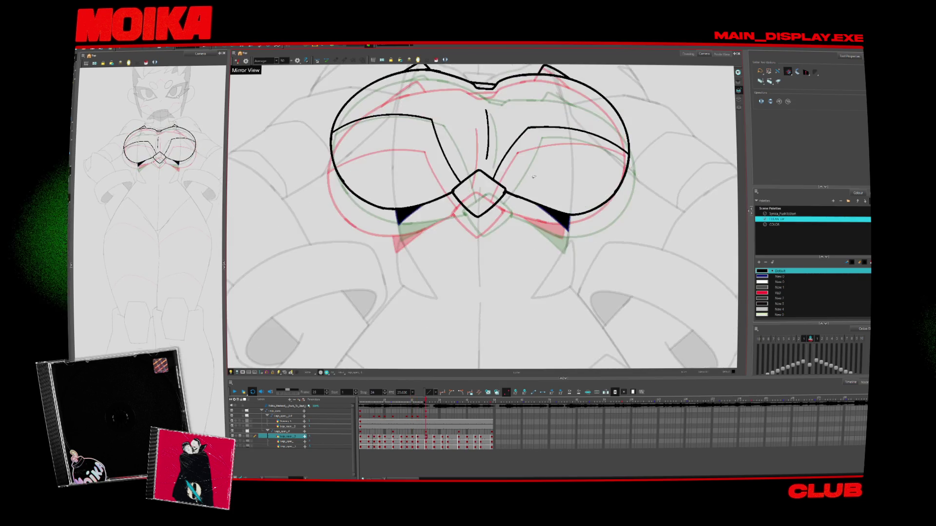
pyautogui.press('.')
pyautogui.press('.')
pyautogui.press('.')
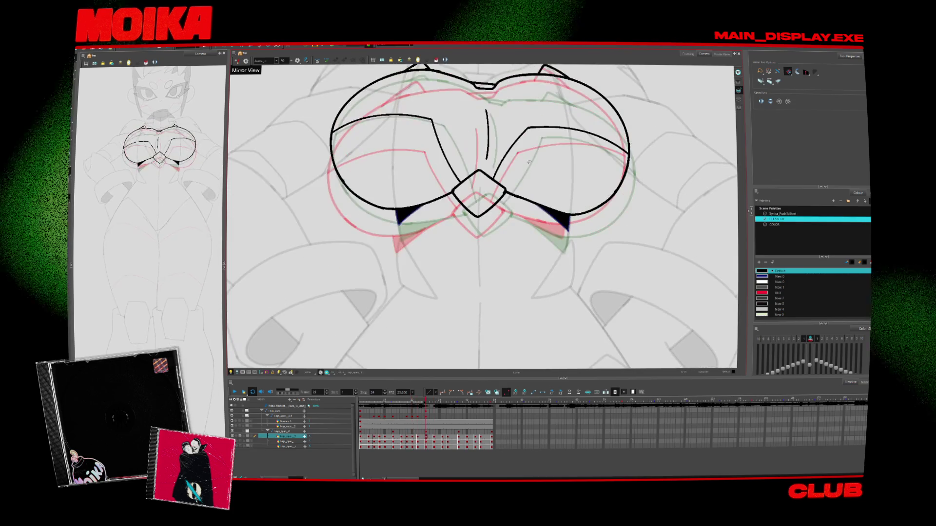
pyautogui.hotkey('alt', 'b')
pyautogui.moveTo(526, 131); pyautogui.dragTo(517, 157)
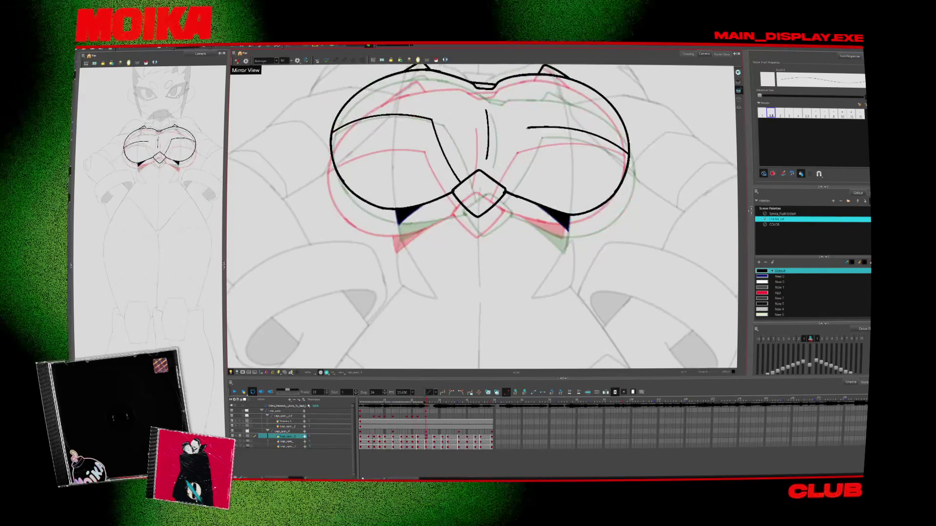
# Cycle through the later chest drawings, zooming in on the chest and back out.
pyautogui.hotkey('alt', 's')
pyautogui.press('.')
pyautogui.press('.')
pyautogui.press('.')
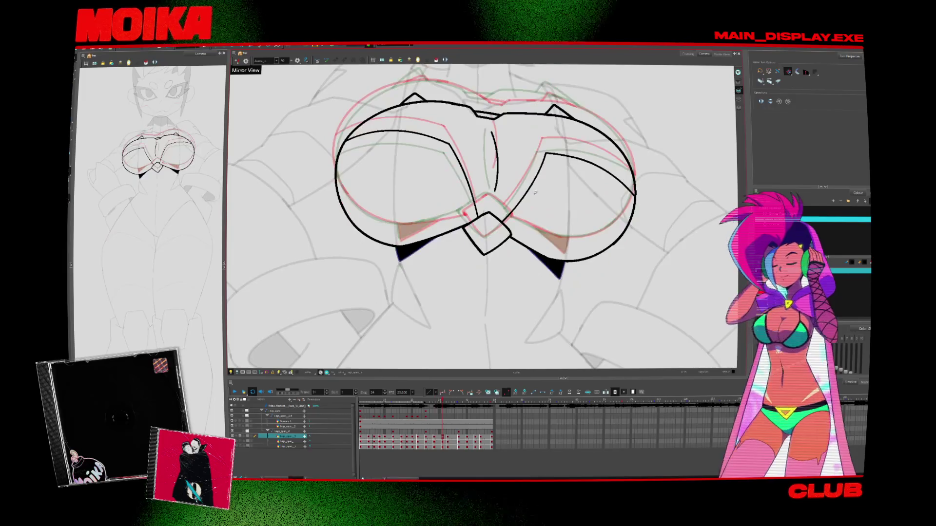
pyautogui.press('.')
pyautogui.press('.')
pyautogui.press('.')
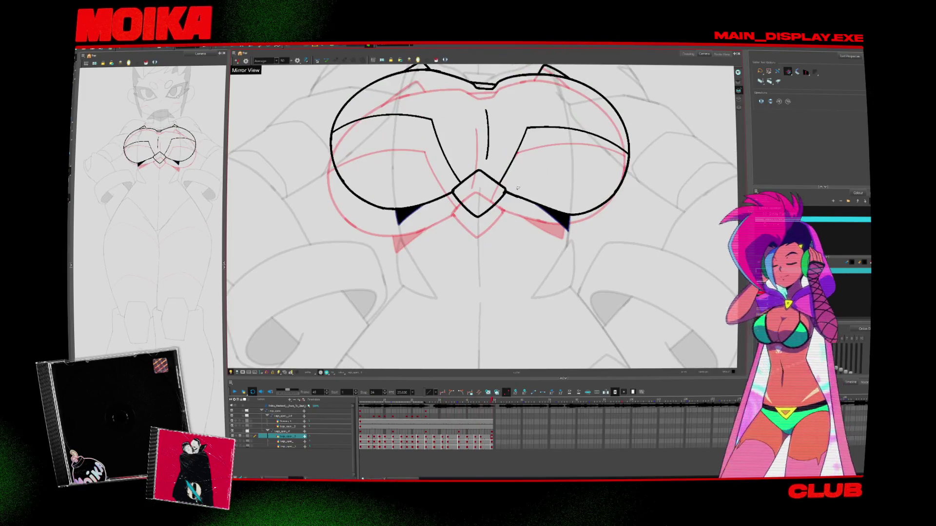
pyautogui.press('2')
pyautogui.press('2')
pyautogui.press('Return')
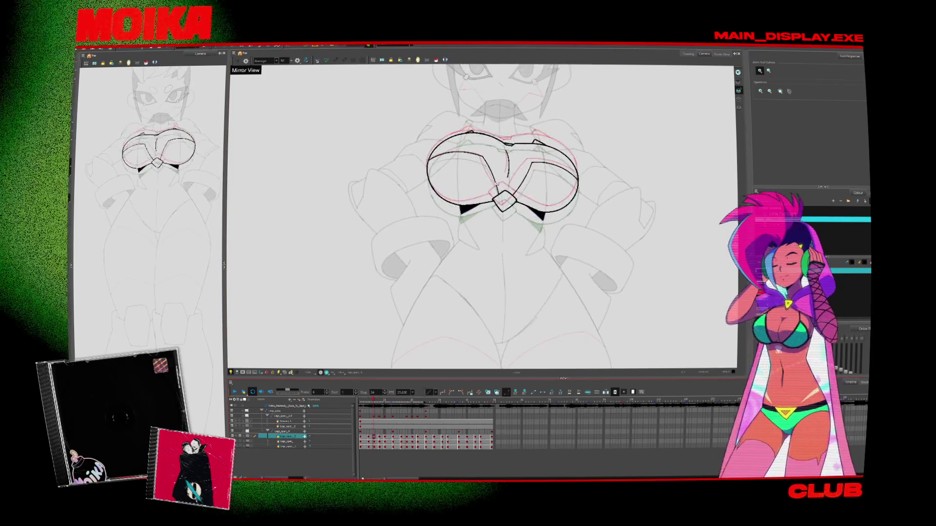
pyautogui.click(490, 170)
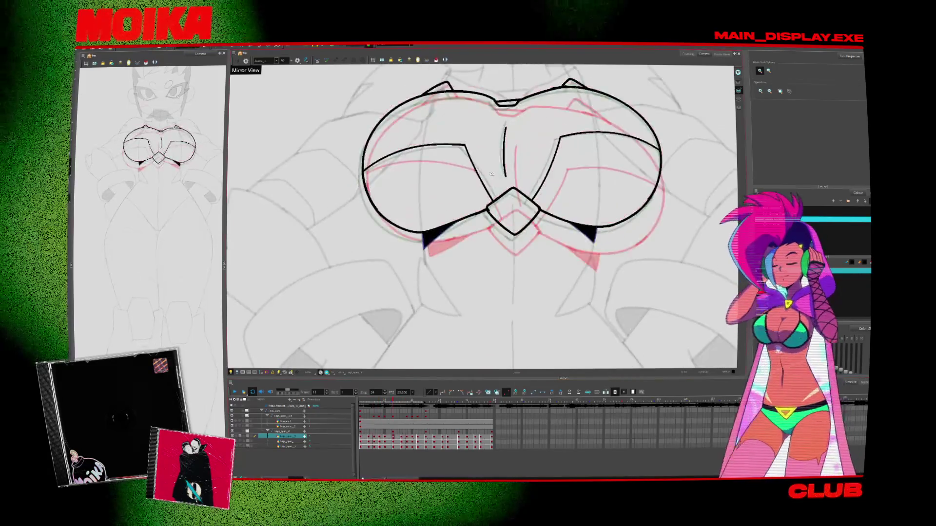
pyautogui.hotkey('alt', '/')
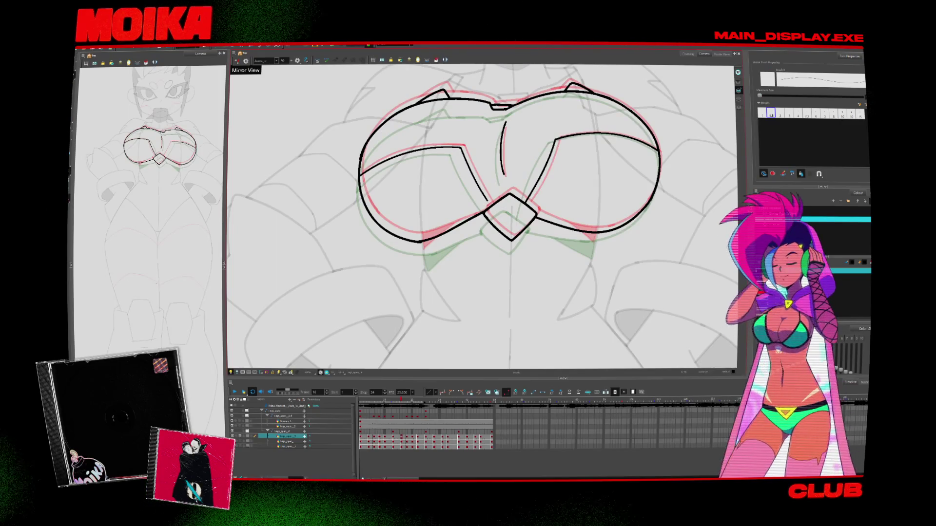
pyautogui.hotkey('alt', 'z')
pyautogui.keyDown('alt'); pyautogui.click(517, 242); pyautogui.keyUp('alt')
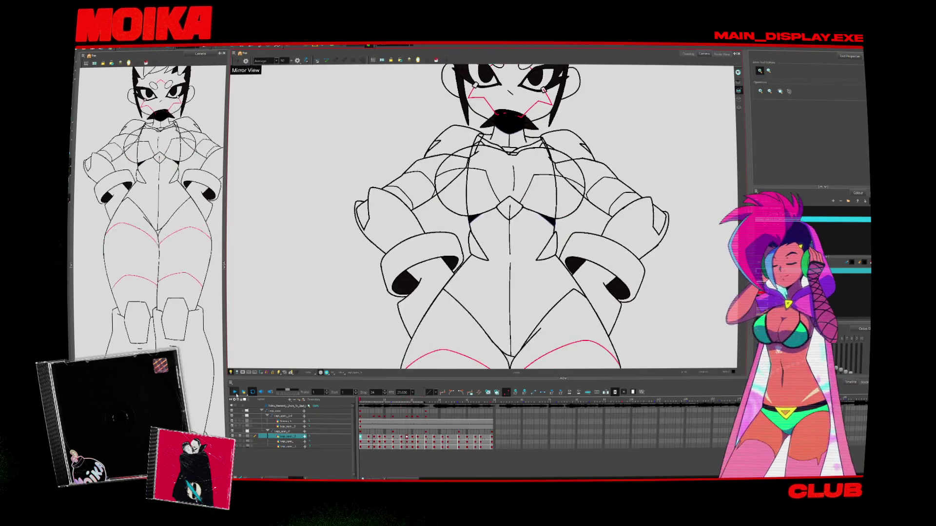
pyautogui.click(237, 395)
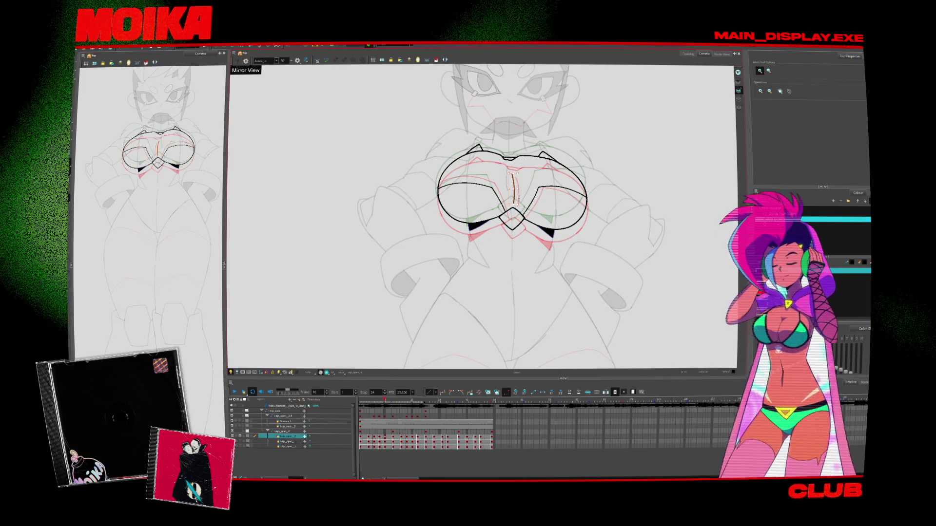
pyautogui.hotkey('alt', 'b')
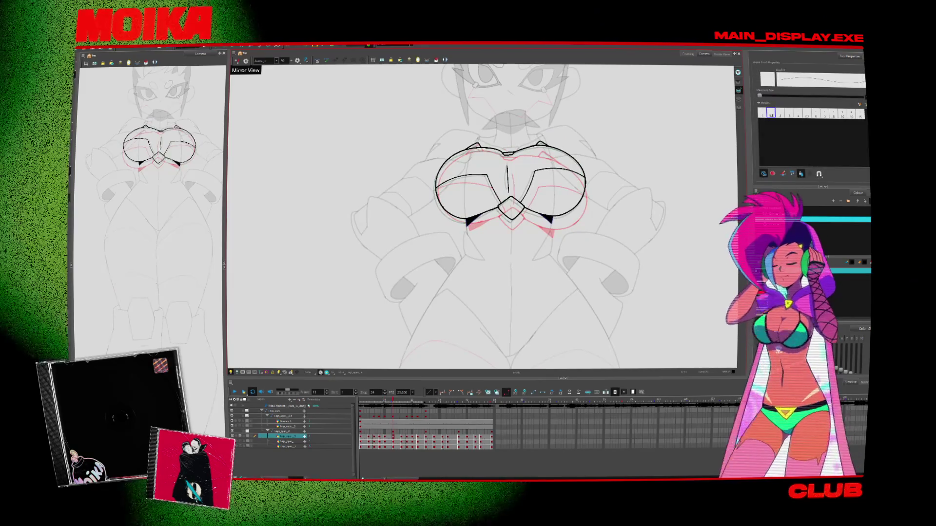
pyautogui.press('g')
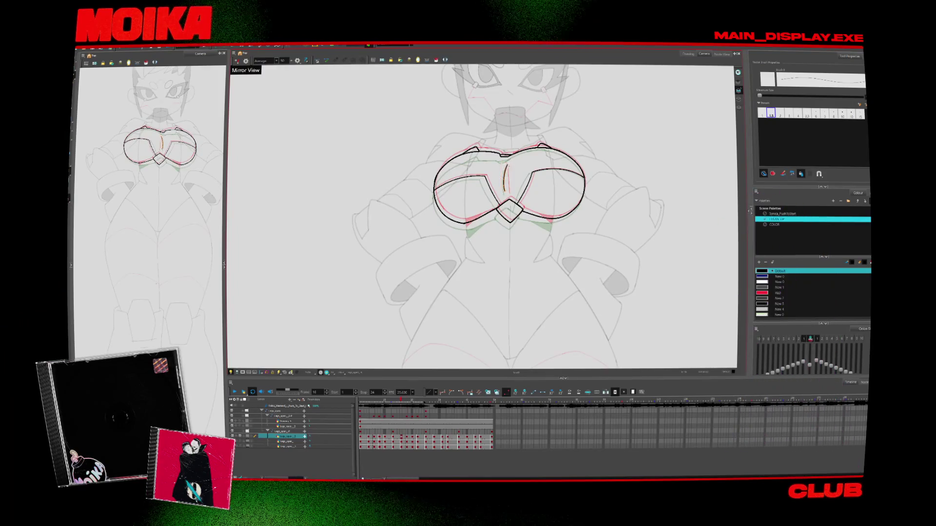
pyautogui.press('g')
pyautogui.press('g')
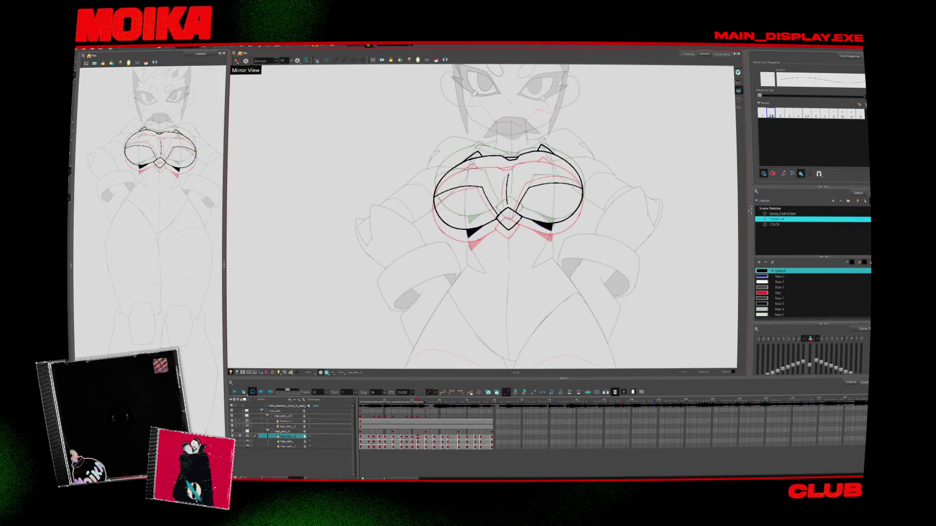
pyautogui.click(235, 392)
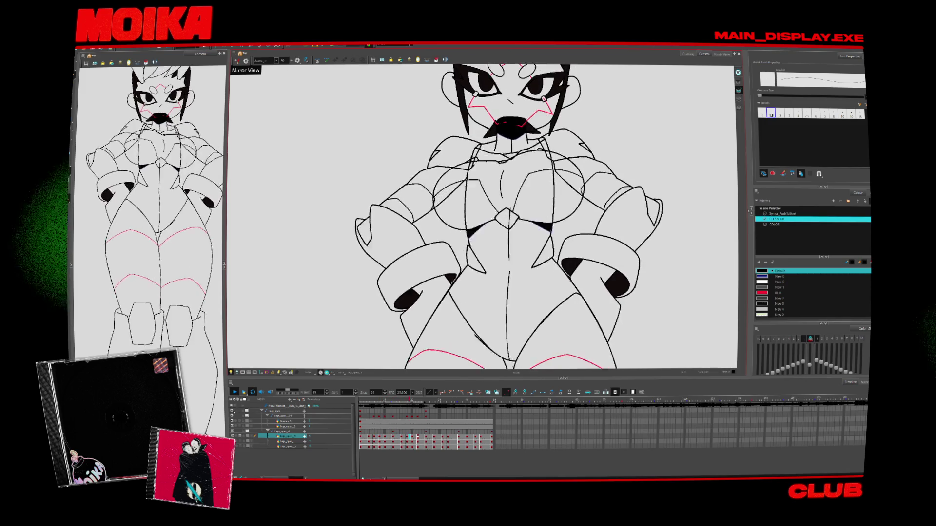
pyautogui.press('Return')
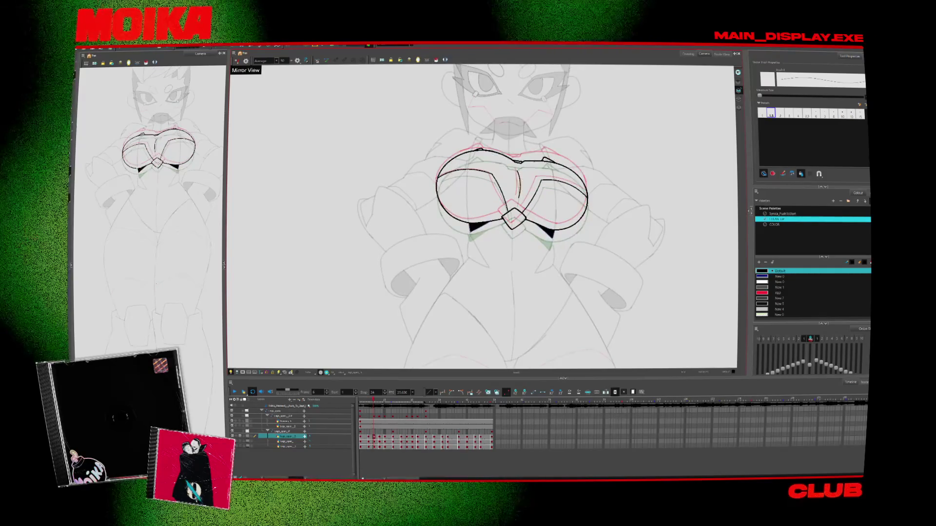
pyautogui.press('.')
pyautogui.press('.')
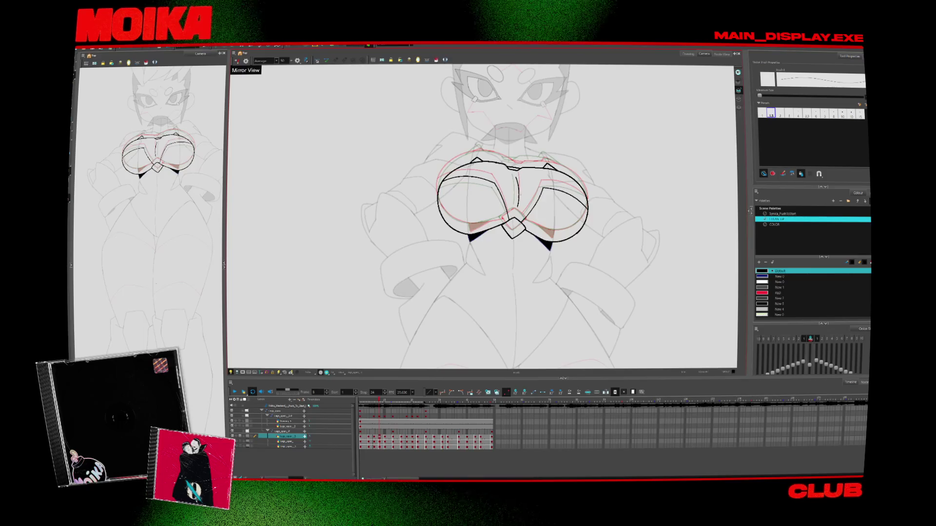
pyautogui.press('.')
pyautogui.press('.')
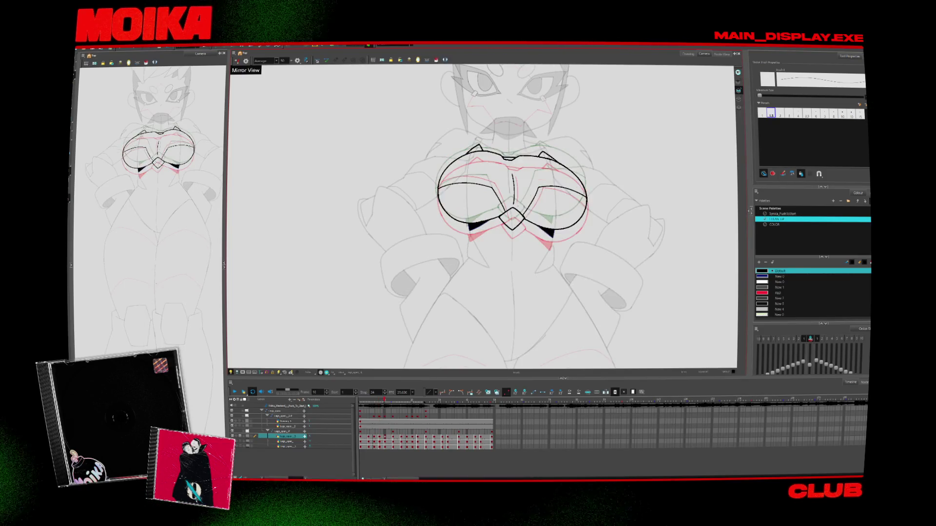
pyautogui.press('.')
pyautogui.press('.')
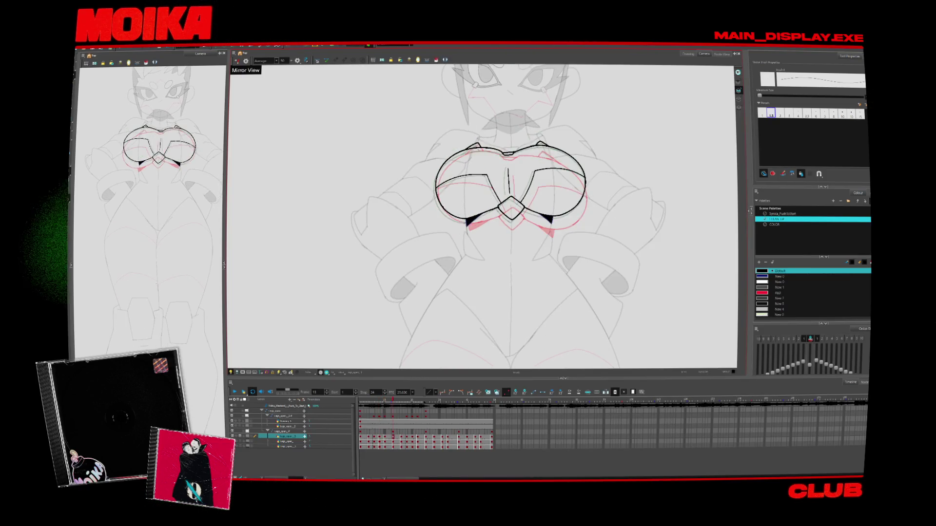
pyautogui.press('Return')
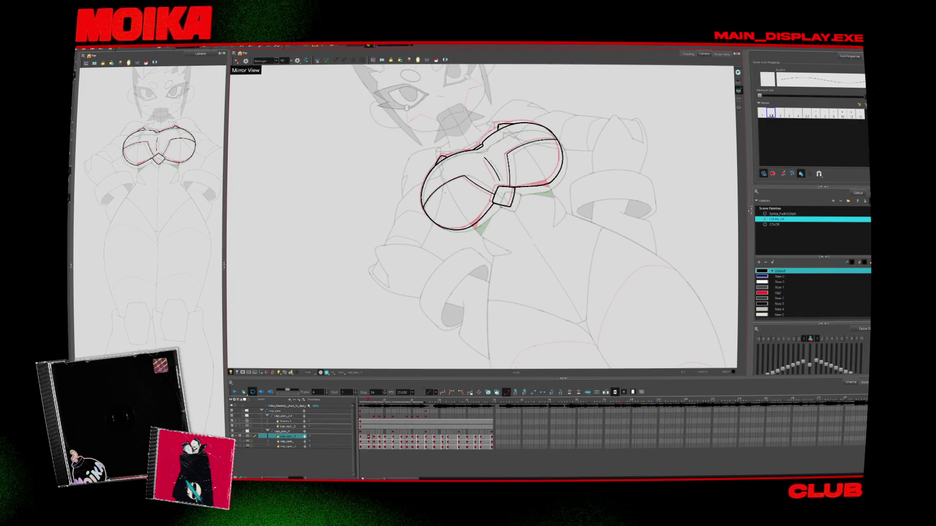
# Extend the inner chest stroke upward, turn on onion skin, and delete an unwanted parallel stroke.
pyautogui.scroll(4, 443, 188)
pyautogui.moveTo(455, 183); pyautogui.dragTo(487, 167)
pyautogui.hotkey('alt', 's')
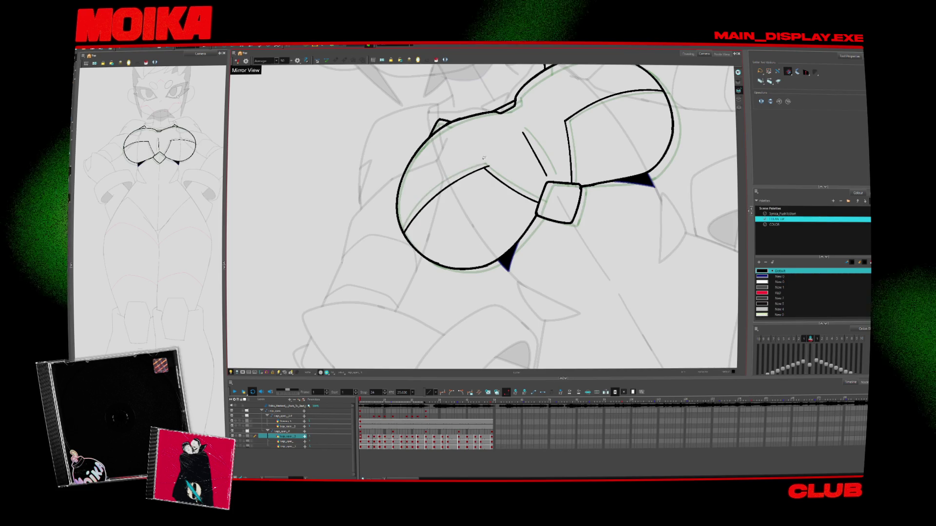
pyautogui.hotkey('alt', 'o')
pyautogui.hotkey('alt', 'b')
pyautogui.press('g')
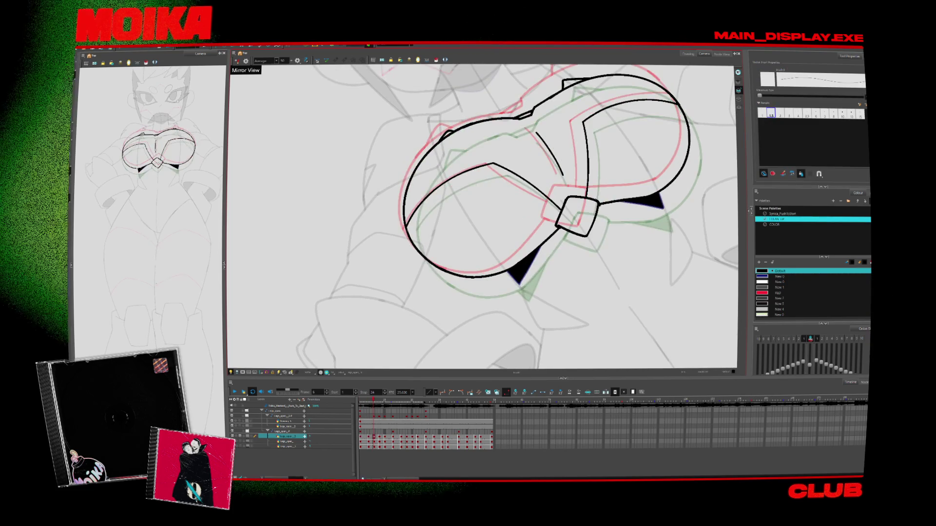
pyautogui.moveTo(407, 229); pyautogui.dragTo(509, 165)
pyautogui.hotkey('alt', 's')
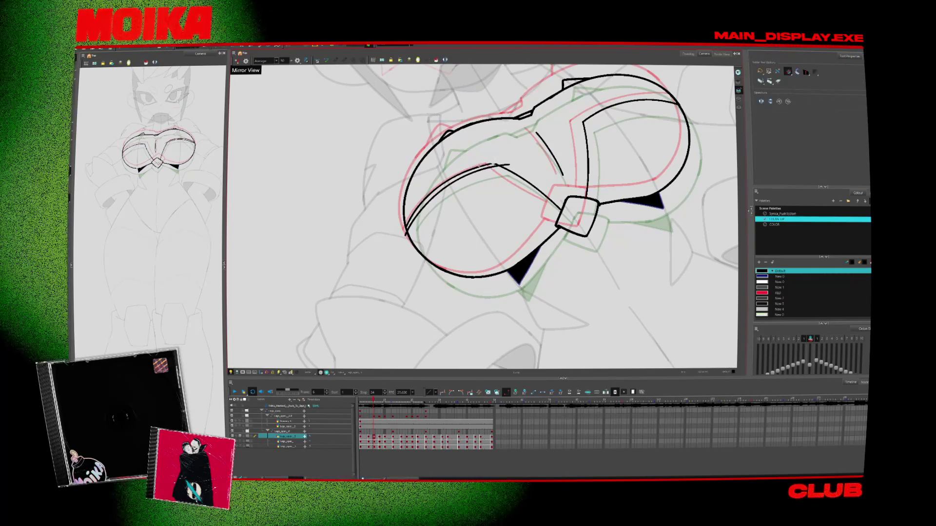
pyautogui.click(499, 162)
pyautogui.press('Delete')
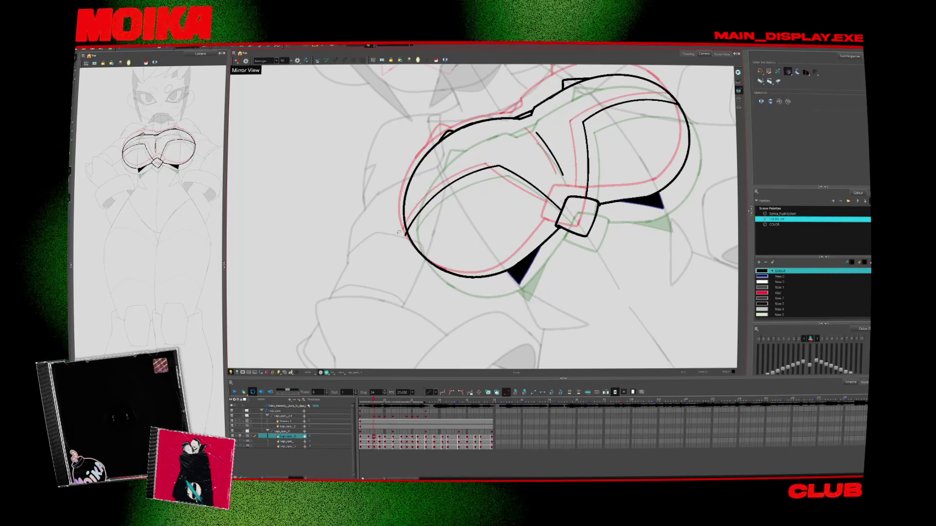
# Select the whole chest drawing and flip between frames 10 and 13 to compare poses.
pyautogui.press('.')
pyautogui.press('.')
pyautogui.hotkey('alt', 'b')
pyautogui.press('.')
pyautogui.press('.')
pyautogui.press('.')
pyautogui.press(',')
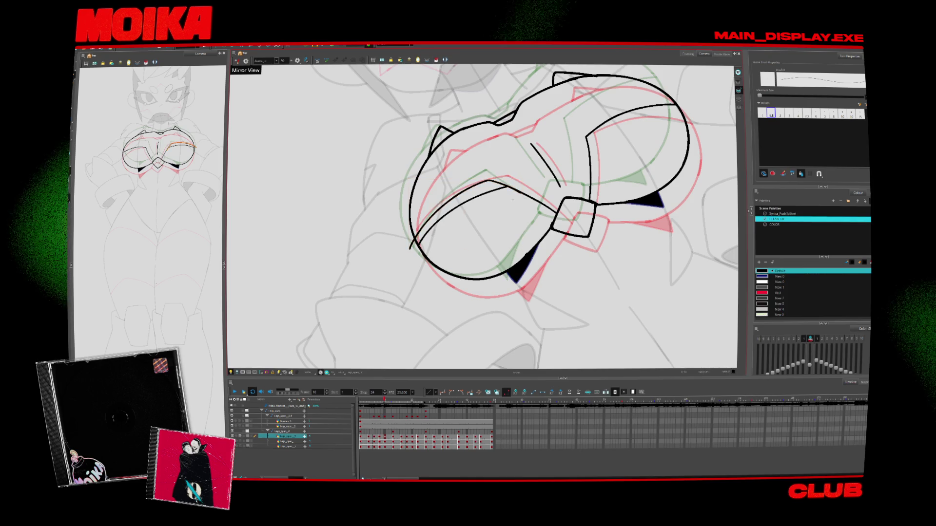
pyautogui.hotkey('alt', 's')
pyautogui.press('.')
pyautogui.press('.')
pyautogui.press('.')
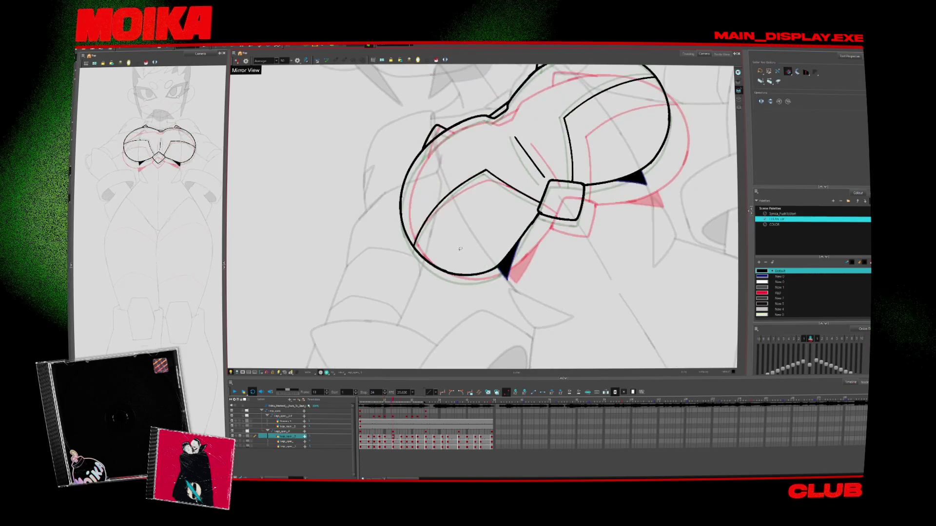
pyautogui.press('.')
pyautogui.press('.')
pyautogui.press(',')
pyautogui.press(',')
pyautogui.press(',')
pyautogui.press('.')
pyautogui.hotkey('ctrl', 'a')
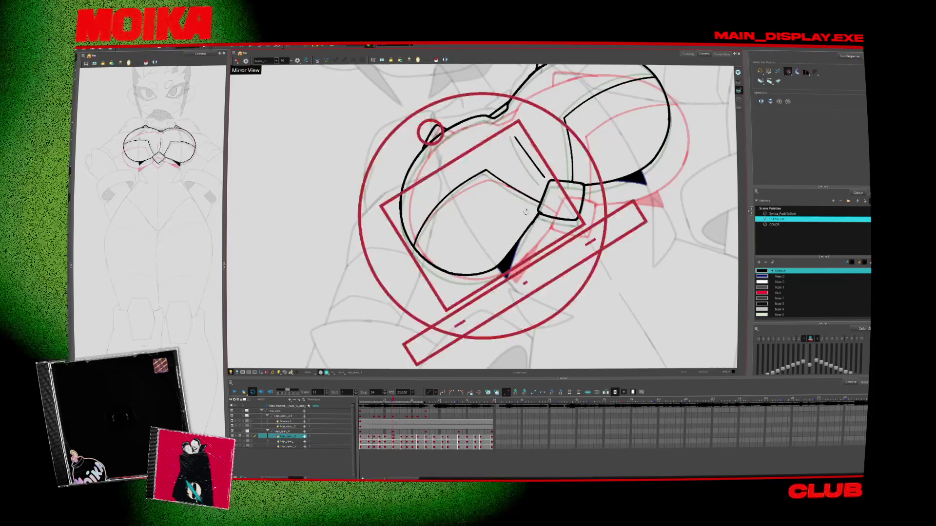
pyautogui.press(',')
pyautogui.press(',')
pyautogui.press(',')
pyautogui.press(',')
pyautogui.press(',')
pyautogui.press('.')
pyautogui.press('.')
pyautogui.press('.')
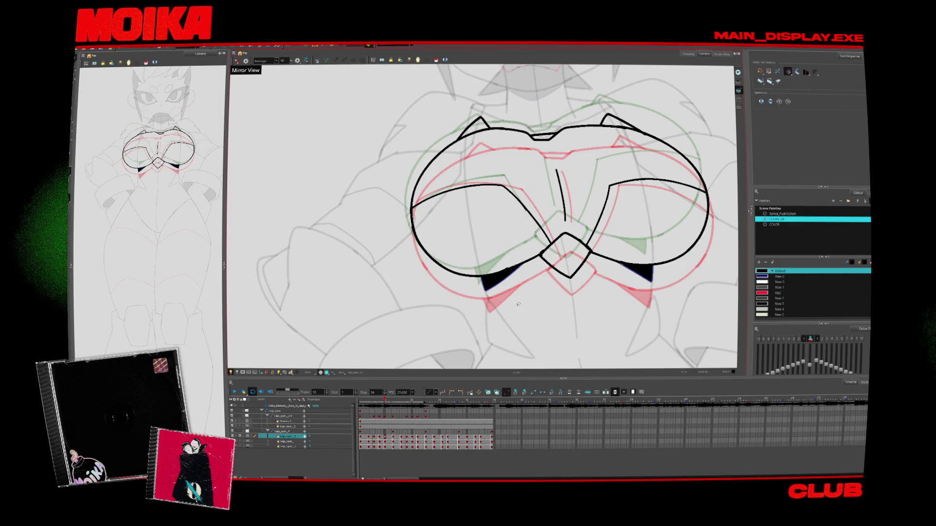
# Step through the neighbouring chest drawings from frame 10 to frame 16.
pyautogui.press(',')
pyautogui.press(',')
pyautogui.press('.')
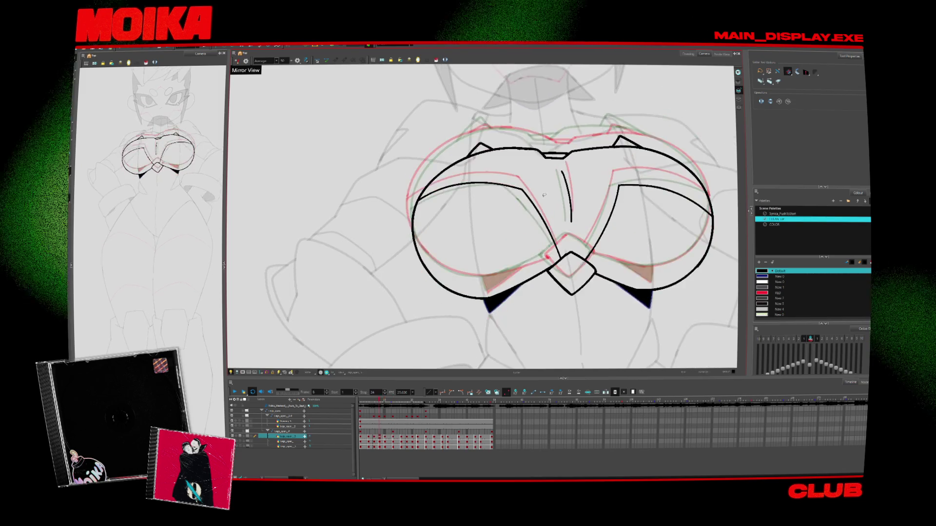
pyautogui.press('.')
pyautogui.press('.')
pyautogui.hotkey('alt', 'b')
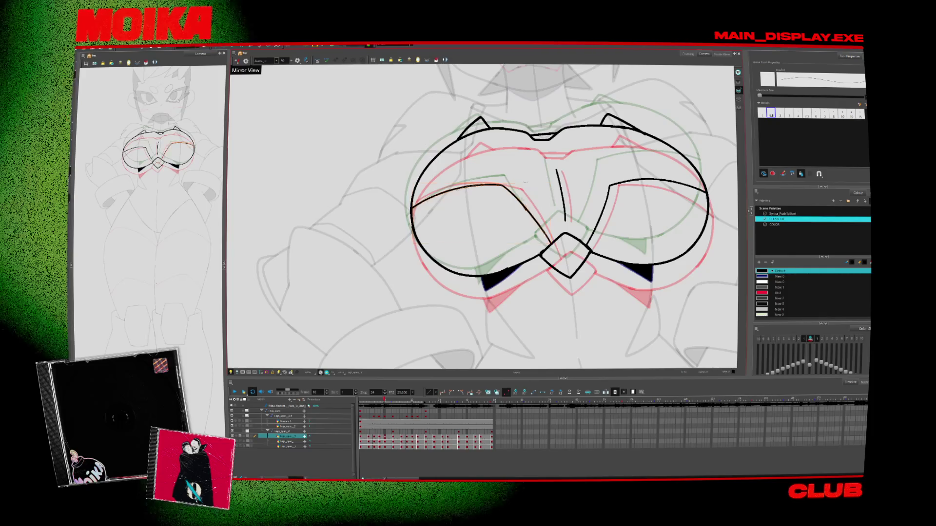
pyautogui.press('Escape')
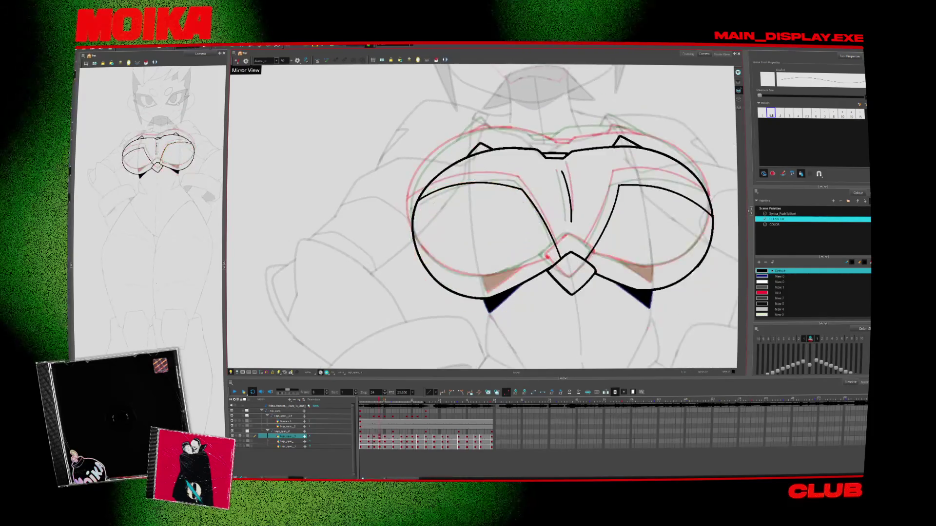
pyautogui.hotkey('alt', 'b')
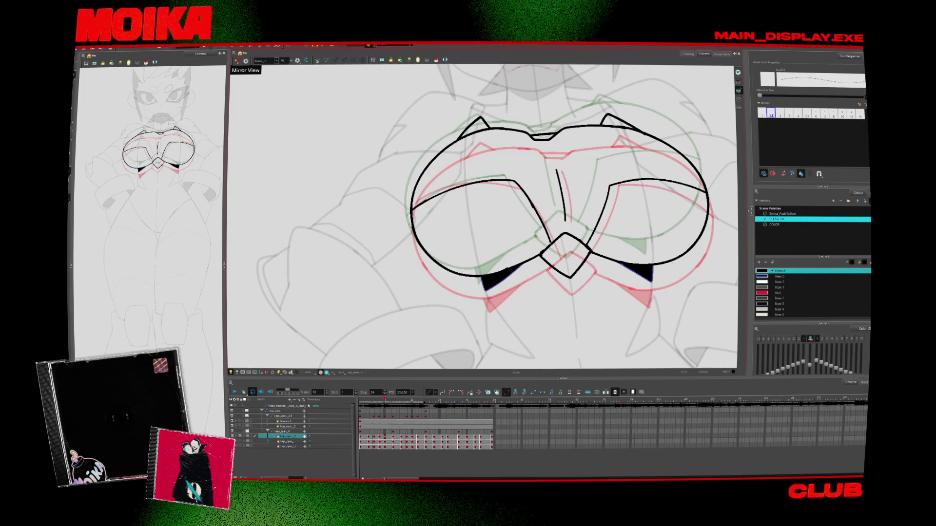
pyautogui.press('g')
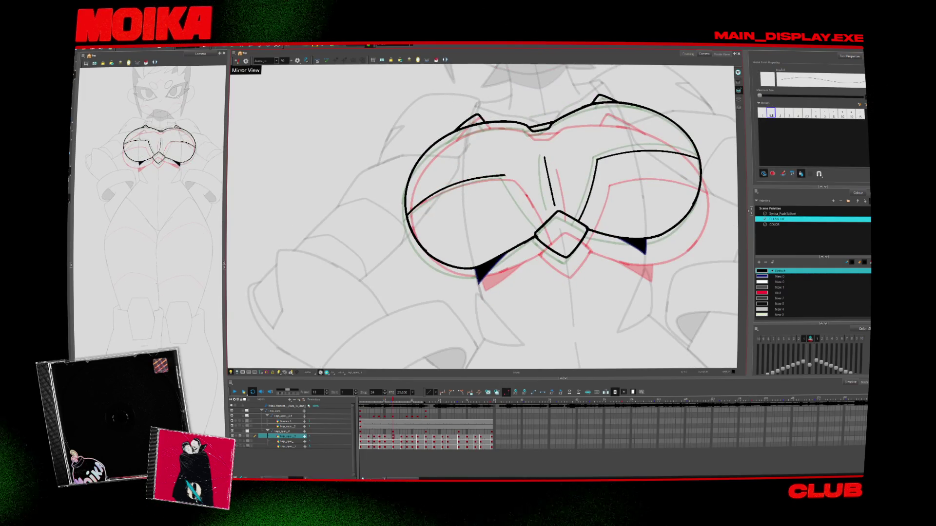
pyautogui.hotkey('alt', 's')
pyautogui.press('g')
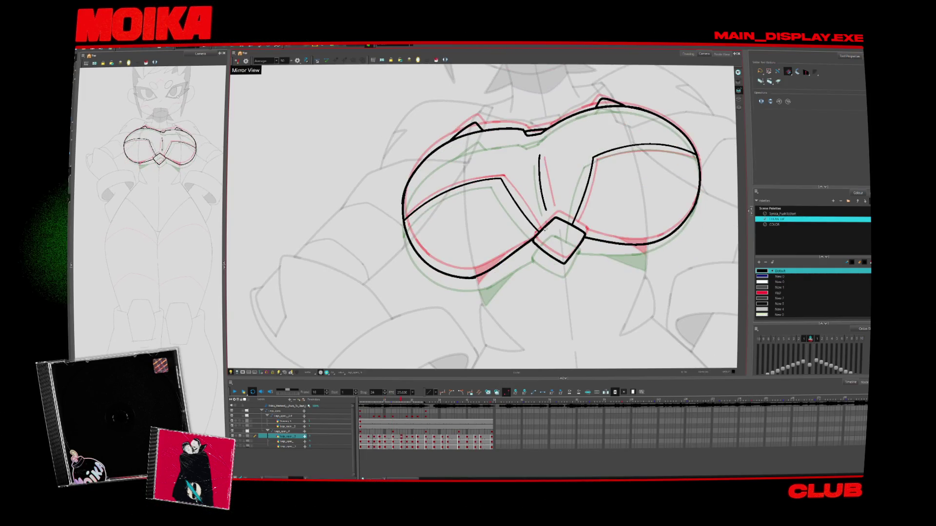
pyautogui.press('g')
pyautogui.press('f')
pyautogui.press('g')
pyautogui.press('f')
pyautogui.press('f')
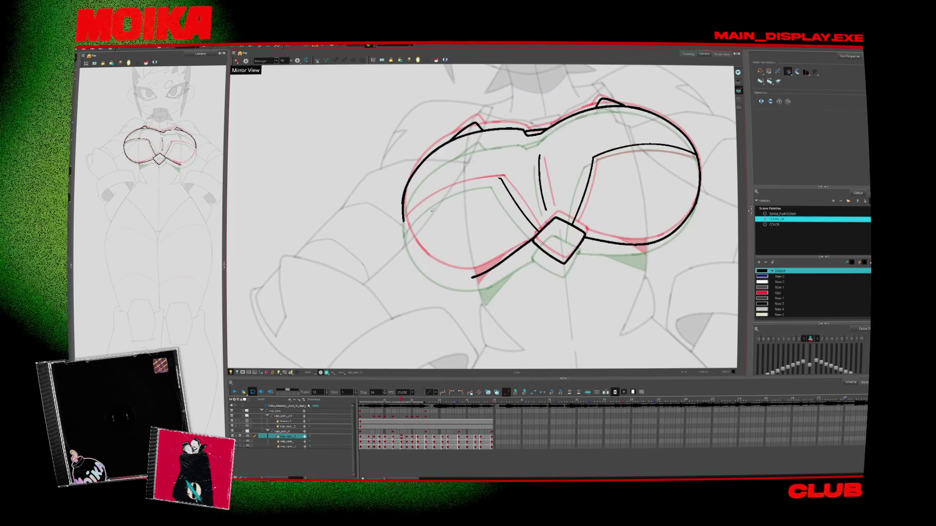
# On frame 22, try a curved pencil line across the left cup, then undo it.
pyautogui.hotkey('alt', 'b')
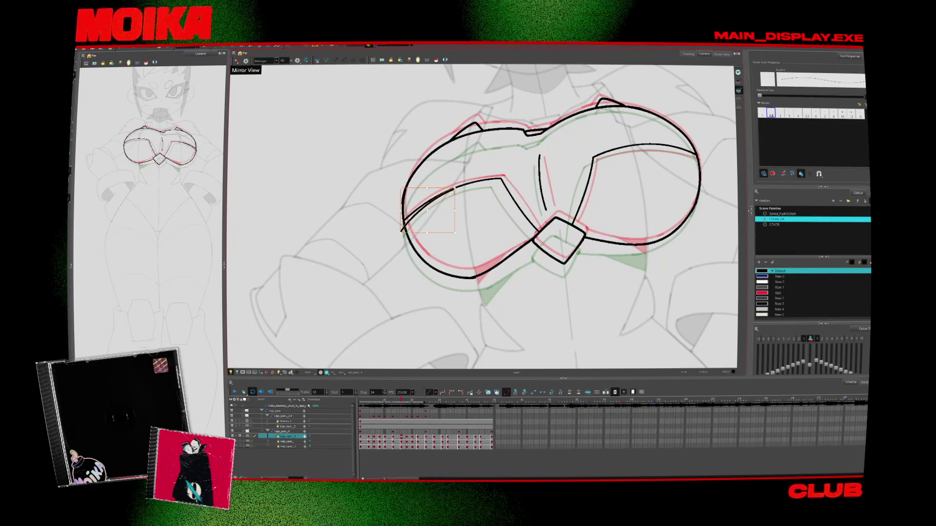
pyautogui.hotkey('alt', 's')
pyautogui.click(451, 188)
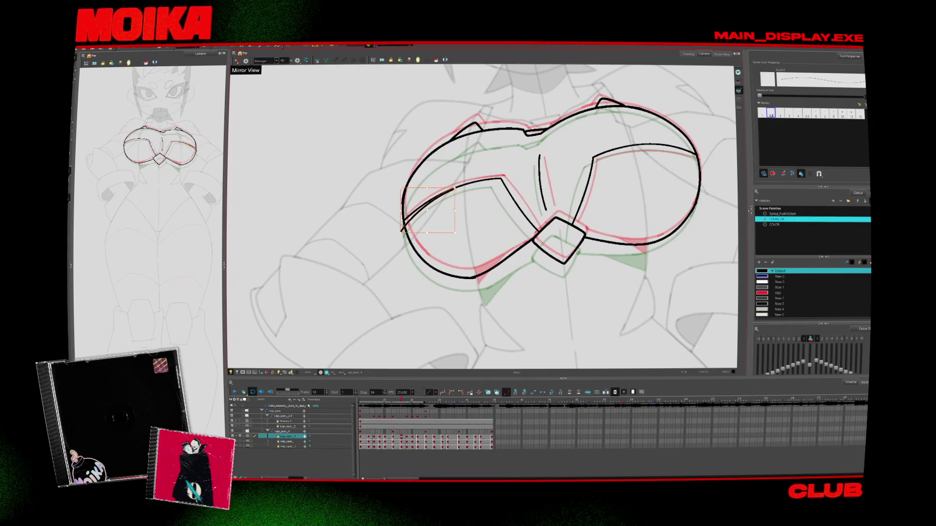
pyautogui.press('Escape')
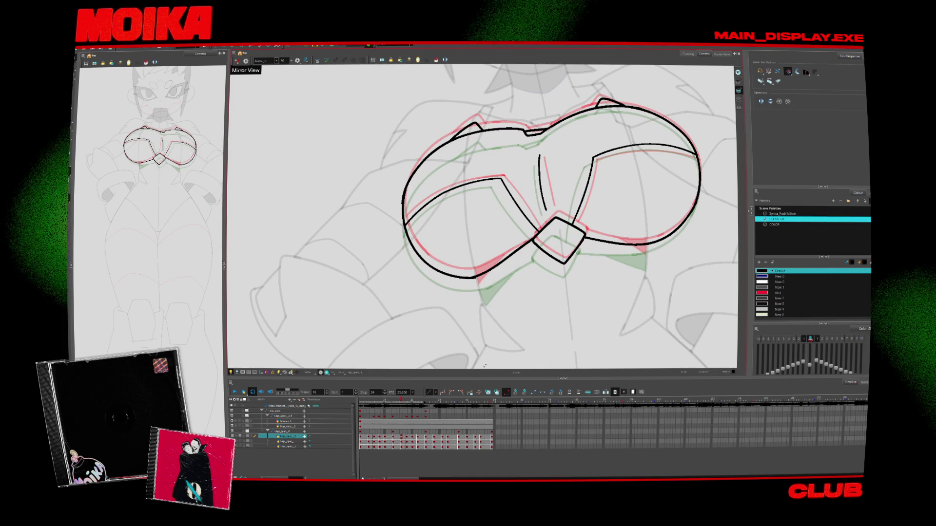
pyautogui.press('.')
pyautogui.press('.')
pyautogui.press('.')
pyautogui.press(',')
pyautogui.press(',')
pyautogui.press(',')
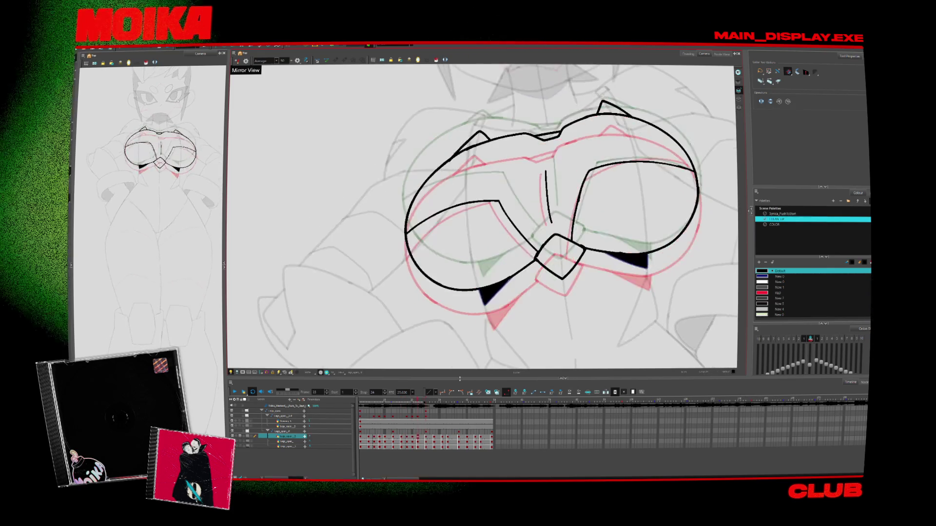
pyautogui.press('.')
pyautogui.press('.')
pyautogui.press('.')
pyautogui.hotkey('alt', '/')
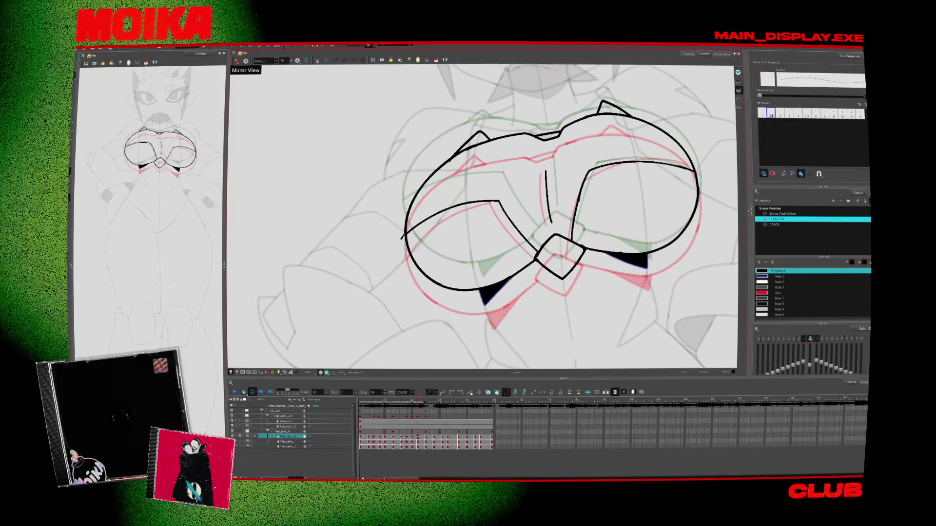
pyautogui.moveTo(433, 205); pyautogui.dragTo(498, 198)
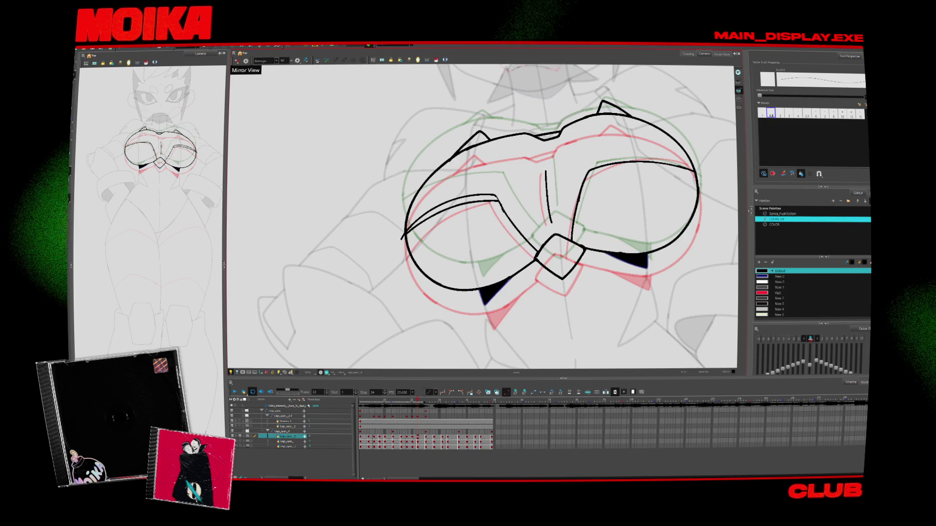
pyautogui.hotkey('ctrl', 'z')
# Flip between neighbouring frames around frame 13 to compare the chest poses.
pyautogui.hotkey('alt', 's')
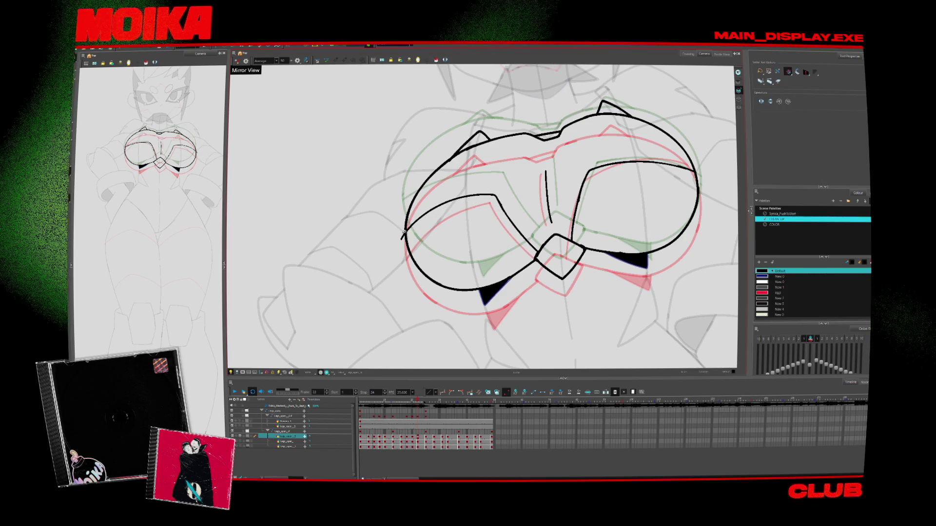
pyautogui.press(',')
pyautogui.press('.')
pyautogui.press('.')
pyautogui.press(',')
pyautogui.press('.')
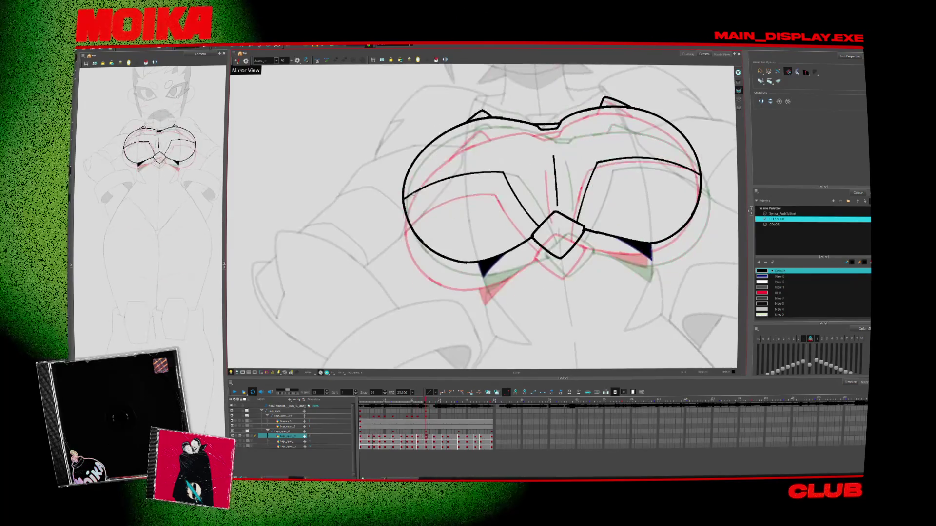
pyautogui.hotkey('alt', 'b')
pyautogui.press(',')
pyautogui.press('.')
pyautogui.press(',')
pyautogui.press('.')
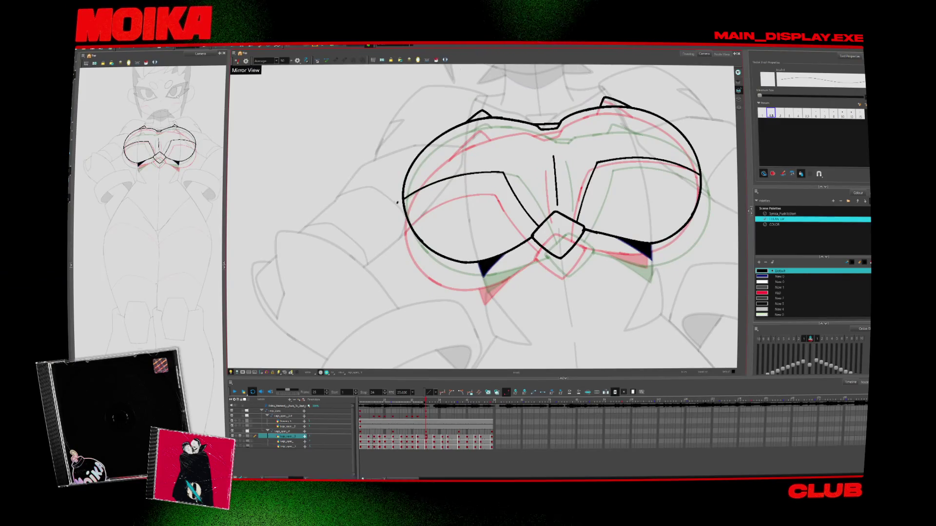
pyautogui.hotkey('alt', 's')
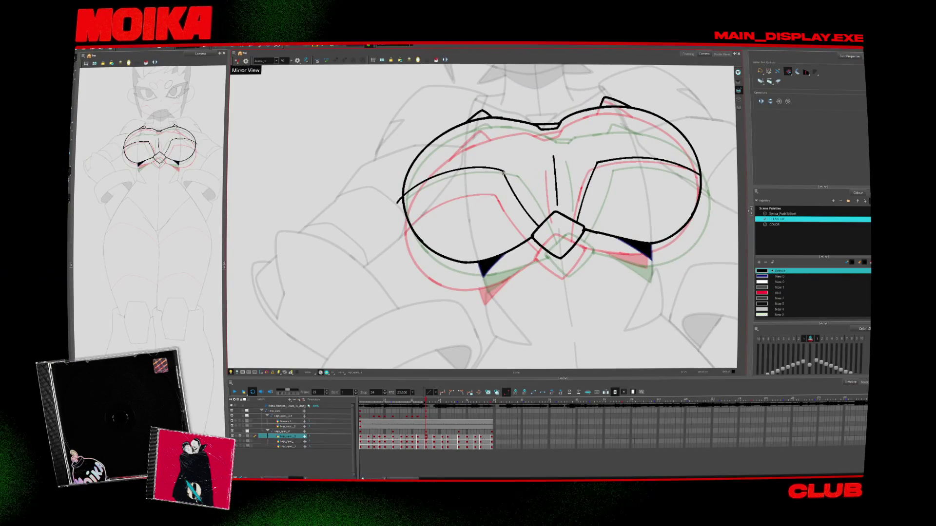
pyautogui.press('.')
pyautogui.press('.')
pyautogui.hotkey('alt', 'b')
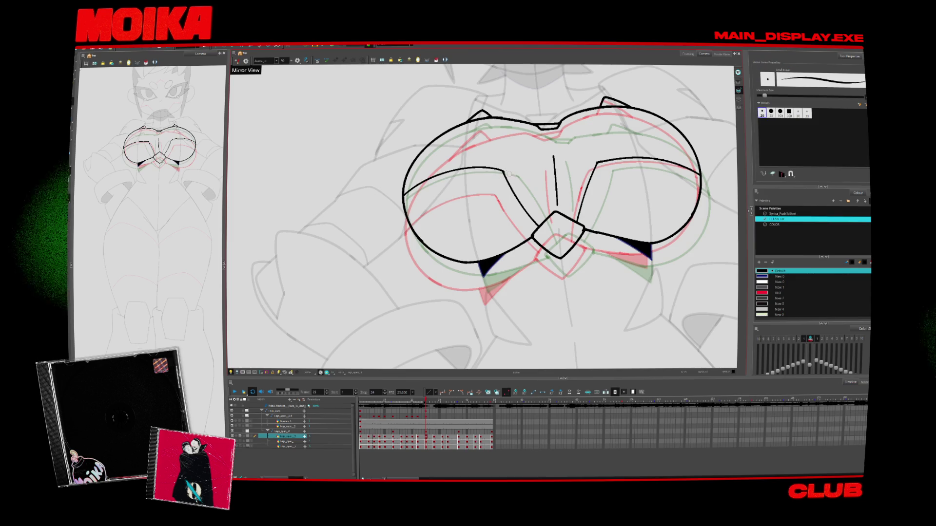
pyautogui.press('.')
# Zoom in on the chest area and step back to frame 4.
pyautogui.hotkey('alt', 'z')
pyautogui.scroll(-2, 533, 305)
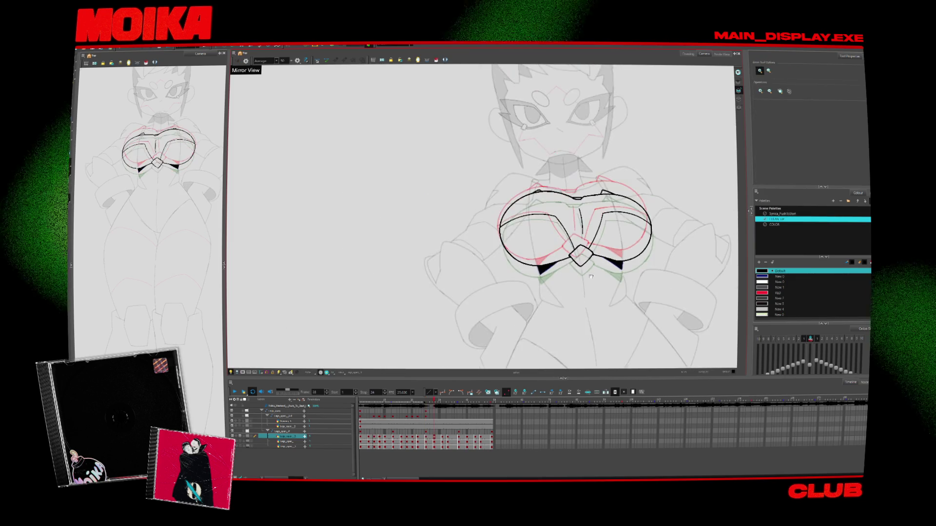
pyautogui.press('.')
pyautogui.click(533, 305)
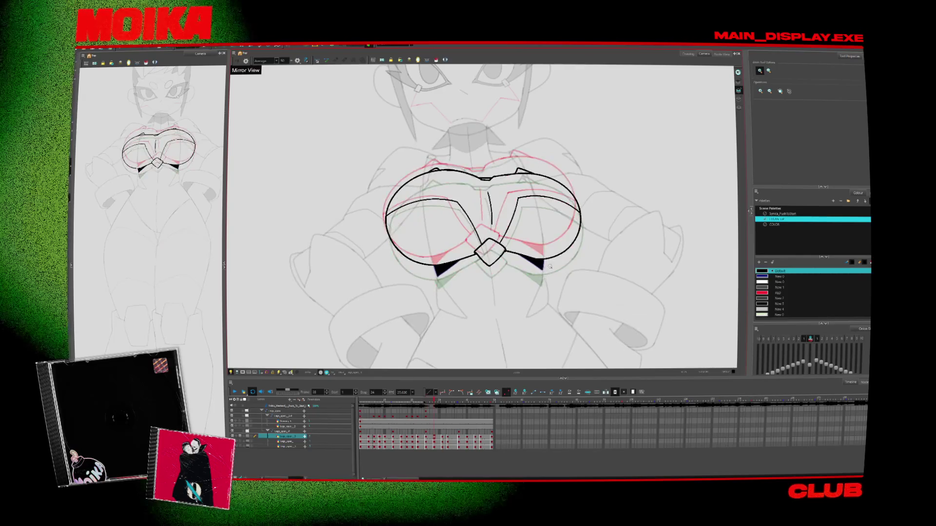
pyautogui.press('.')
pyautogui.press(',')
pyautogui.press(',')
pyautogui.press(',')
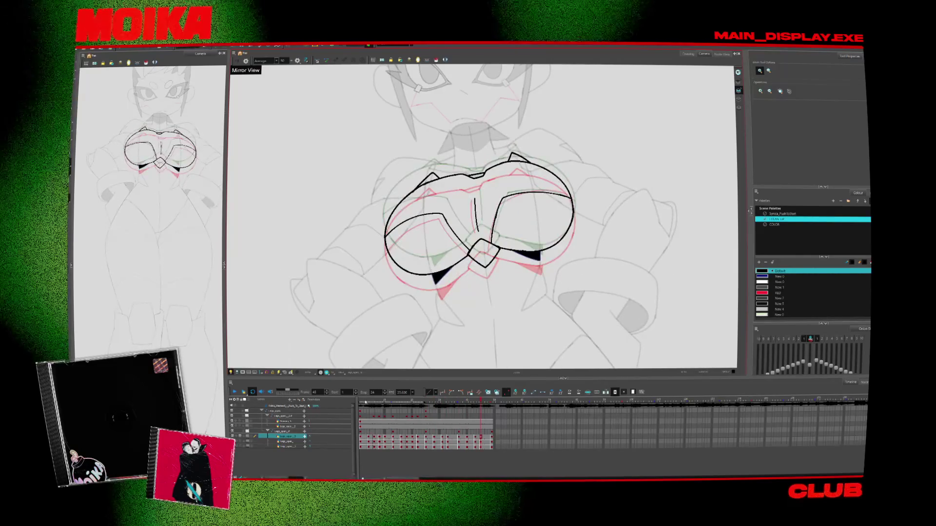
pyautogui.scroll(3, 448, 254)
# Draw a blue New 0 closing line under the left cup, flipping the canvas to check it.
pyautogui.click(778, 276)
pyautogui.hotkey('alt', 'b')
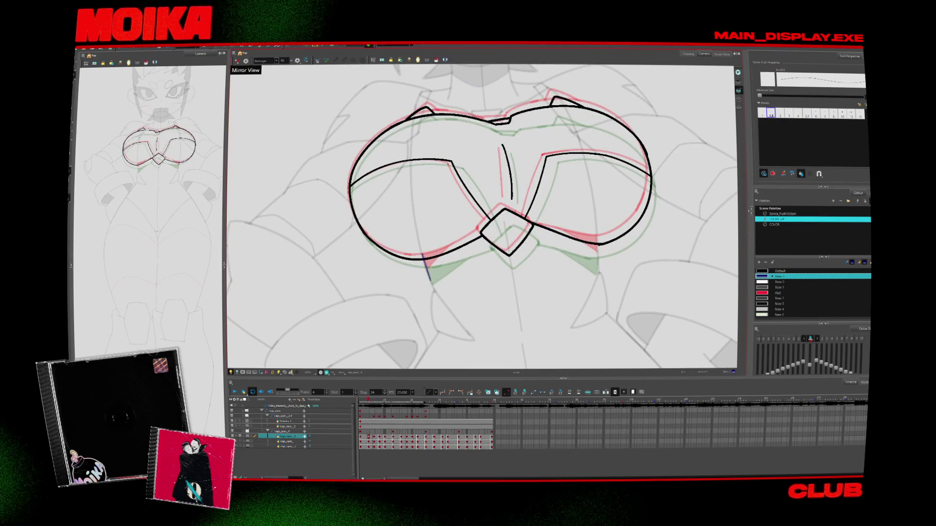
pyautogui.moveTo(430, 280); pyautogui.dragTo(467, 238)
pyautogui.hotkey('alt', 's')
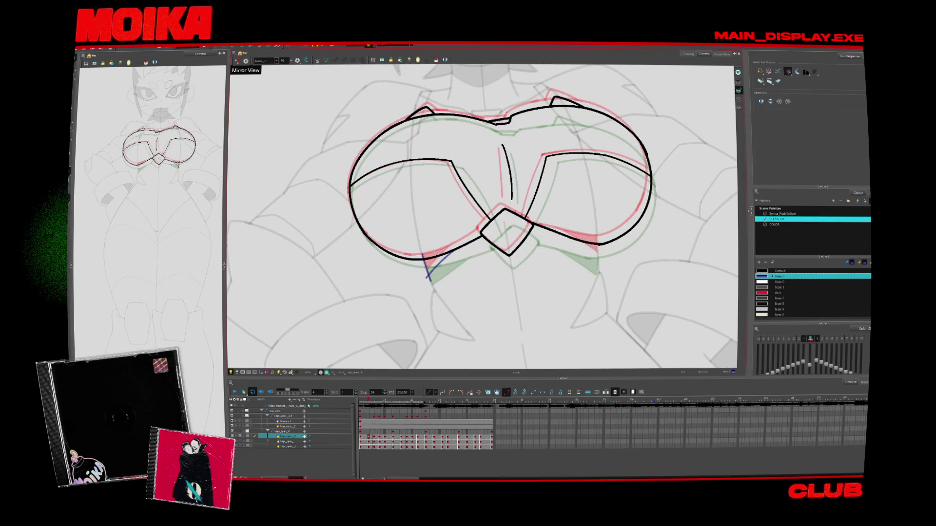
pyautogui.press('4')
pyautogui.hotkey('alt', 'b')
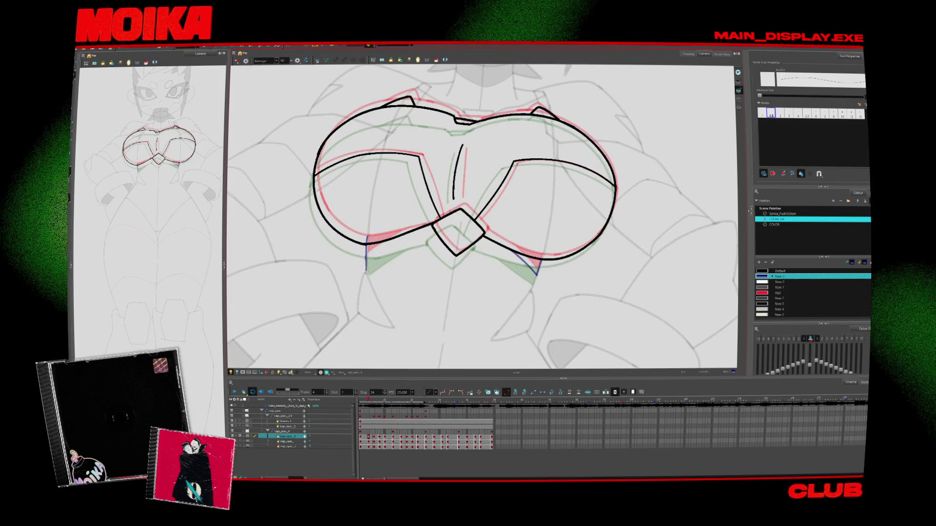
pyautogui.press('4')
pyautogui.press('4')
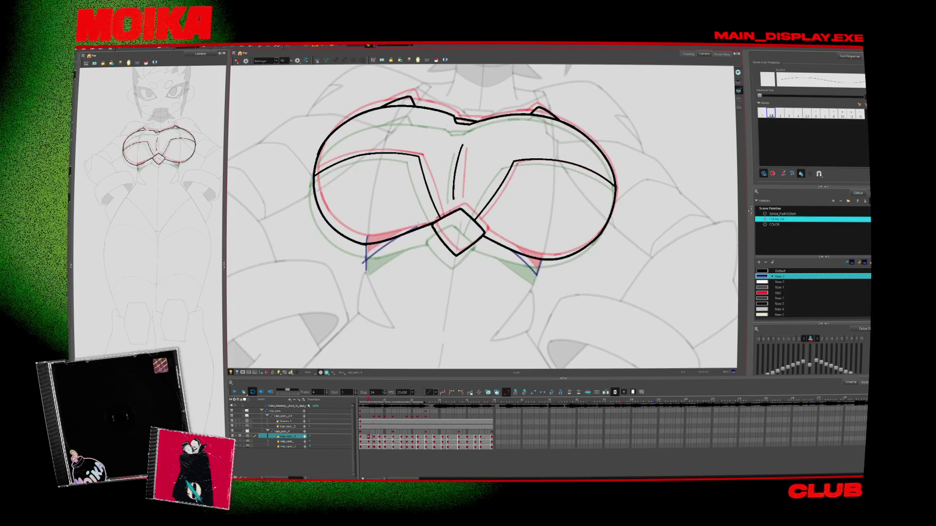
pyautogui.hotkey('alt', 's')
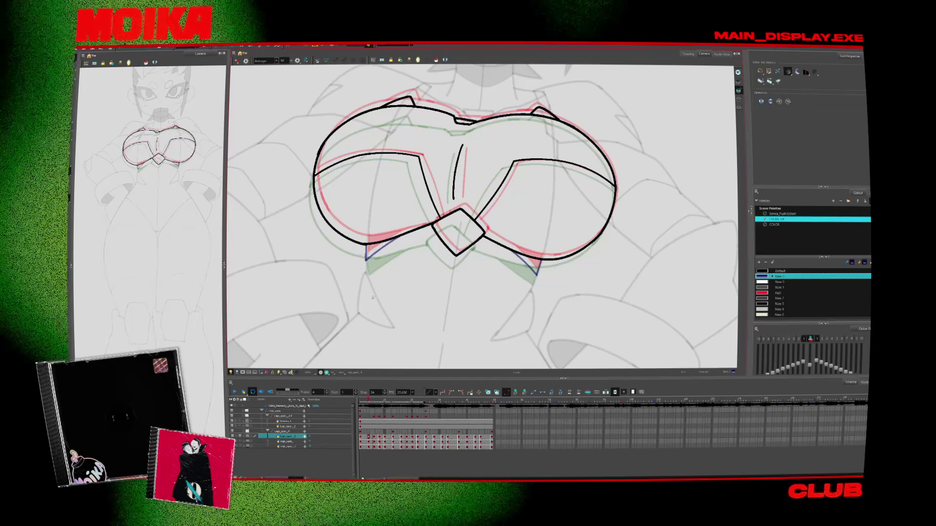
pyautogui.hotkey('shift', 'm')
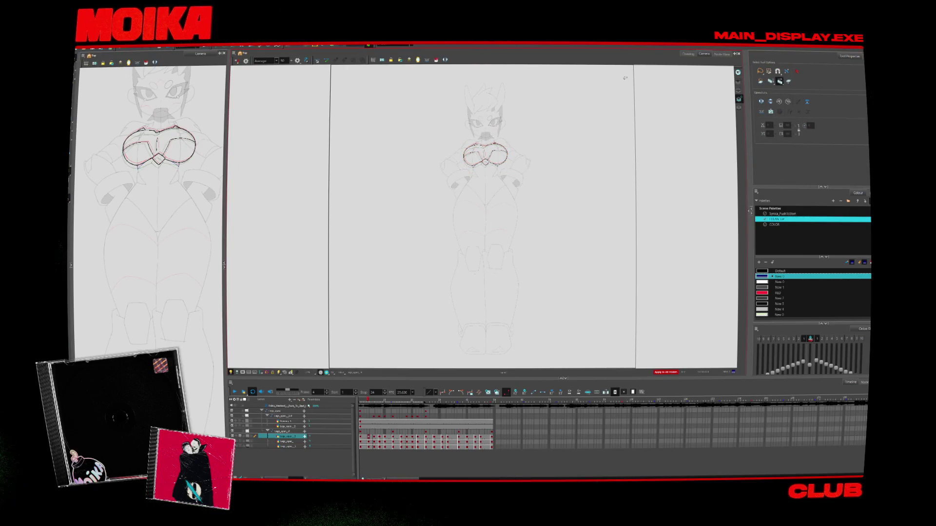
pyautogui.doubleClick(762, 314)
pyautogui.click(534, 198)
pyautogui.moveTo(366, 210)
pyautogui.mouseDown()
pyautogui.moveTo(606, 250)
pyautogui.moveTo(570, 278)
pyautogui.mouseUp()
pyautogui.click(234, 392)
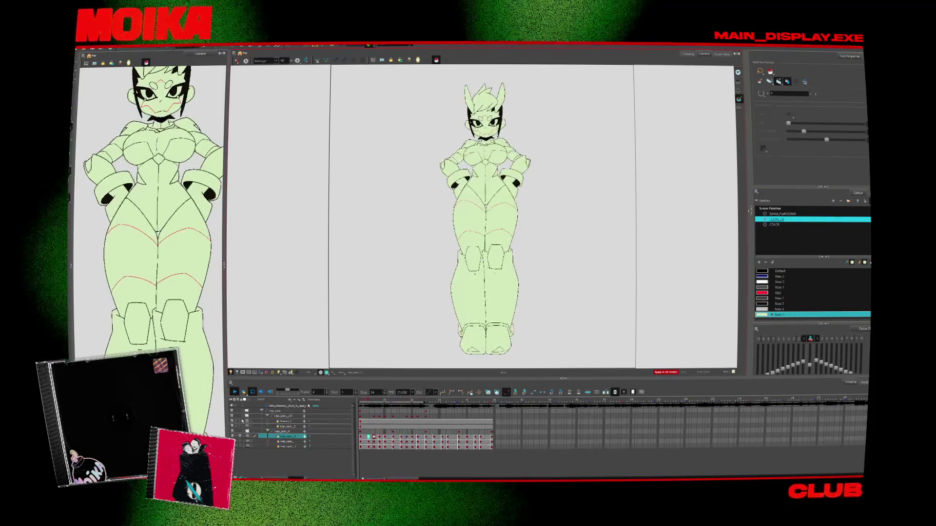
pyautogui.press('Return')
pyautogui.hotkey('alt', 'z')
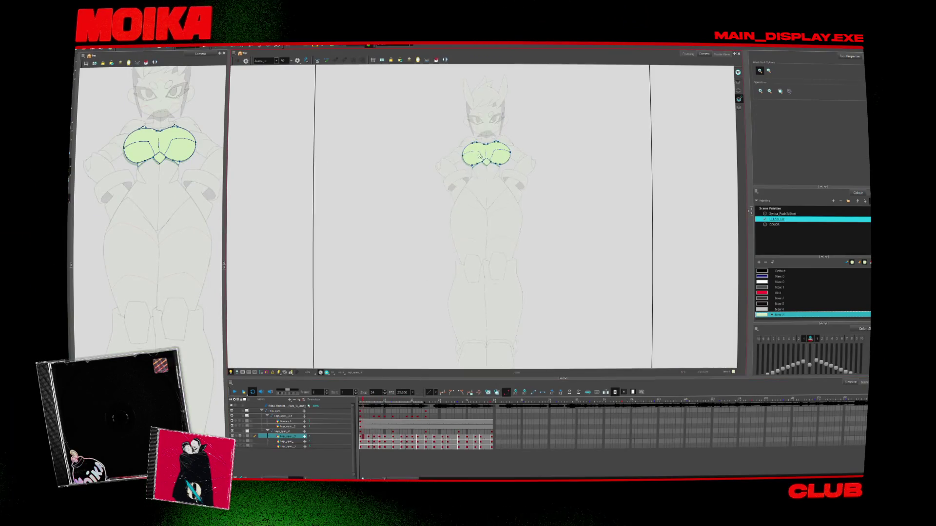
pyautogui.click(475, 132)
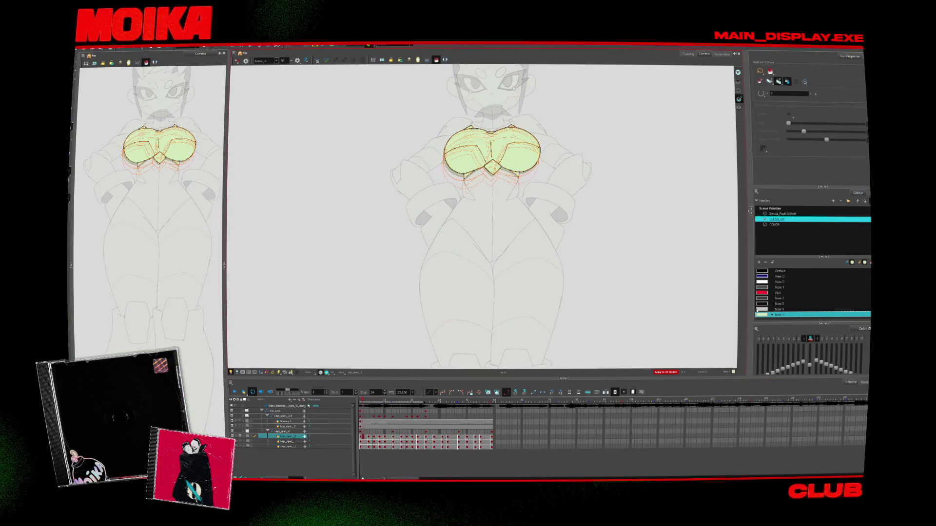
pyautogui.click(786, 82)
pyautogui.click(531, 173)
pyautogui.hotkey('ctrl', 'z')
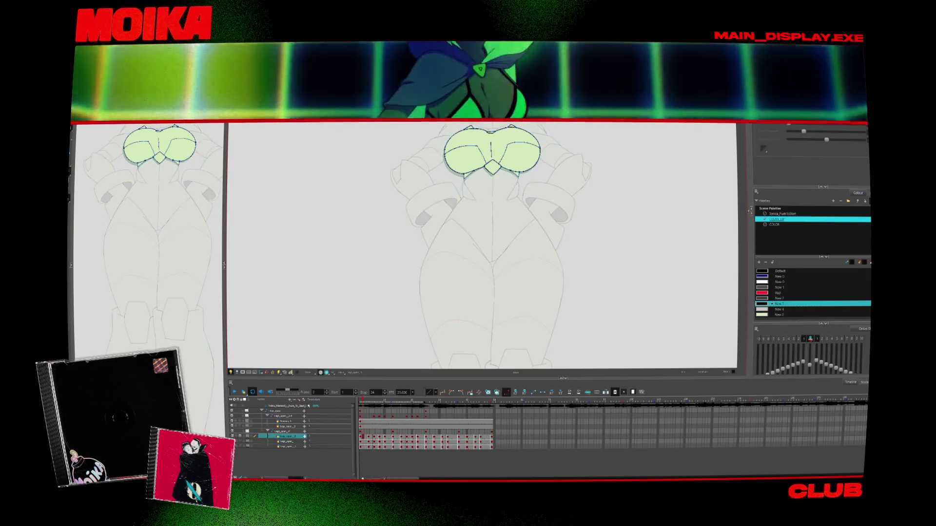
pyautogui.press('.')
pyautogui.press('.')
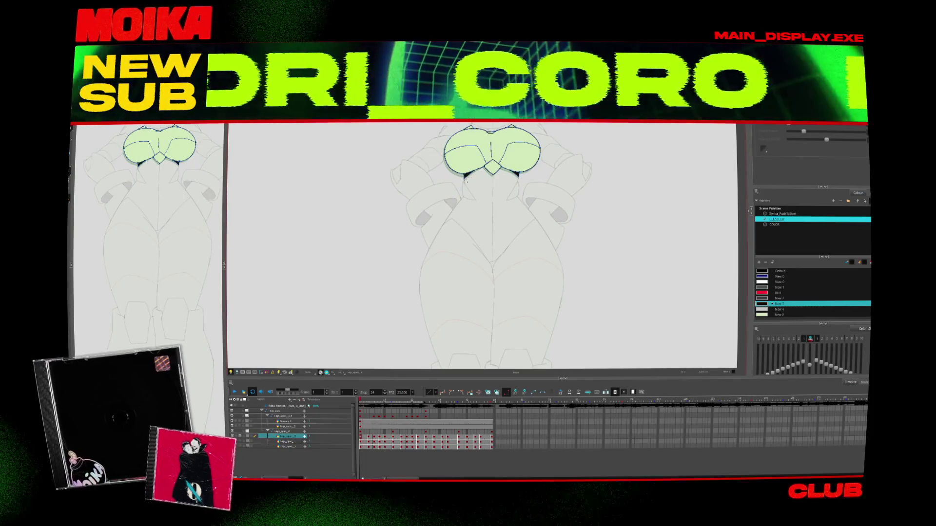
pyautogui.press('.')
pyautogui.press('.')
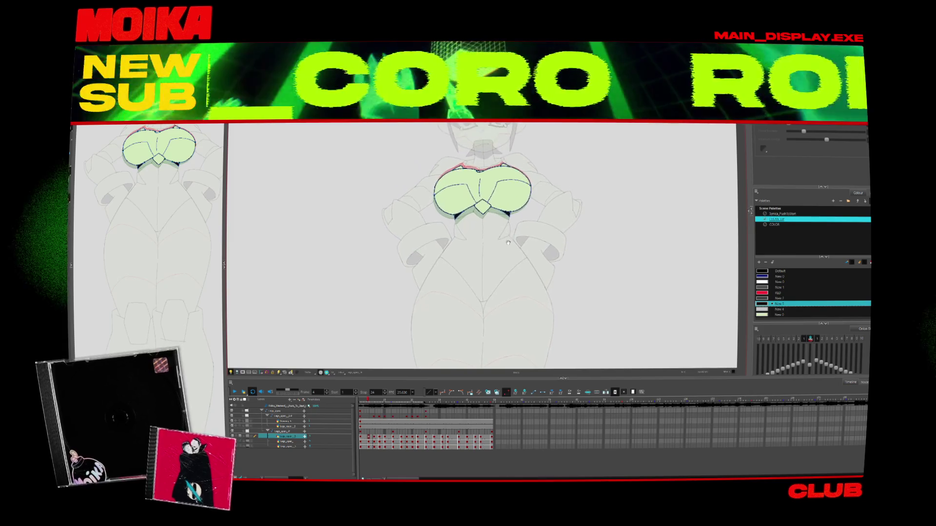
pyautogui.press('.')
pyautogui.press('.')
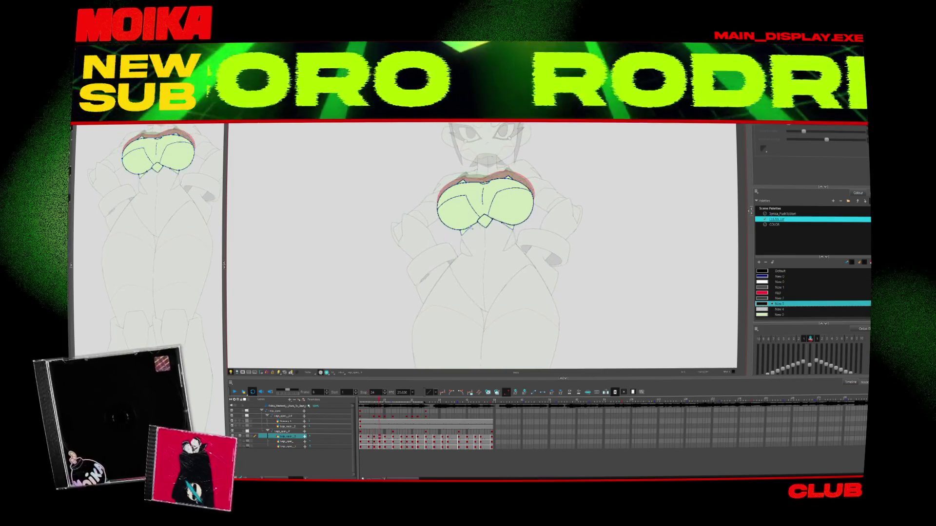
pyautogui.press('.')
pyautogui.press('.')
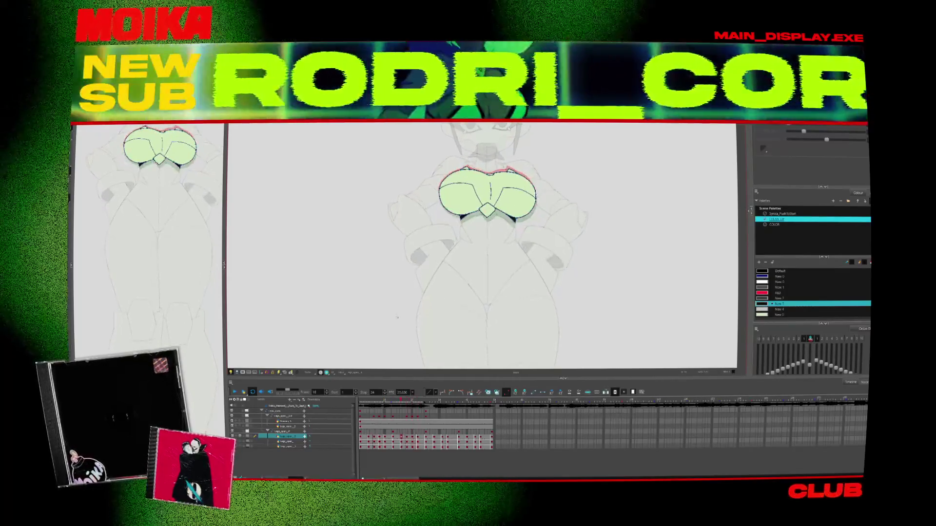
pyautogui.press(',')
pyautogui.press(',')
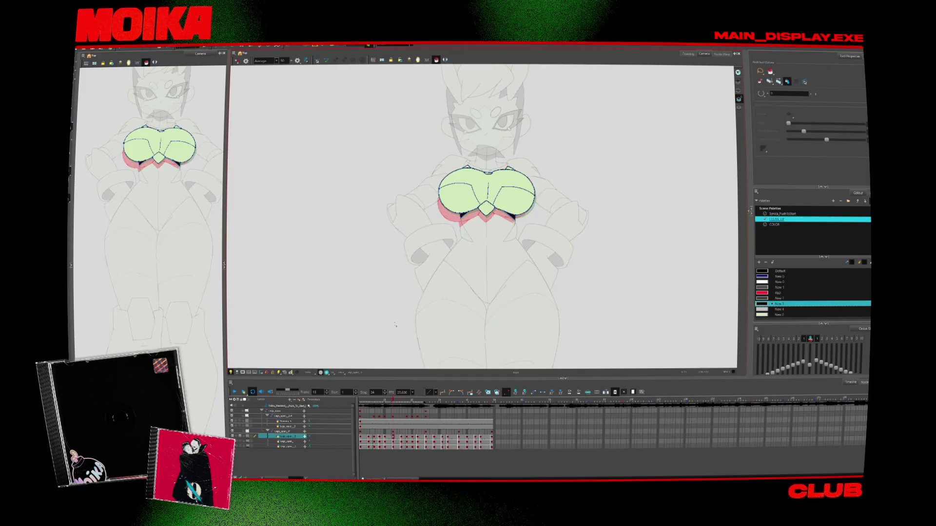
pyautogui.press('2')
pyautogui.press('2')
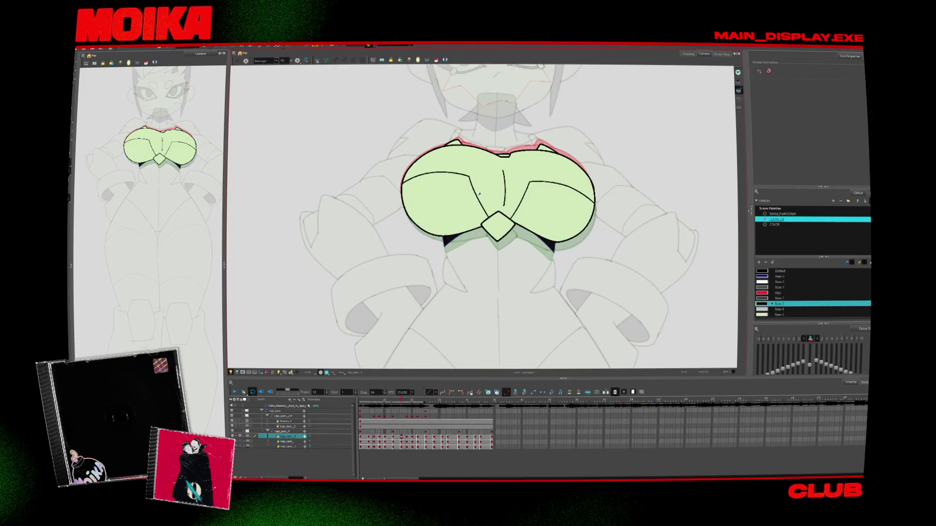
# Draw a Default-colour contour stroke down the chest line art.
pyautogui.hotkey('alt', 'b')
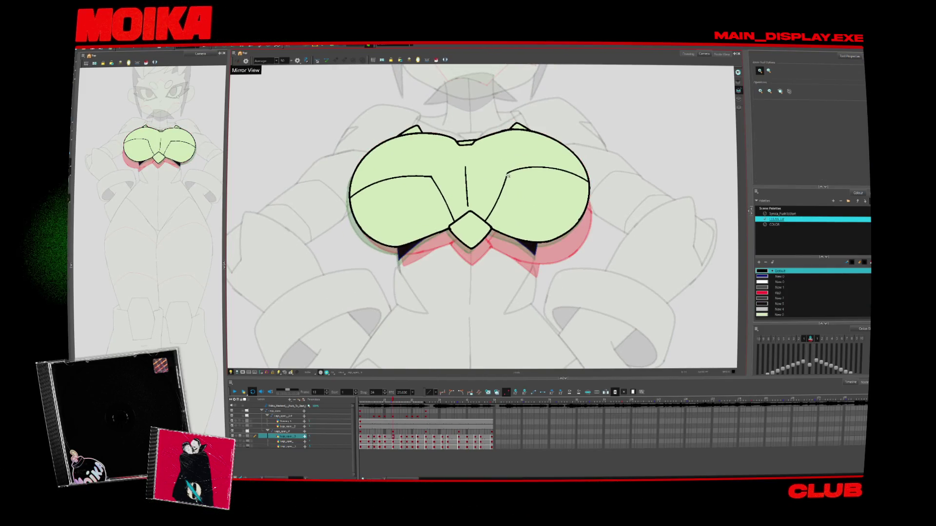
pyautogui.moveTo(503, 176); pyautogui.dragTo(476, 229)
pyautogui.moveTo(503, 174); pyautogui.dragTo(477, 230)
pyautogui.hotkey('alt', 's')
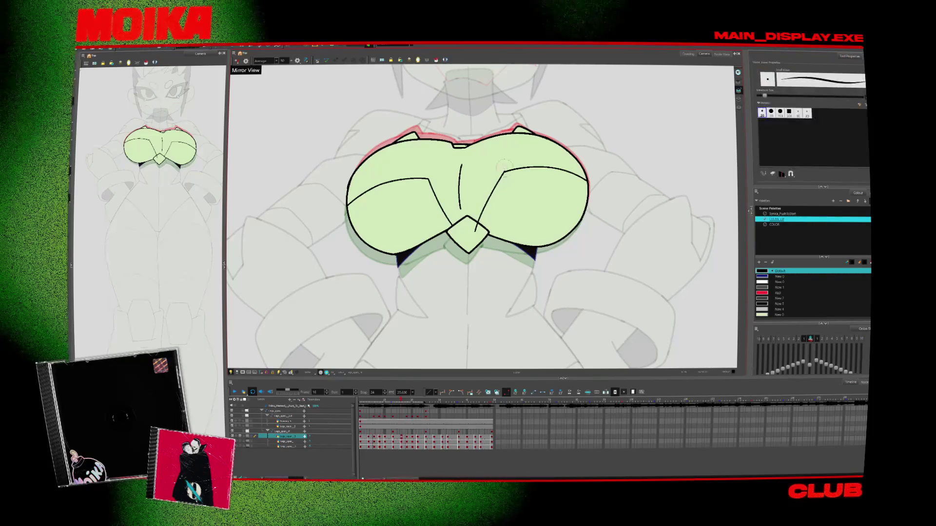
# Flip through the neighbouring chest poses and rotate the view.
pyautogui.press('.')
pyautogui.press('.')
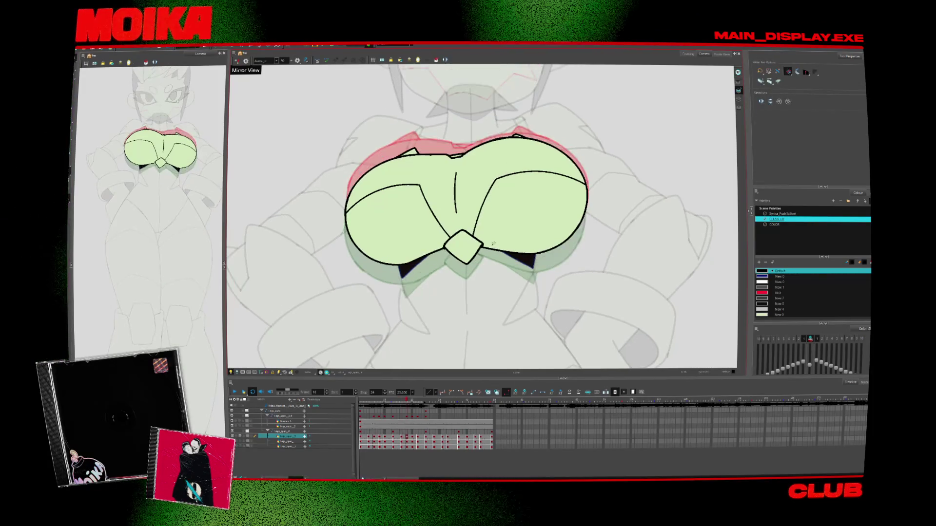
pyautogui.press('.')
pyautogui.press('.')
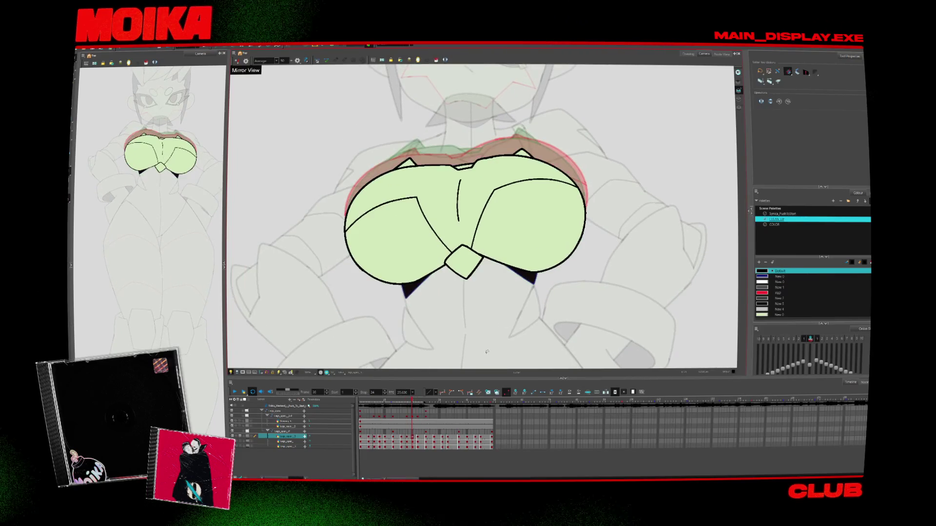
pyautogui.hotkey('alt', 'b')
pyautogui.press('.')
pyautogui.press('.')
pyautogui.press('.')
pyautogui.press(',')
pyautogui.press(',')
pyautogui.press(',')
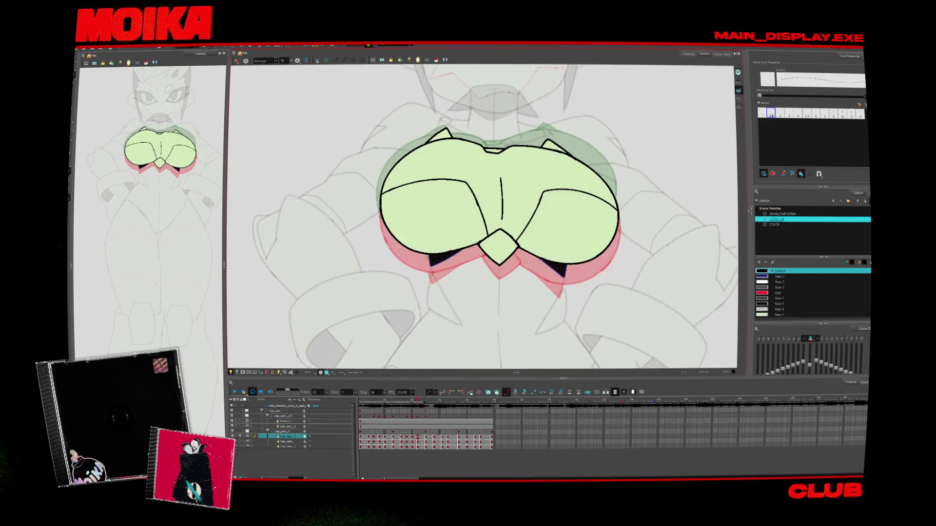
pyautogui.press('c')
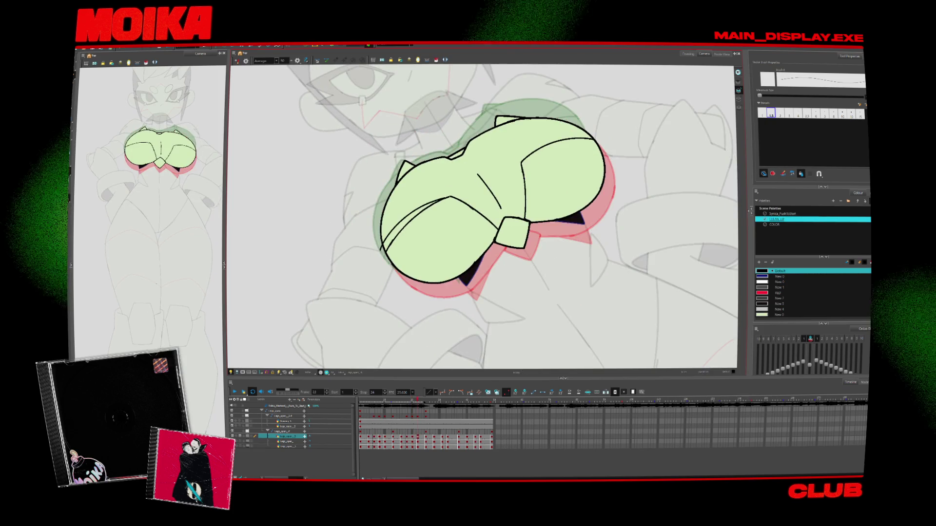
# Undo the extra stroke on the left shape and reset the view to the whole character.
pyautogui.hotkey('alt', 's')
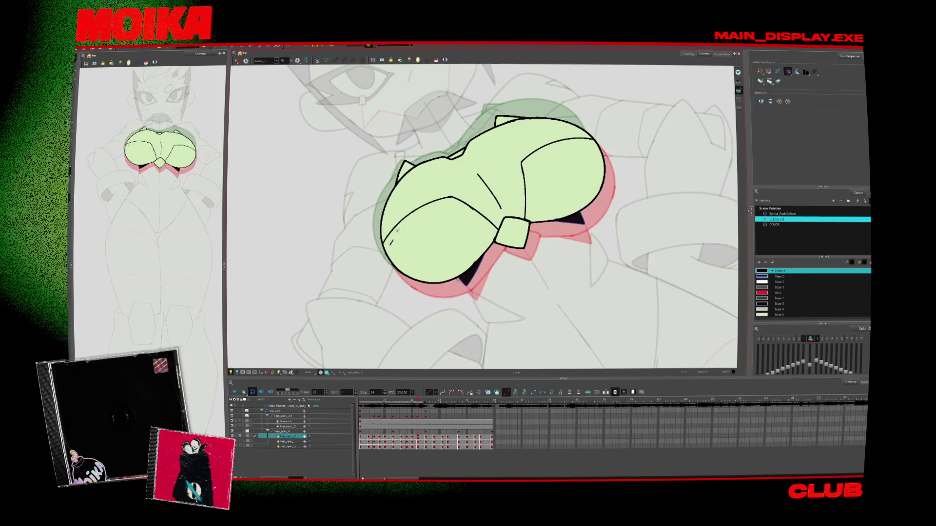
pyautogui.press('.')
pyautogui.press('.')
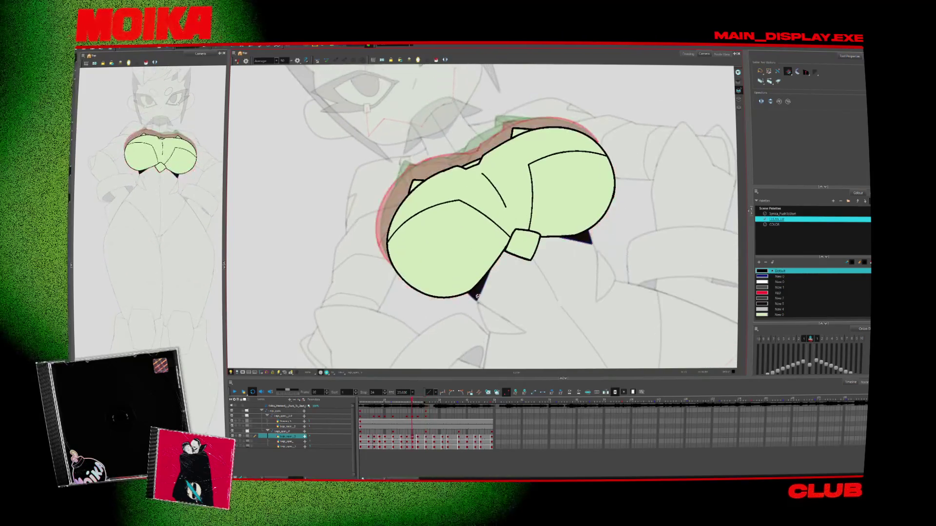
pyautogui.hotkey('alt', 'b')
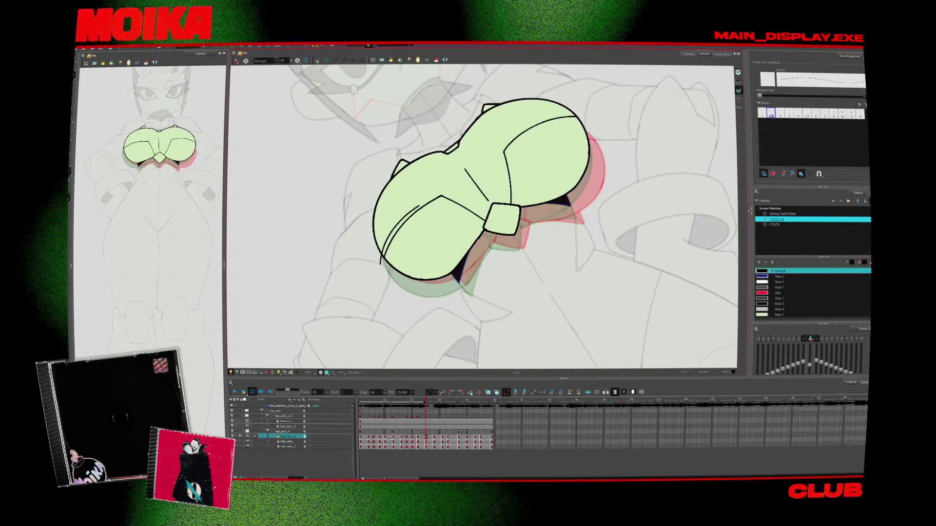
pyautogui.hotkey('ctrl', 'z')
pyautogui.hotkey('alt', 's')
pyautogui.press('.')
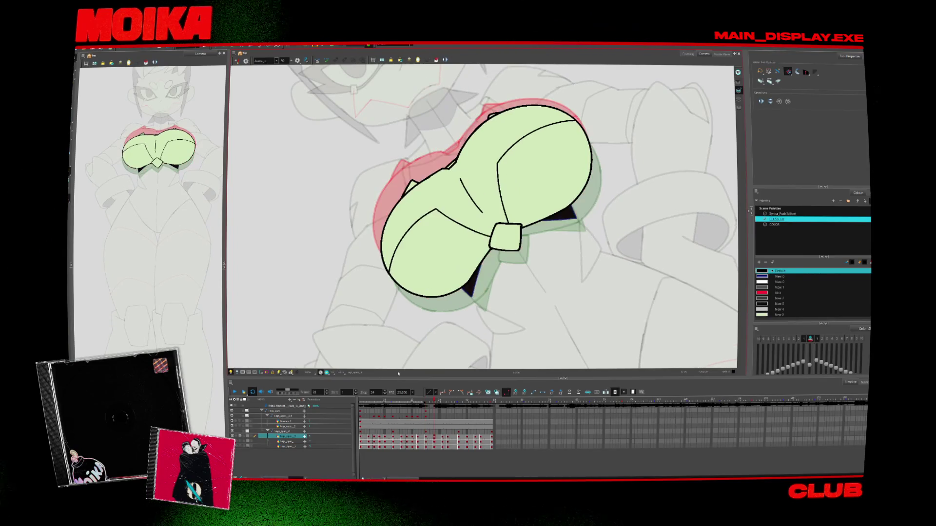
pyautogui.click(294, 373)
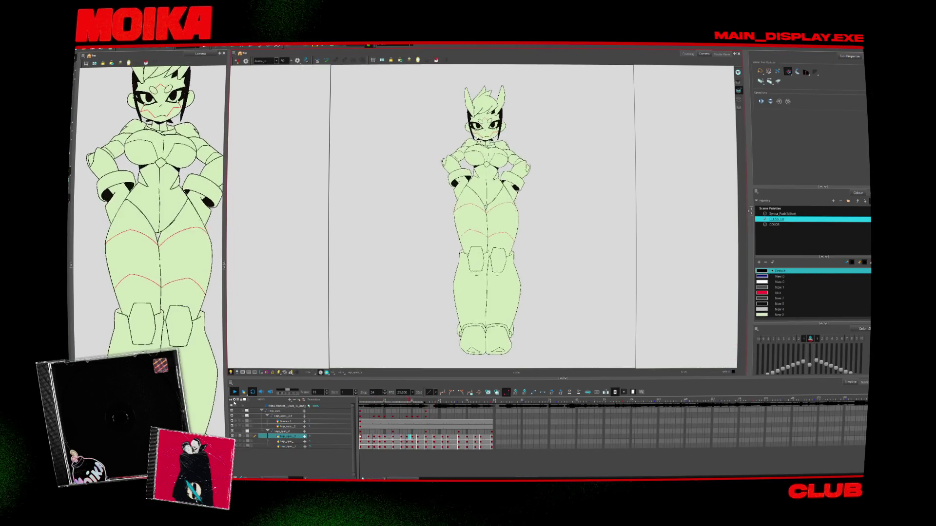
pyautogui.press('.')
pyautogui.press('.')
pyautogui.press('.')
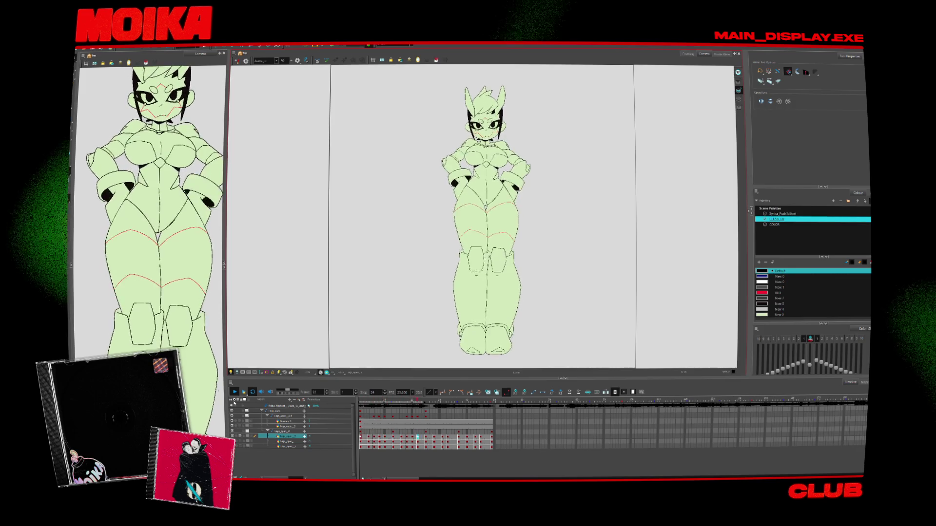
pyautogui.press('.')
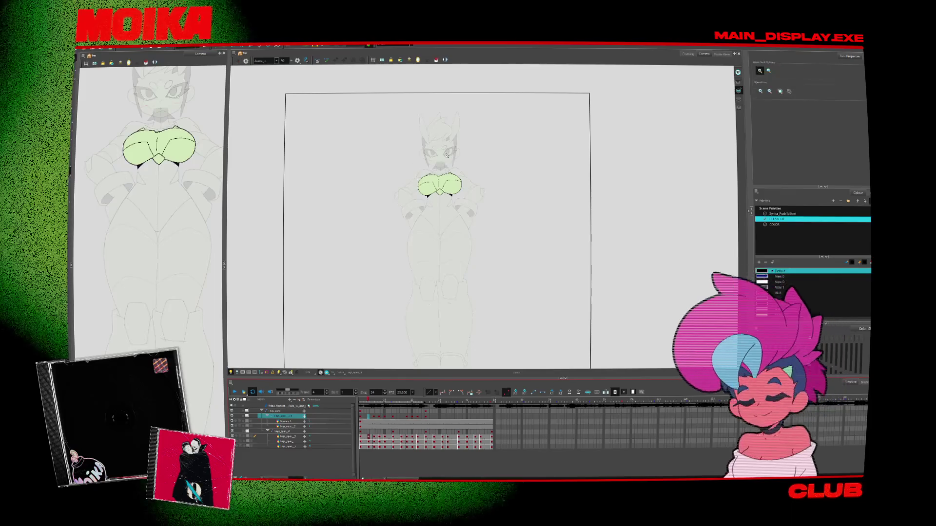
# Zoom in on the face and flip between the walk poses at frames 1, 4, 6, 10 and 13.
pyautogui.hotkey('alt', 'z')
pyautogui.click(435, 150)
pyautogui.click(362, 417)
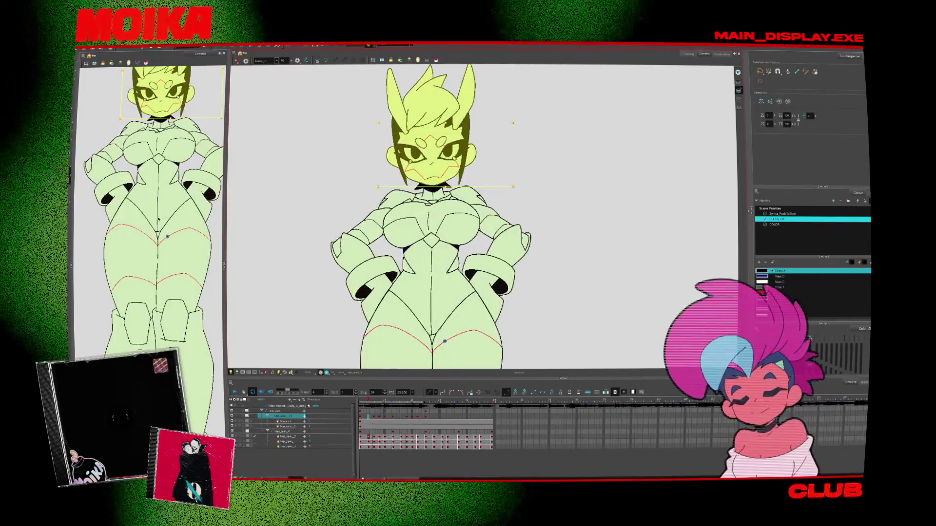
pyautogui.click(368, 417)
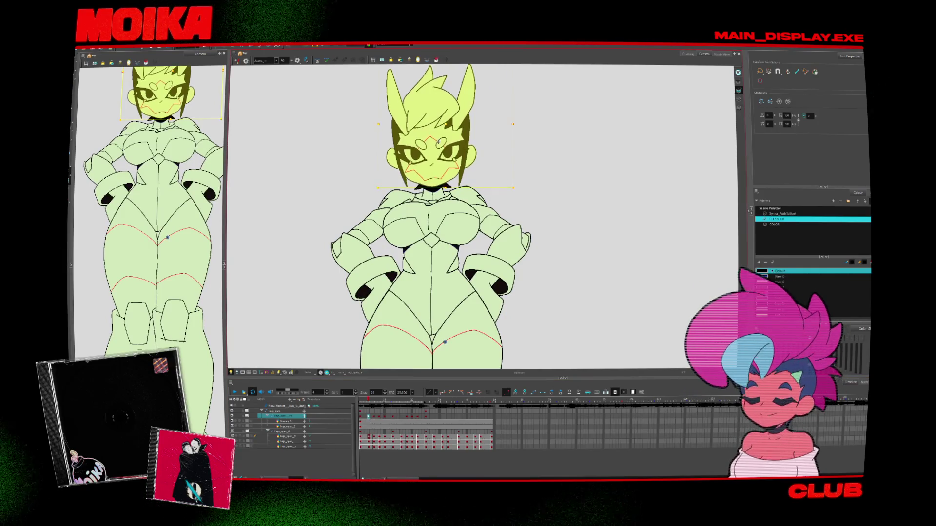
pyautogui.press(';')
pyautogui.press("'")
pyautogui.press(';')
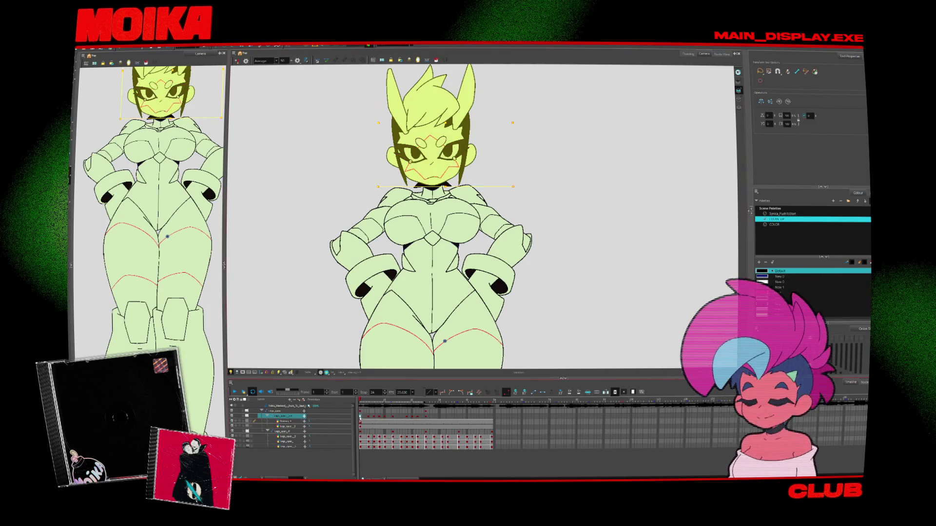
pyautogui.press("'")
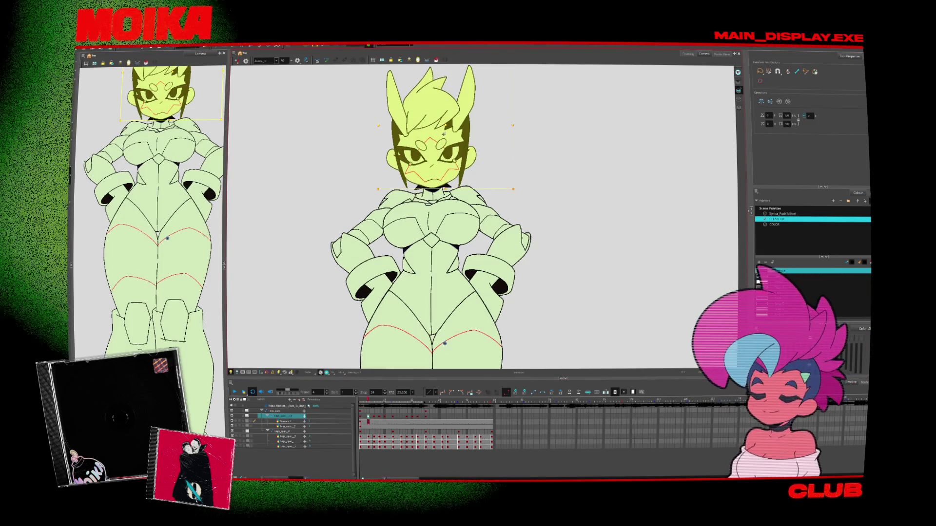
pyautogui.press("'")
pyautogui.press("'")
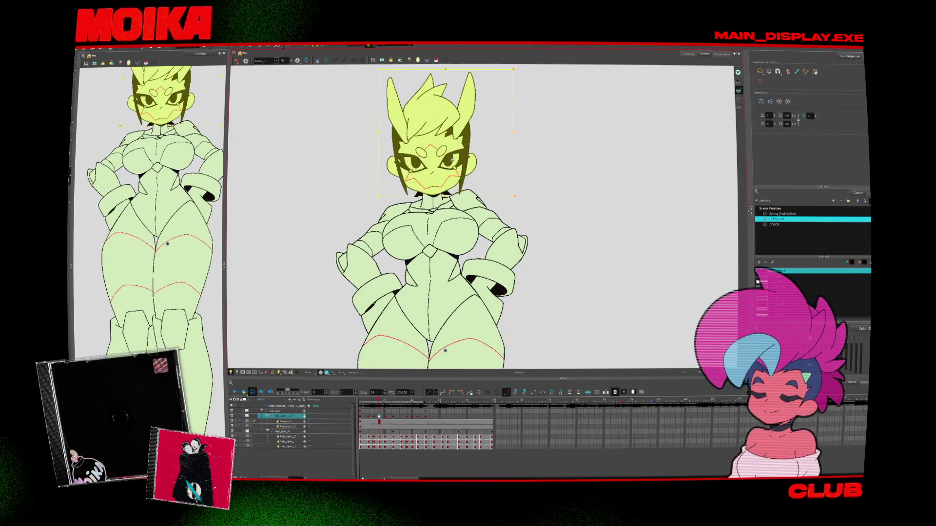
pyautogui.press("'")
pyautogui.press("'")
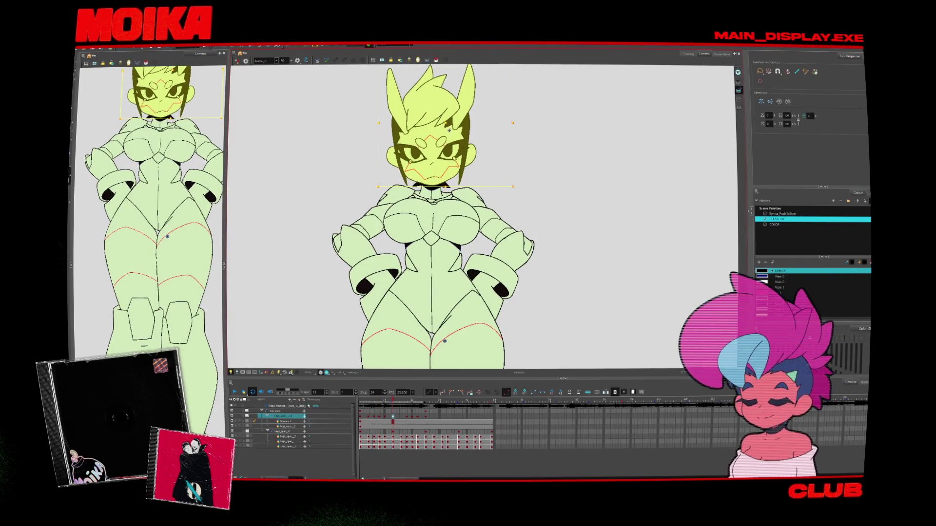
pyautogui.press(';')
pyautogui.press(';')
pyautogui.press(';')
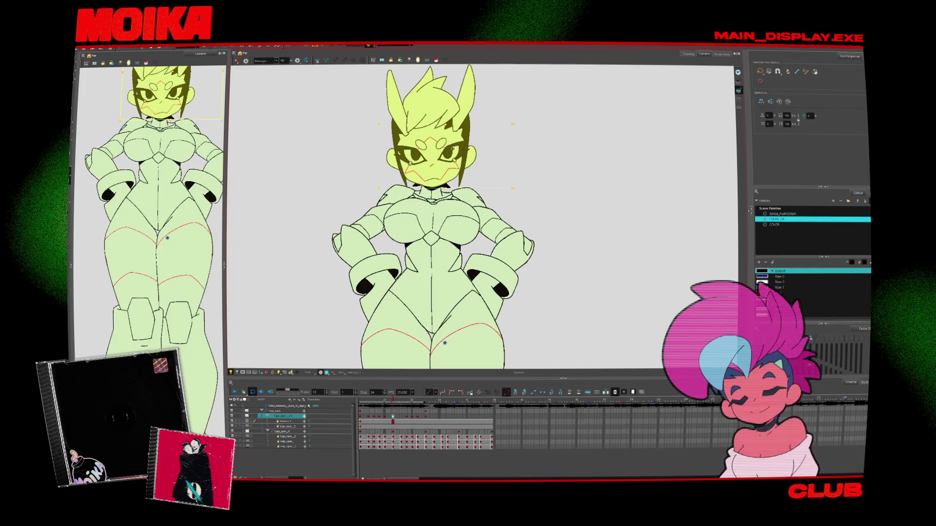
pyautogui.press("'")
pyautogui.press("'")
pyautogui.press("'")
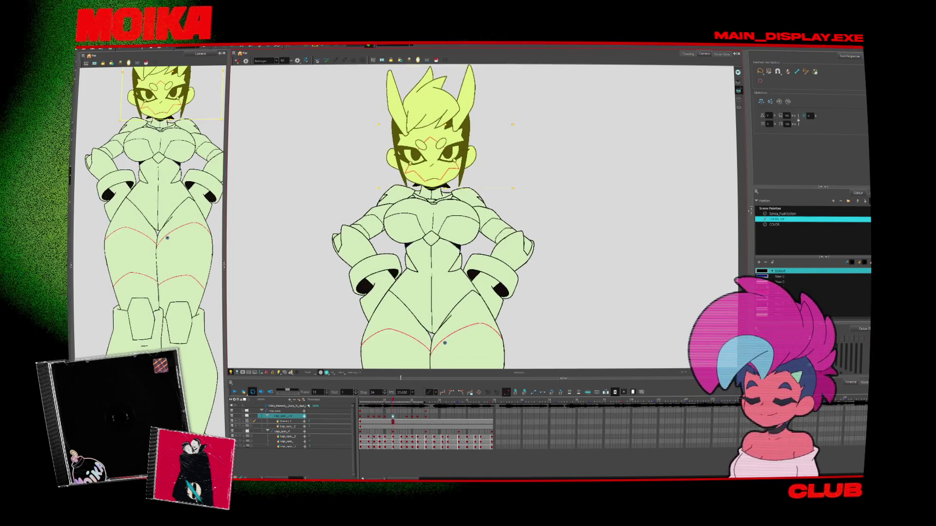
pyautogui.hotkey('shift', ',')
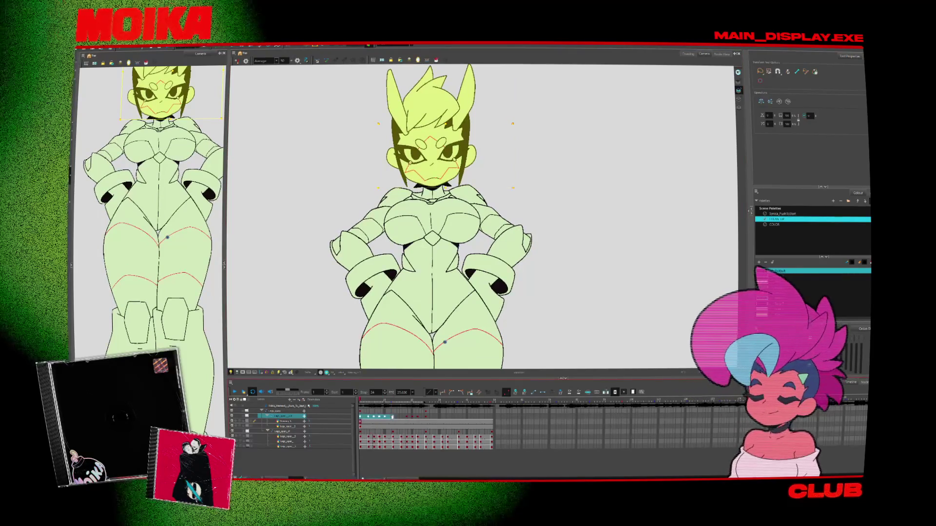
pyautogui.press("'")
pyautogui.press("'")
pyautogui.press("'")
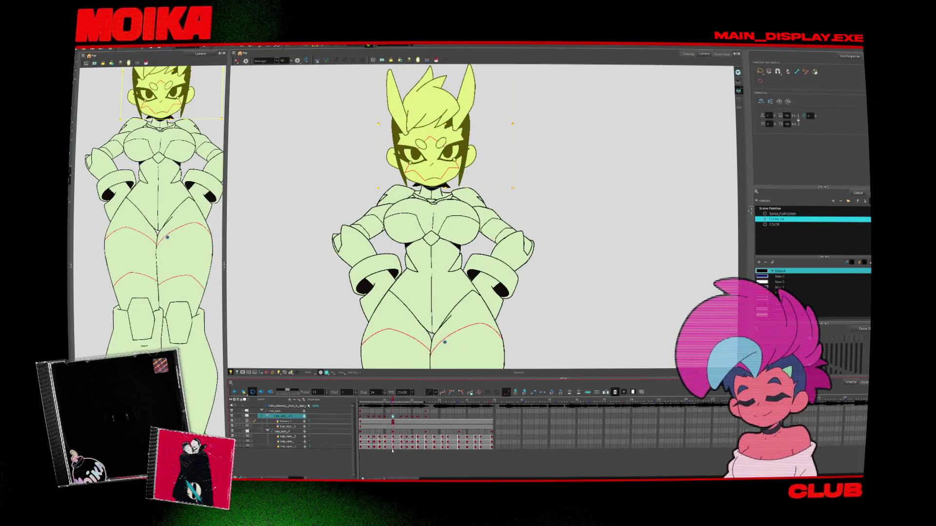
# Play the walk, step through it to frame 25, then isolate the body layer with others faded.
pyautogui.click(234, 391)
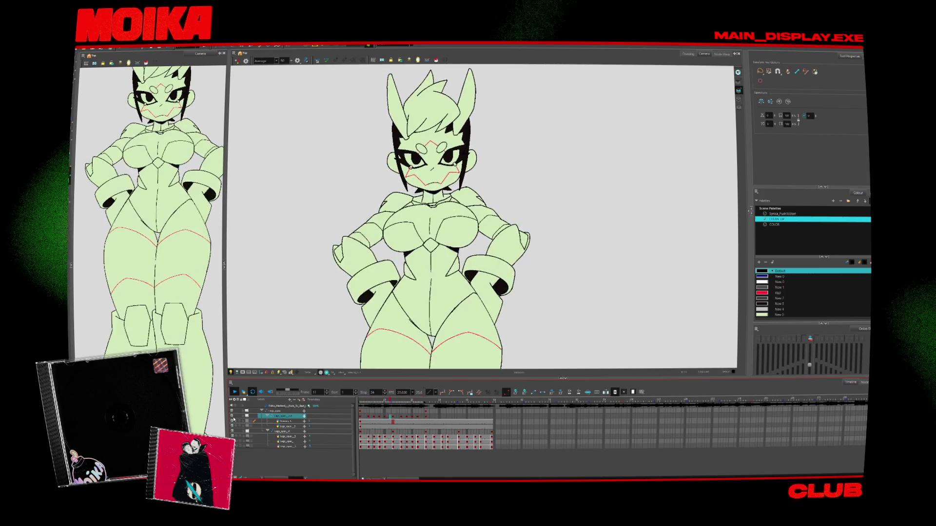
pyautogui.click(390, 337)
pyautogui.press('.')
pyautogui.press('.')
pyautogui.press('.')
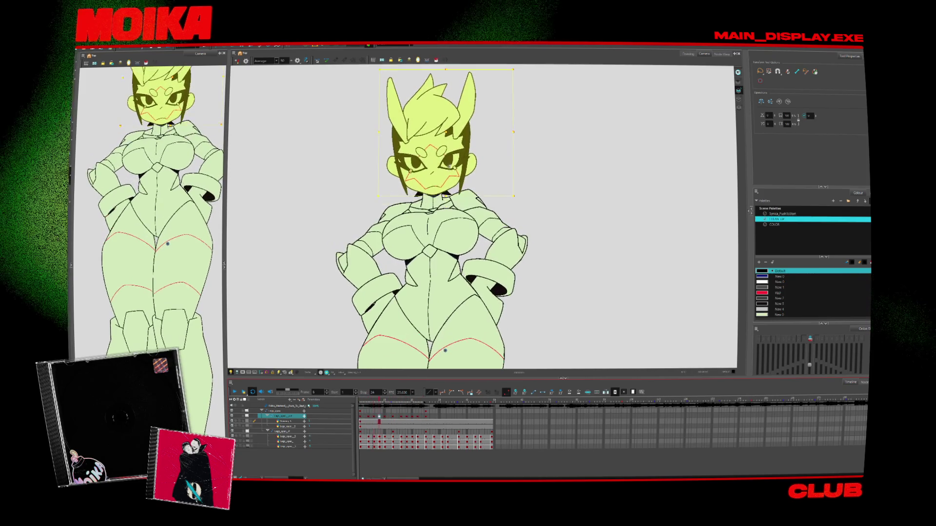
pyautogui.press('.')
pyautogui.press('.')
pyautogui.press('.')
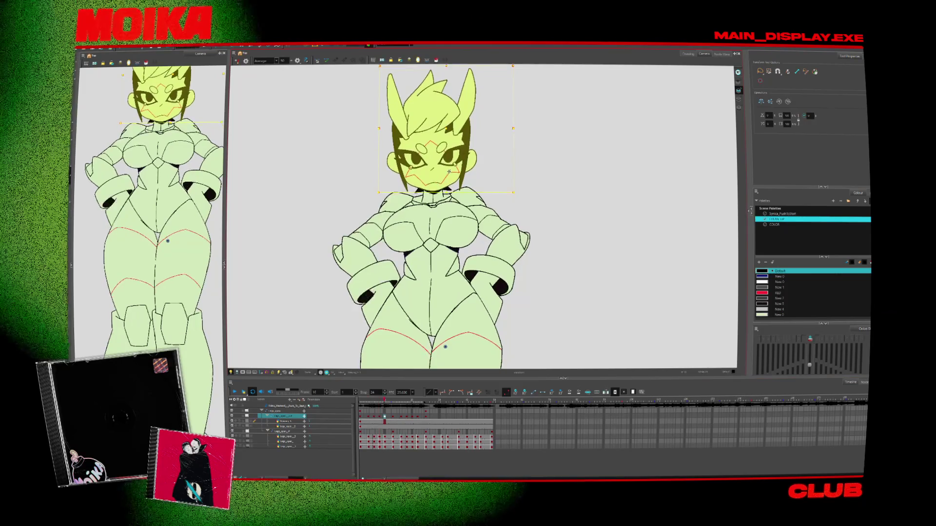
pyautogui.press('.')
pyautogui.press('.')
pyautogui.press('.')
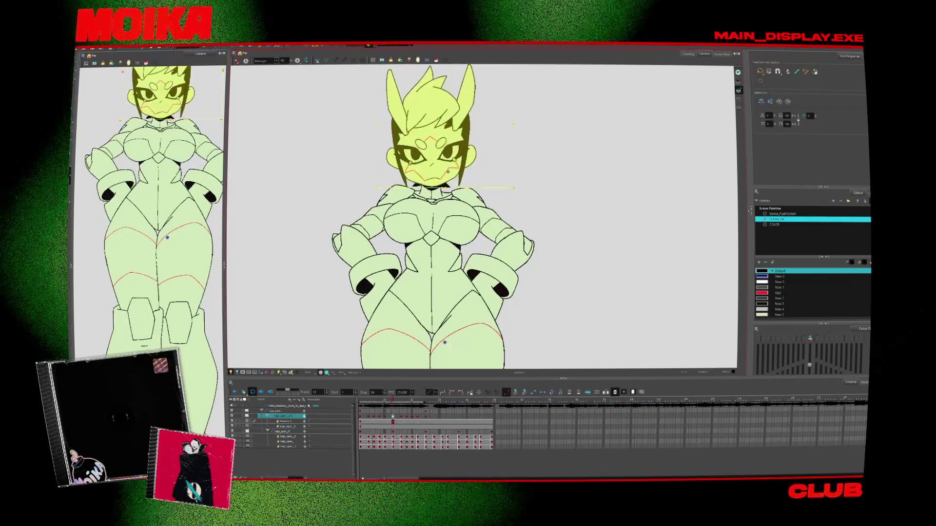
pyautogui.press('.')
pyautogui.press('.')
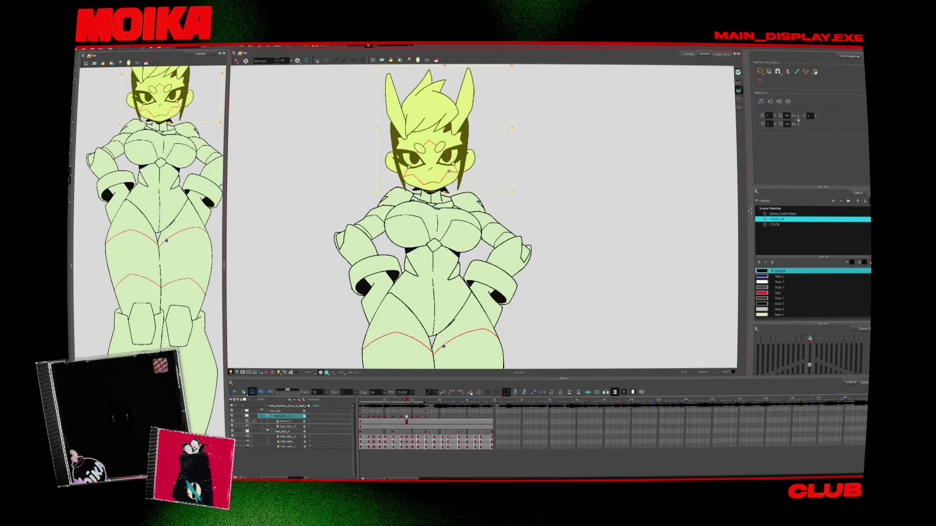
pyautogui.press('.')
pyautogui.press('.')
pyautogui.press('.')
pyautogui.press('.')
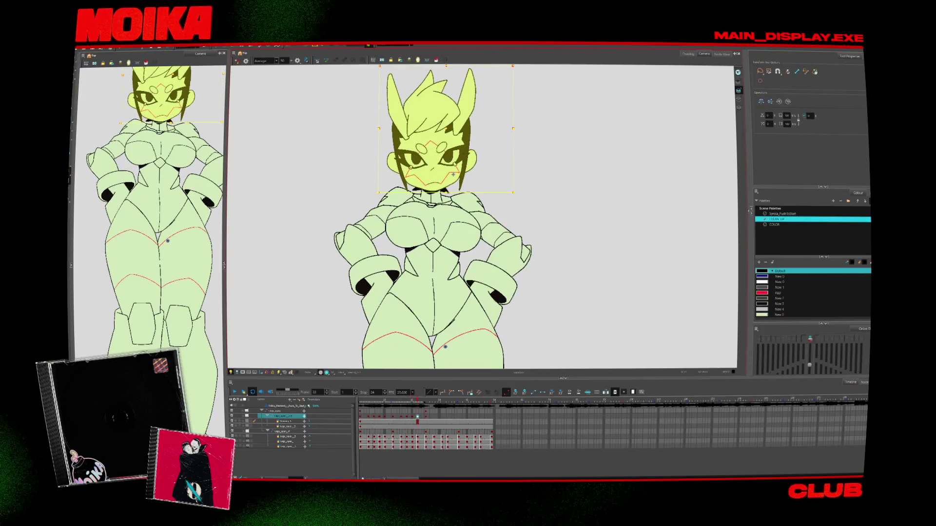
pyautogui.press('.')
pyautogui.press('.')
pyautogui.press('.')
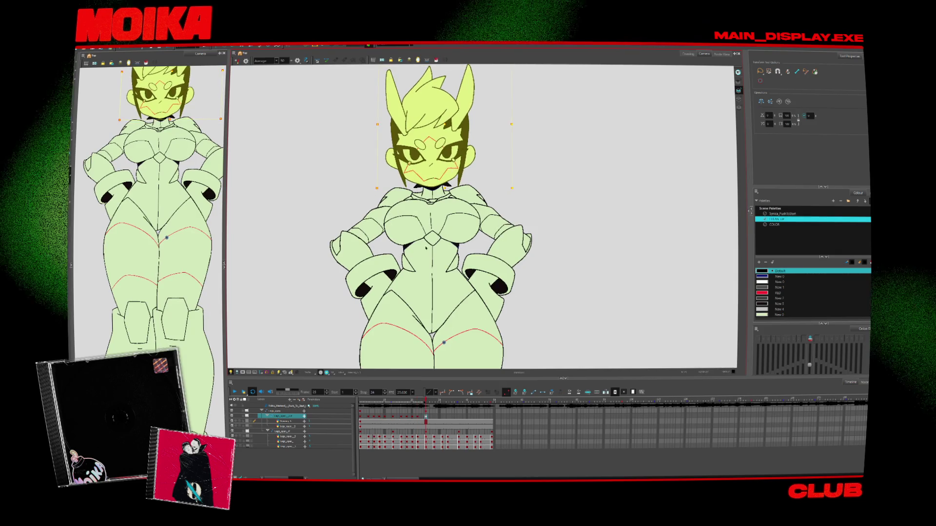
pyautogui.click(424, 418)
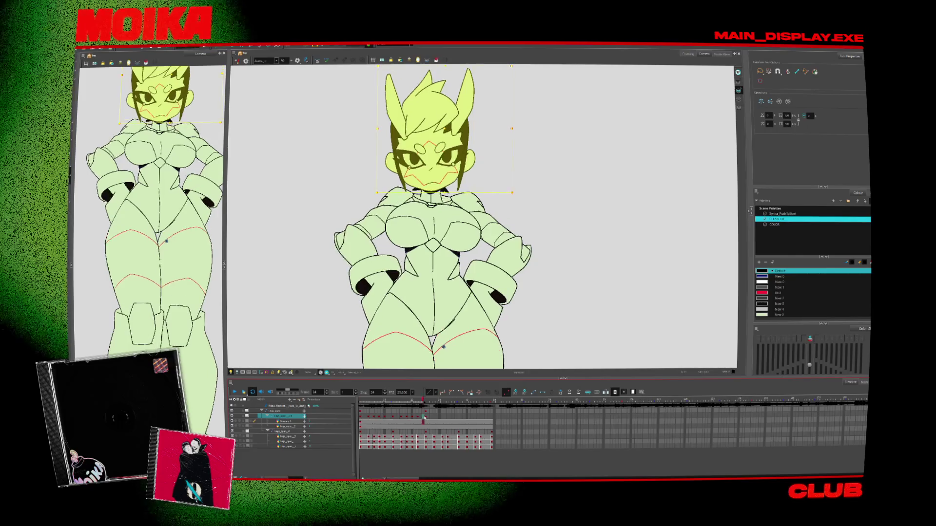
pyautogui.press('.')
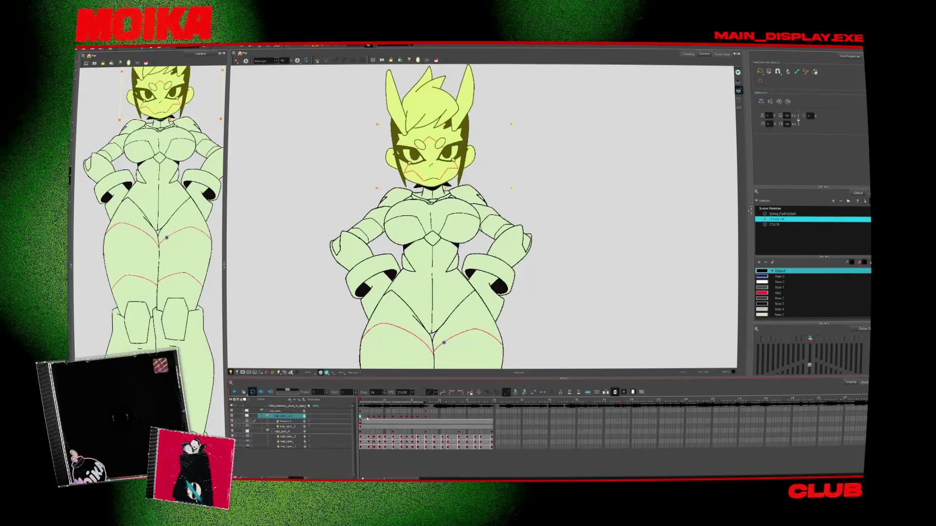
pyautogui.press('.')
pyautogui.press('.')
pyautogui.press('.')
pyautogui.press('.')
pyautogui.press('.')
pyautogui.press('.')
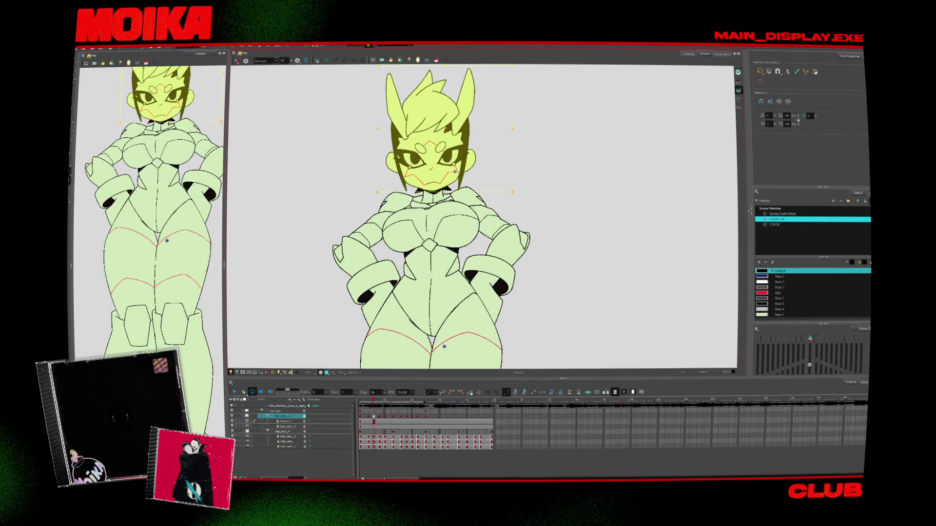
pyautogui.press('.')
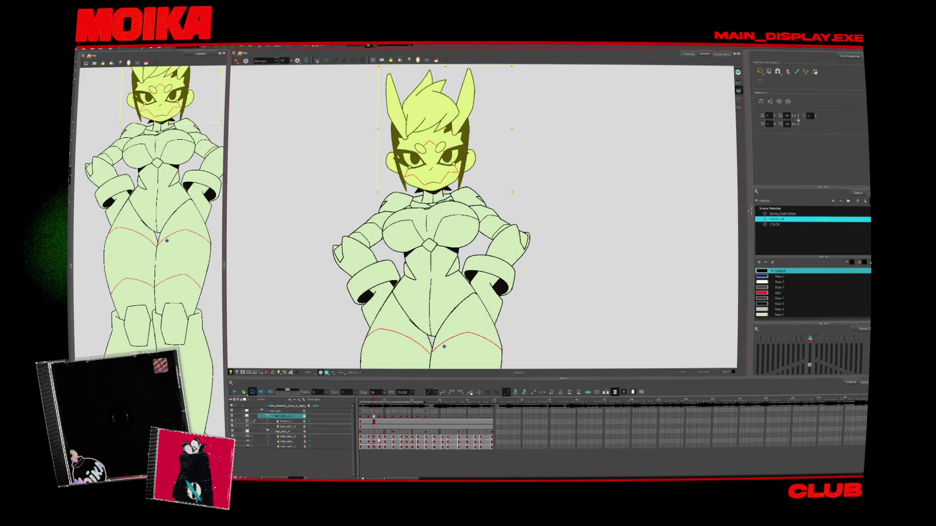
pyautogui.click(380, 447)
pyautogui.hotkey('alt', 'z')
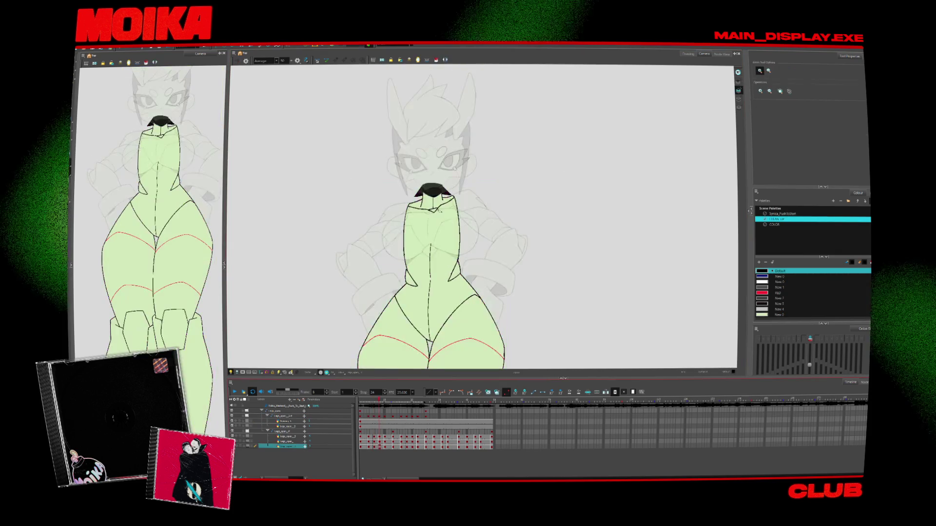
# Zoom in on the collar and step between frames 6 and 12 to compare the pose.
pyautogui.click(457, 227)
pyautogui.click(456, 226)
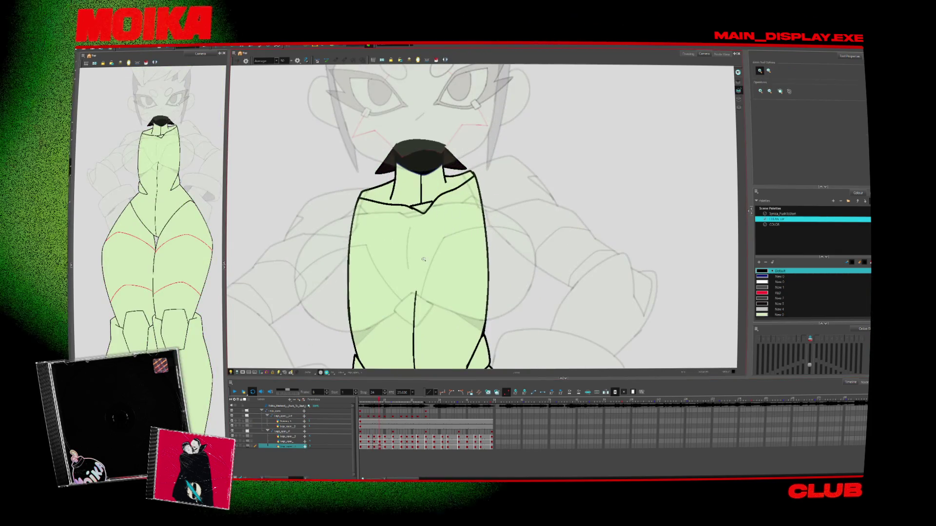
pyautogui.hotkey('shift', 'l')
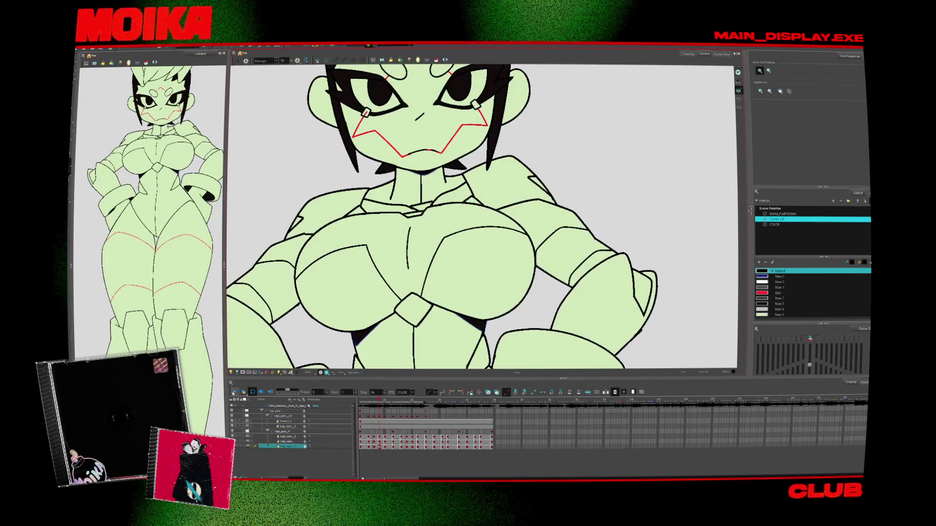
pyautogui.press('.')
pyautogui.press('.')
pyautogui.press('.')
pyautogui.press(',')
pyautogui.press(',')
pyautogui.press(',')
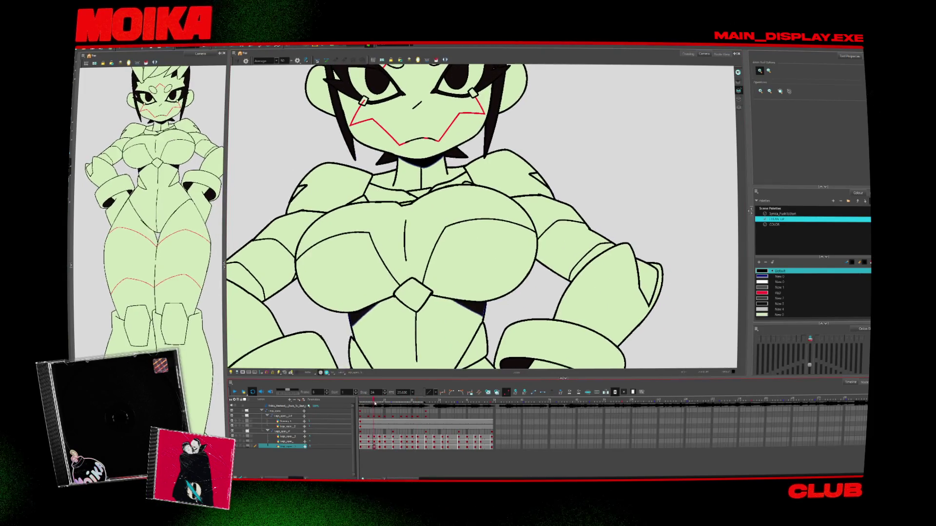
pyautogui.click(379, 445)
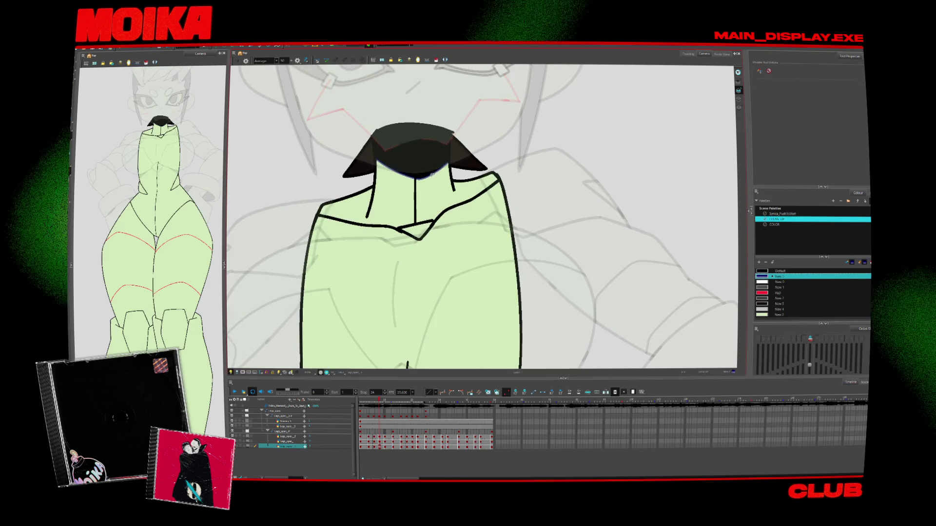
# Lower the collar curve slightly and fill the gap beneath it with Default black.
pyautogui.moveTo(431, 174); pyautogui.dragTo(429, 185)
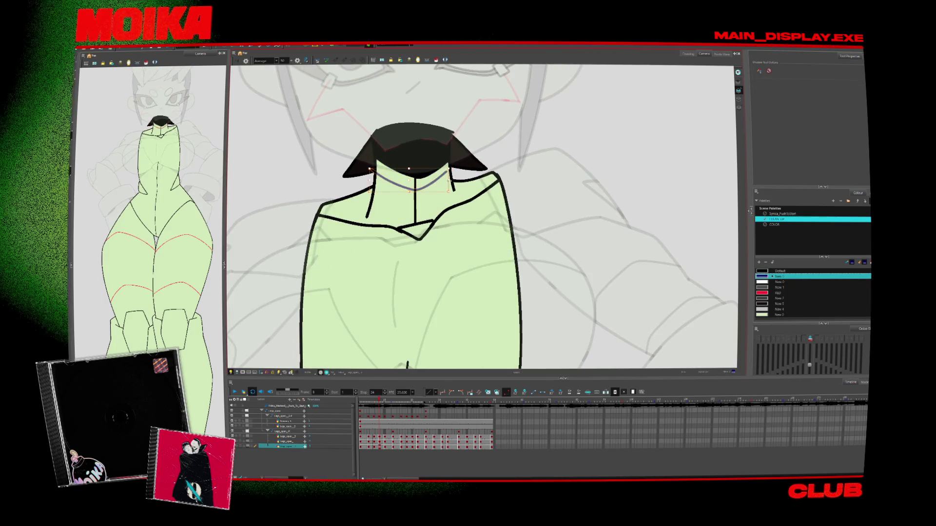
pyautogui.click(435, 60)
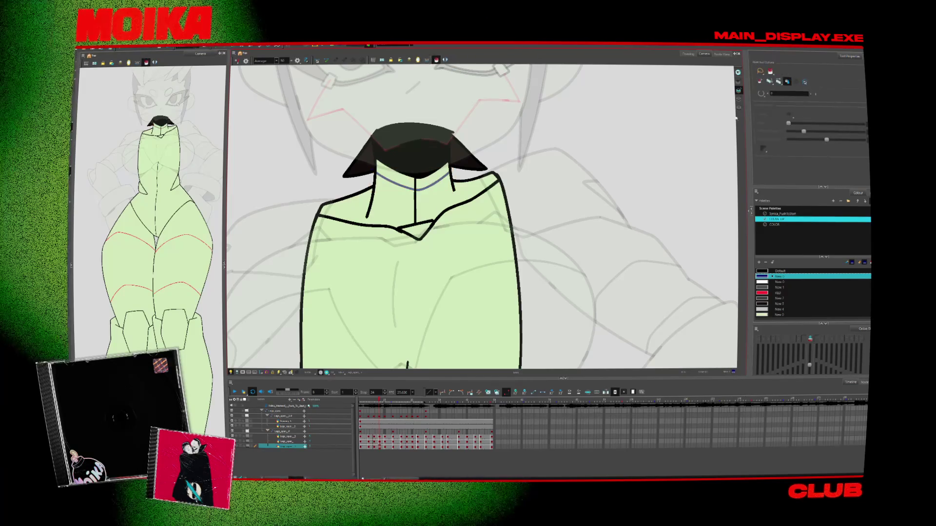
pyautogui.hotkey('ctrl', 'a')
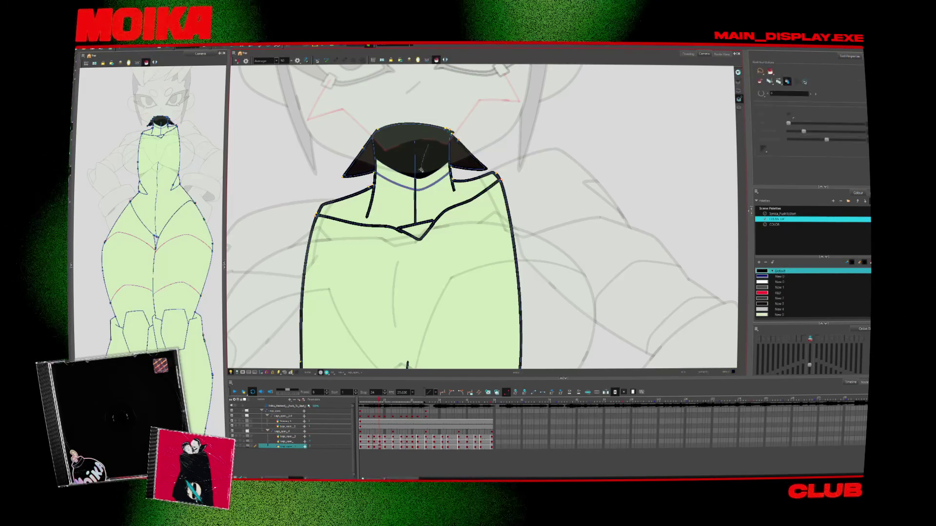
pyautogui.click(425, 174)
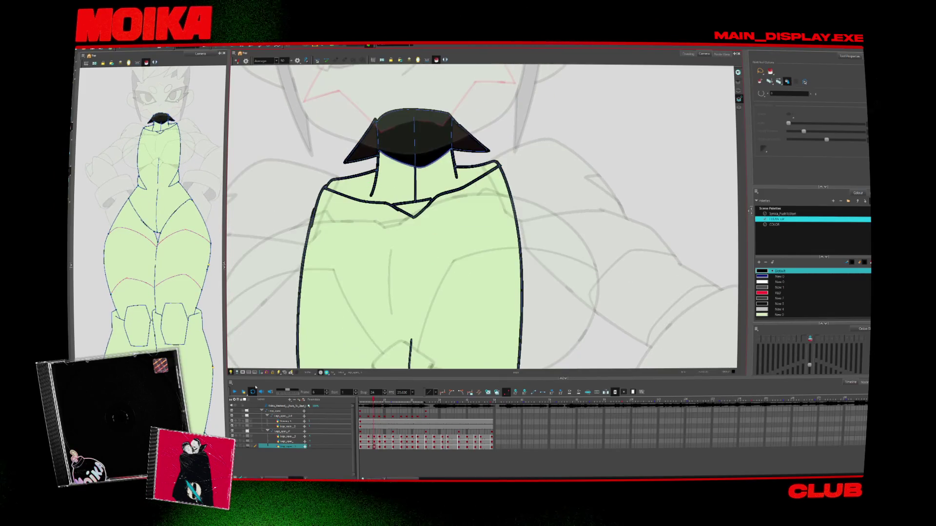
pyautogui.scroll(-3, 464, 220)
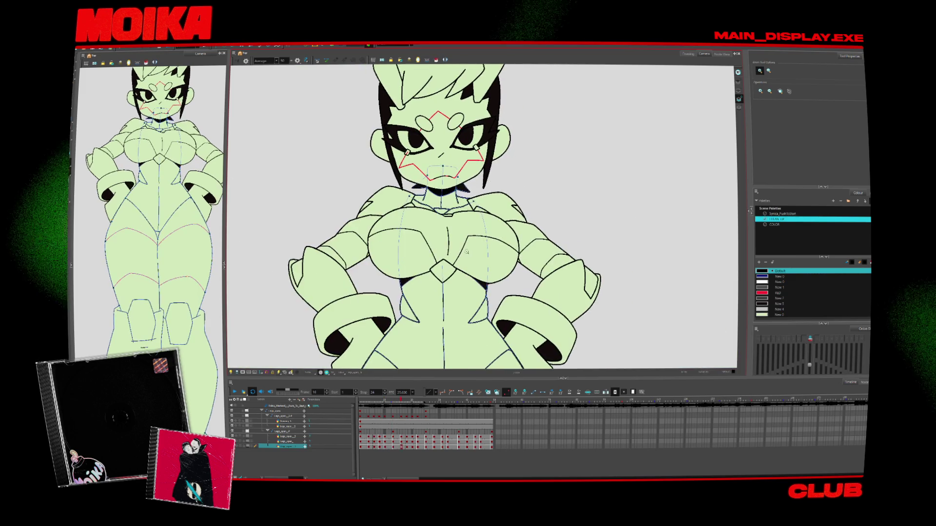
# Frame the whole character, play the walk back and stop it, then bring up the node network.
pyautogui.scroll(-2, 464, 220)
pyautogui.scroll(-2, 447, 297)
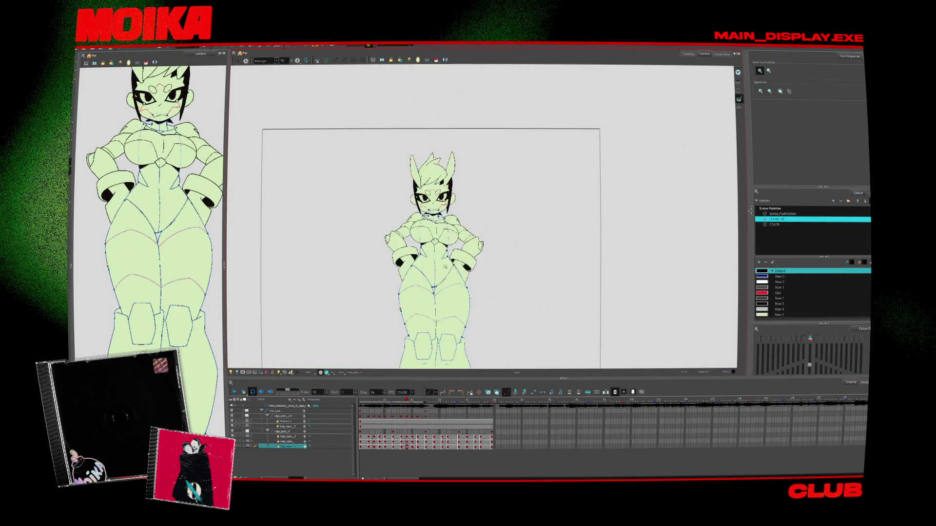
pyautogui.scroll(2, 447, 297)
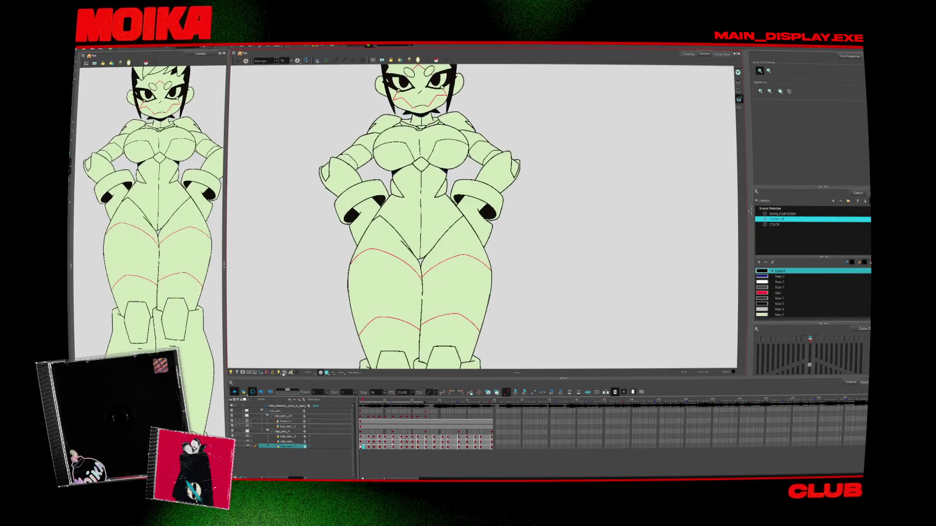
pyautogui.click(283, 374)
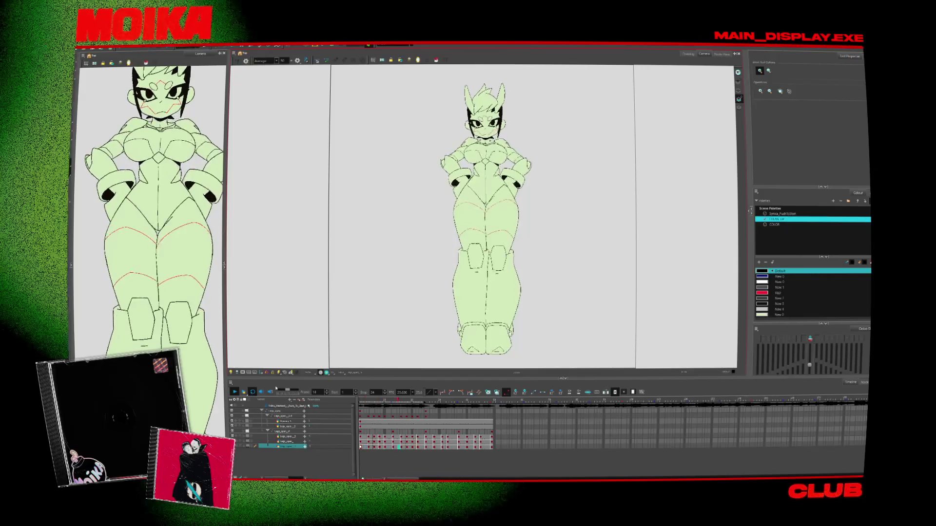
pyautogui.press('Return')
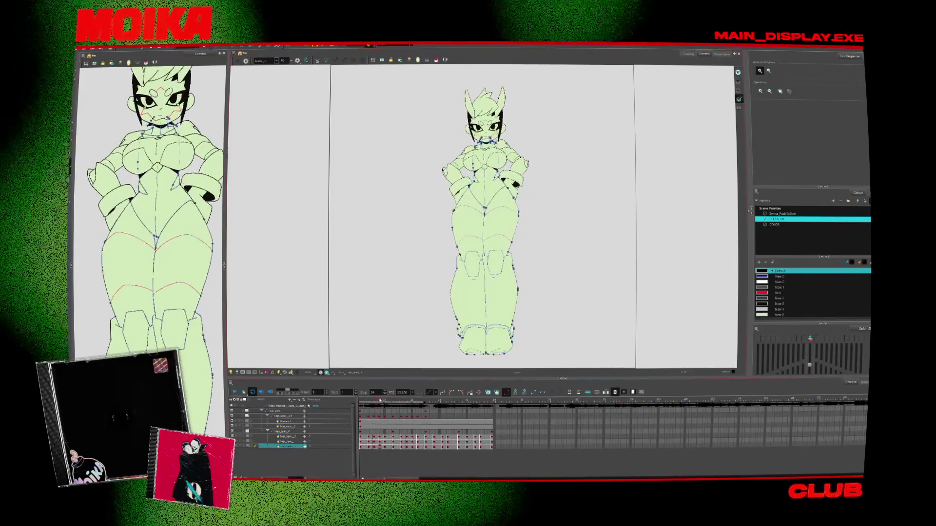
pyautogui.click(716, 54)
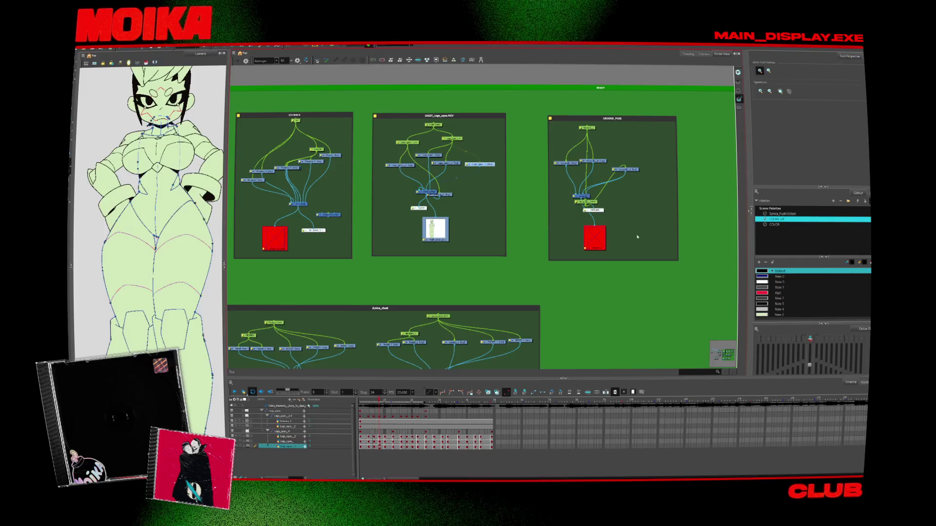
# Render the output movie through the write node, overwriting the existing exported file.
pyautogui.scroll(-3, 633, 239)
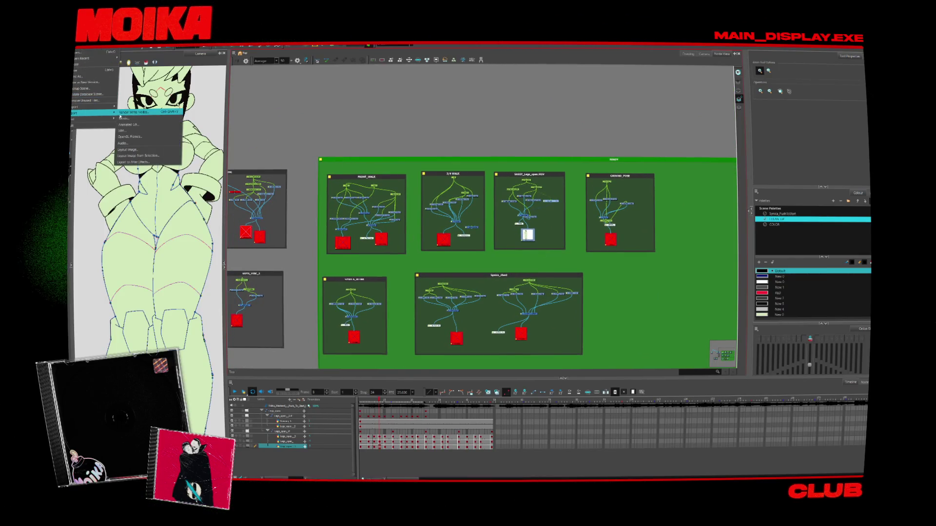
pyautogui.click(121, 113)
pyautogui.click(497, 286)
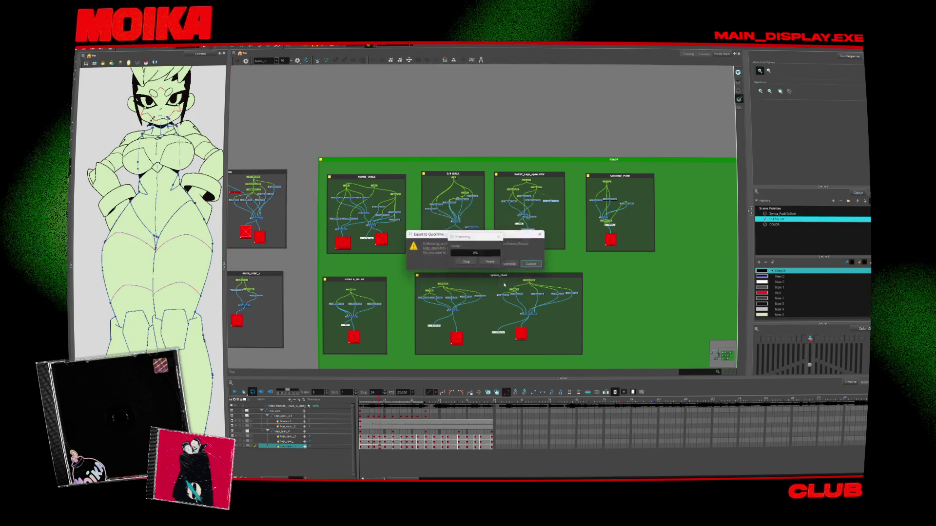
pyautogui.click(508, 264)
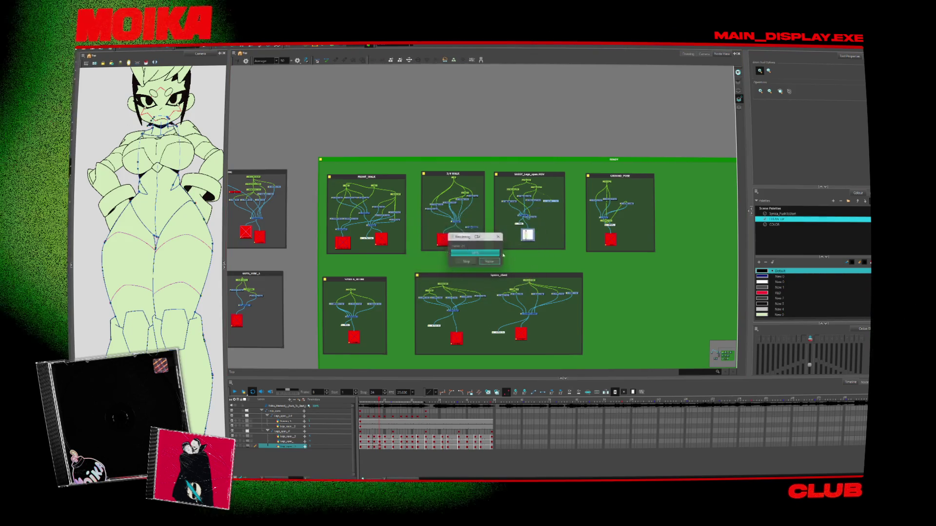
pyautogui.scroll(8, 515, 250)
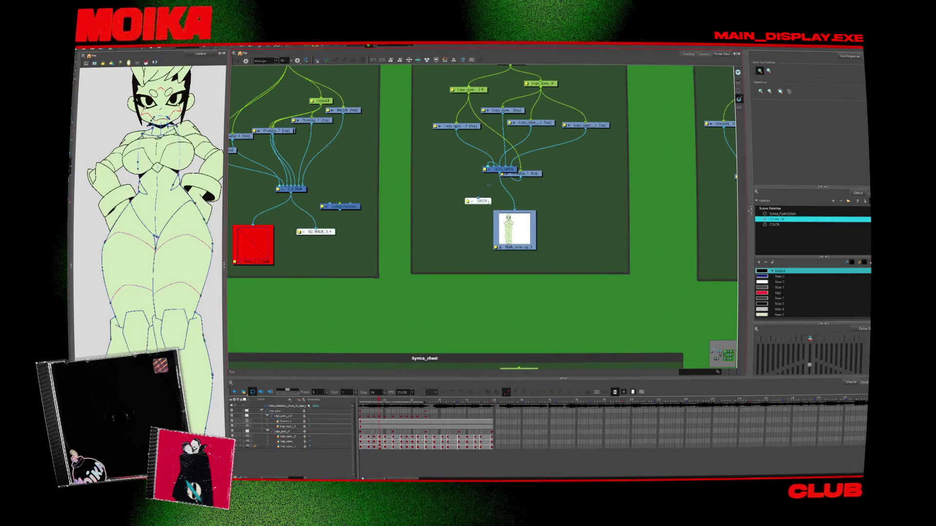
pyautogui.moveTo(499, 221); pyautogui.dragTo(511, 218)
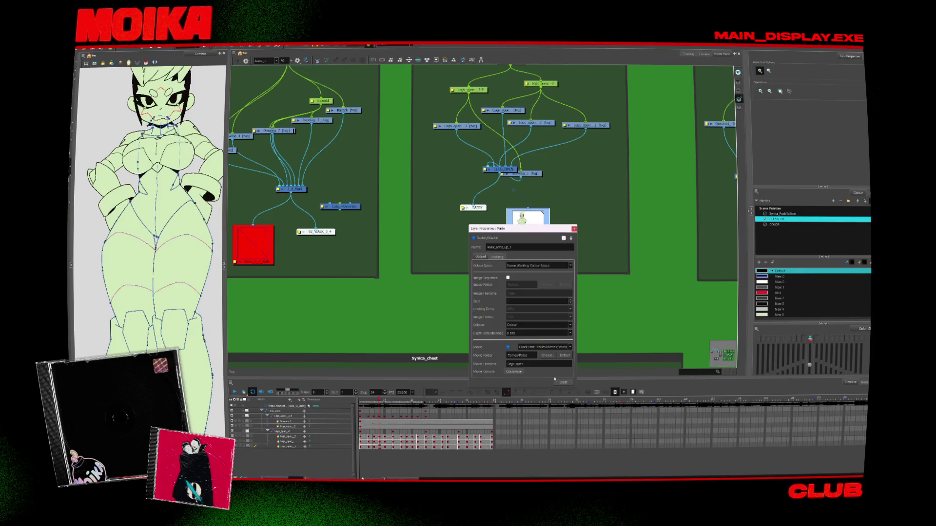
pyautogui.click(566, 384)
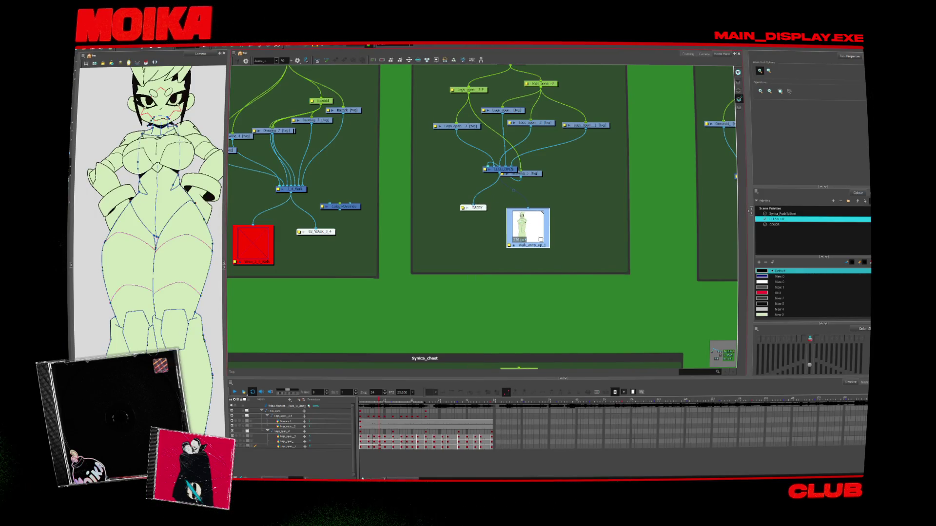
# Export the scene as a movie again and select the FRONT_WALK group's display node.
pyautogui.moveTo(112, 112)
pyautogui.click(141, 122)
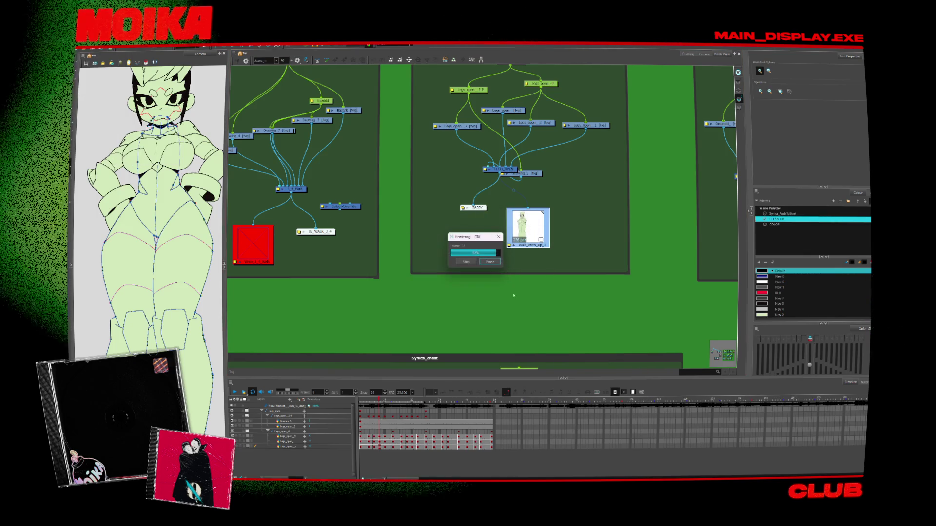
pyautogui.press('super')
pyautogui.click(661, 224)
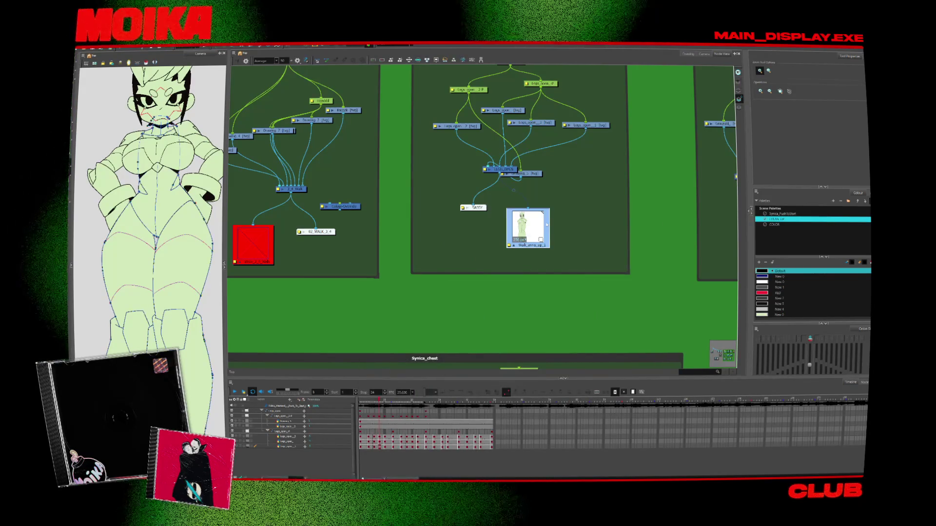
pyautogui.scroll(-5, 547, 225)
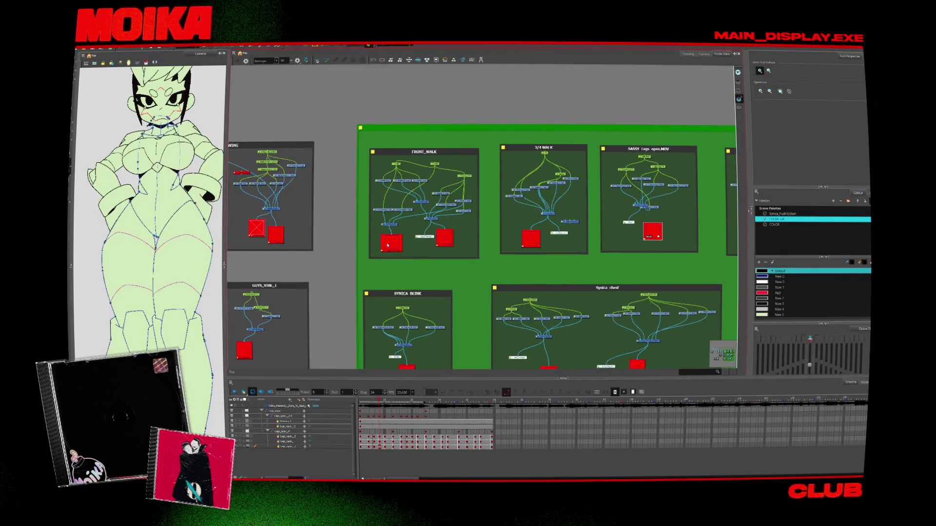
pyautogui.click(392, 243)
pyautogui.scroll(3, 426, 243)
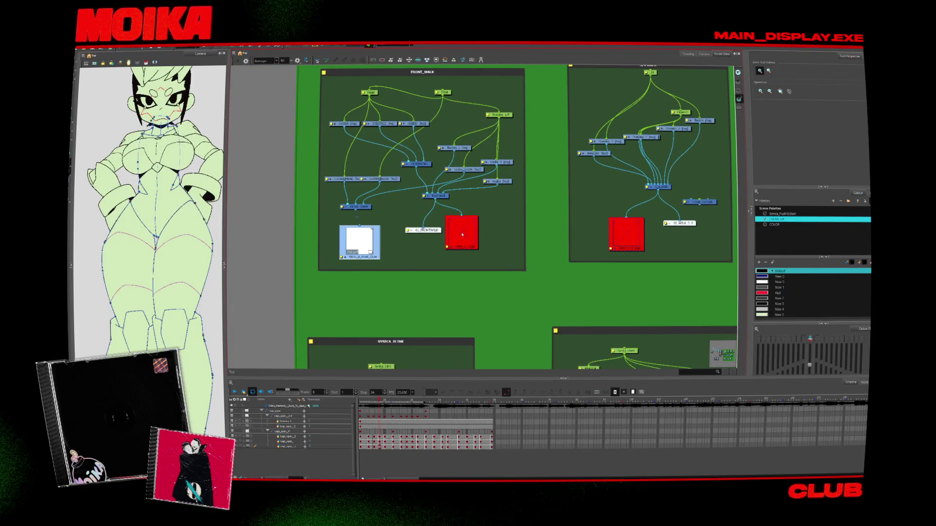
# Show the FRONT_WALK display, select the MAIN layer, and step forward a frame.
pyautogui.click(405, 47)
pyautogui.click(409, 55)
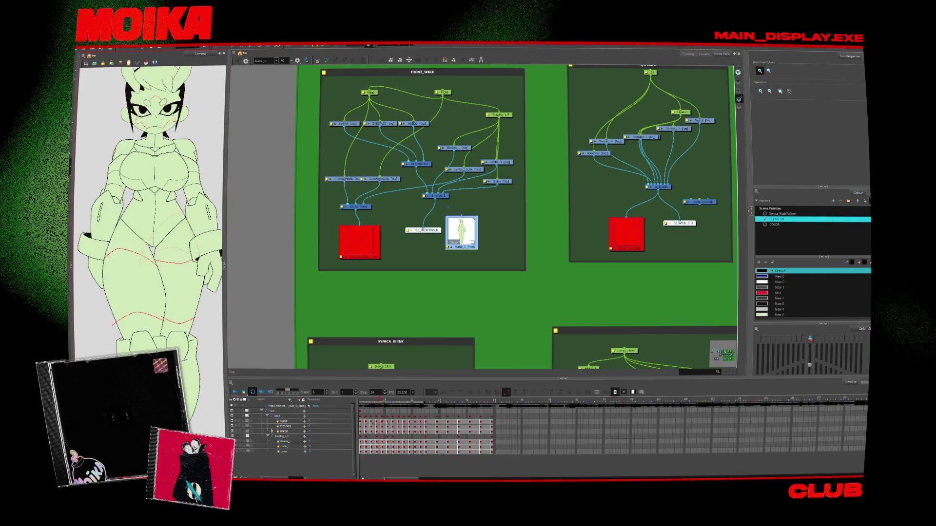
pyautogui.click(283, 421)
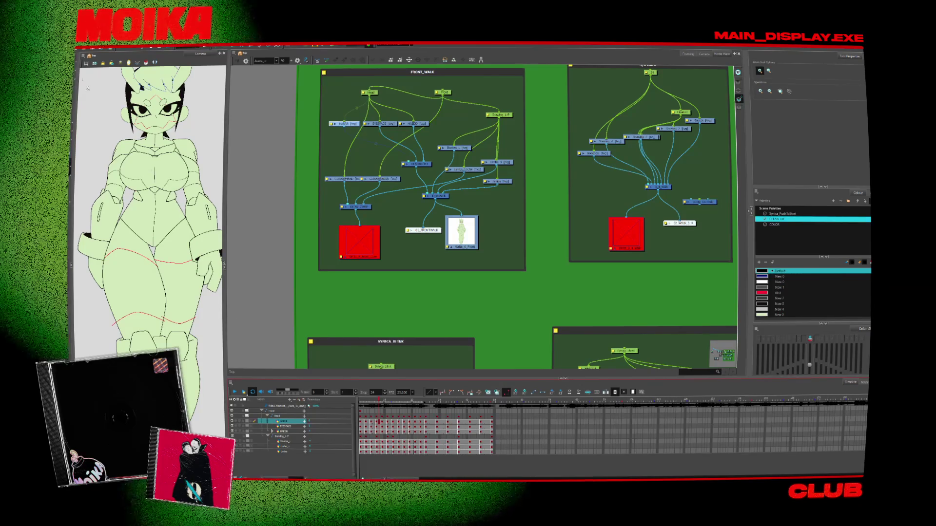
pyautogui.hotkey('alt', 's')
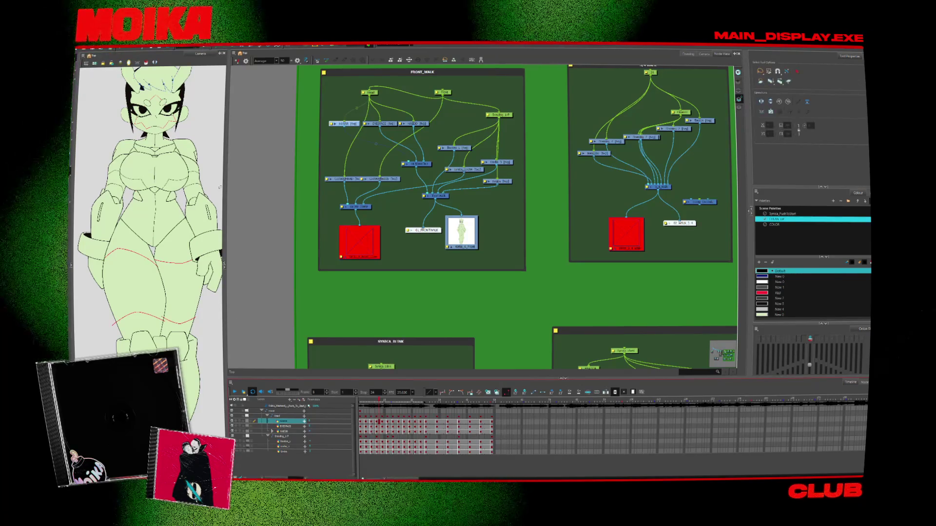
pyautogui.press('.')
pyautogui.press('.')
pyautogui.press('.')
# Switch to the camera view, then zoom and pan onto the character's body.
pyautogui.click(688, 54)
pyautogui.click(704, 53)
pyautogui.scroll(3, 444, 249)
pyautogui.press('.')
pyautogui.press('.')
pyautogui.press('.')
pyautogui.moveTo(444, 249); pyautogui.dragTo(550, 176)
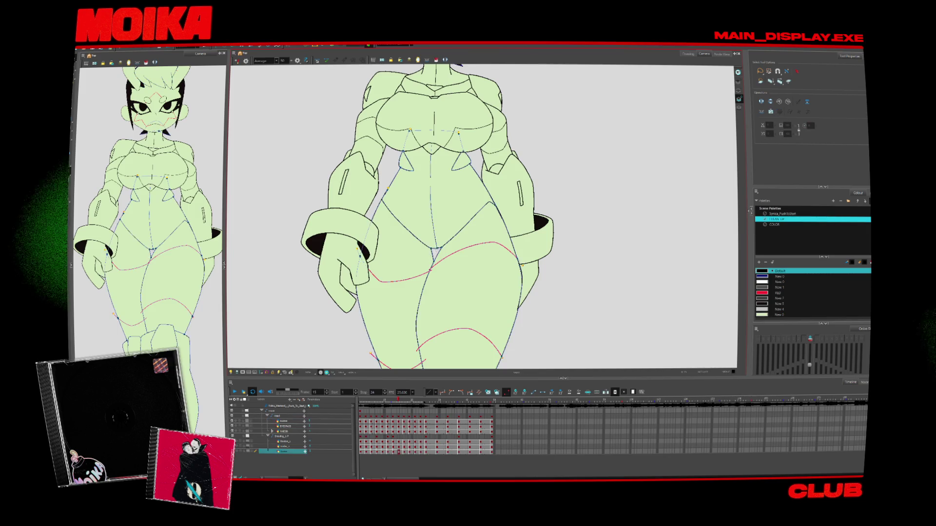
# Hide the upper body and head, play the walk, and zoom in on the right hip and legs.
pyautogui.press('Escape')
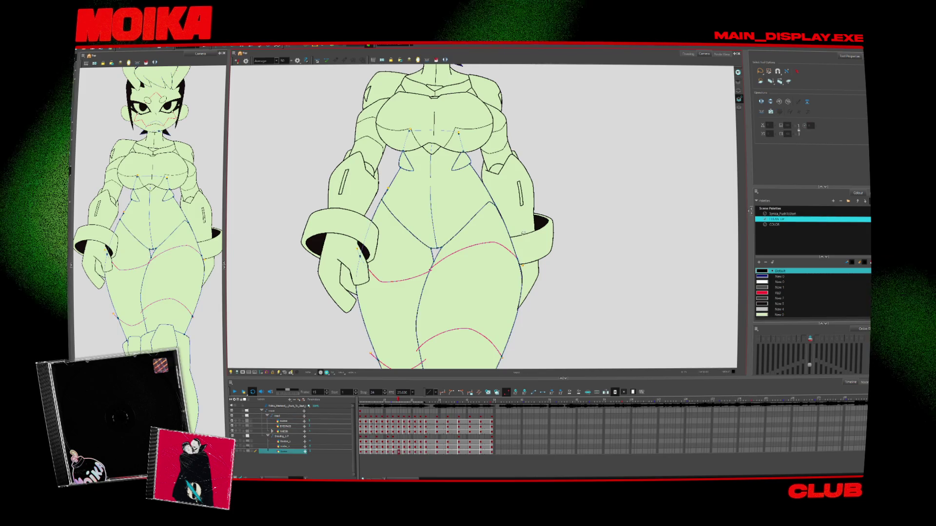
pyautogui.press('Delete')
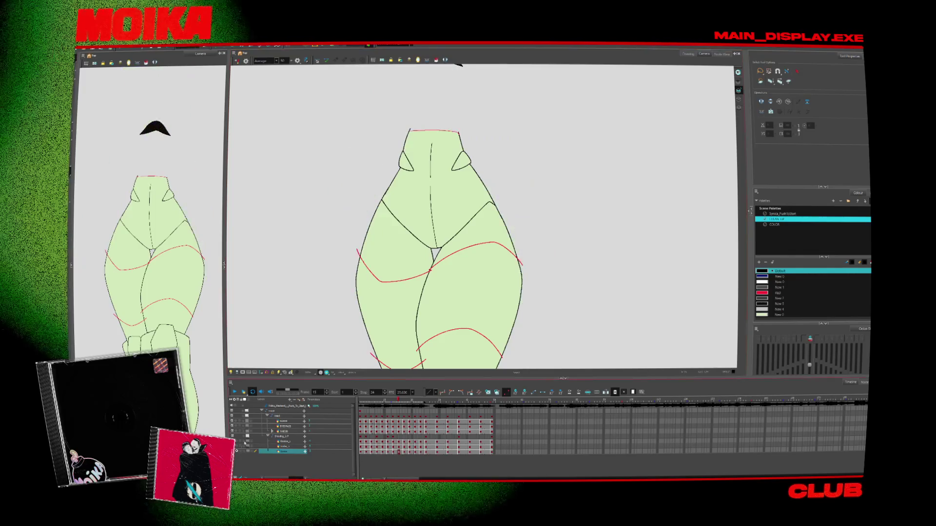
pyautogui.moveTo(439, 244); pyautogui.dragTo(436, 233)
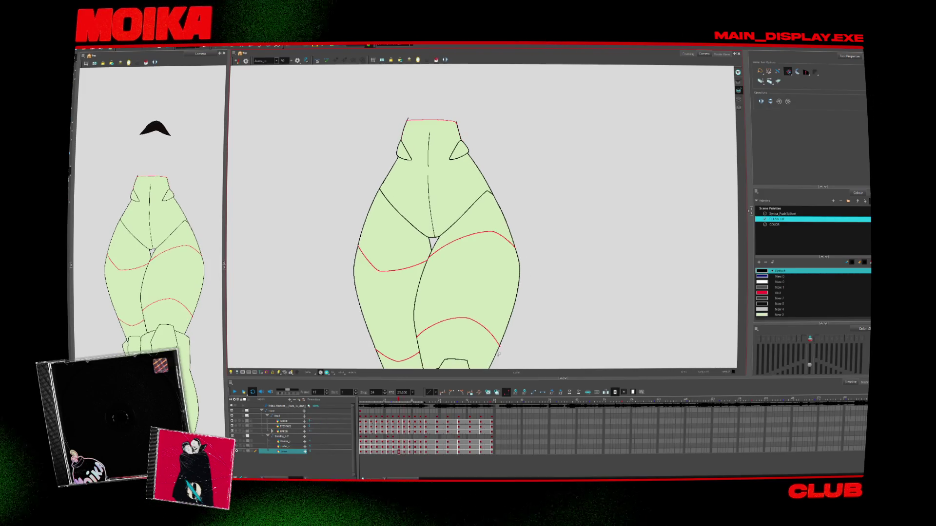
pyautogui.press('.')
pyautogui.press('.')
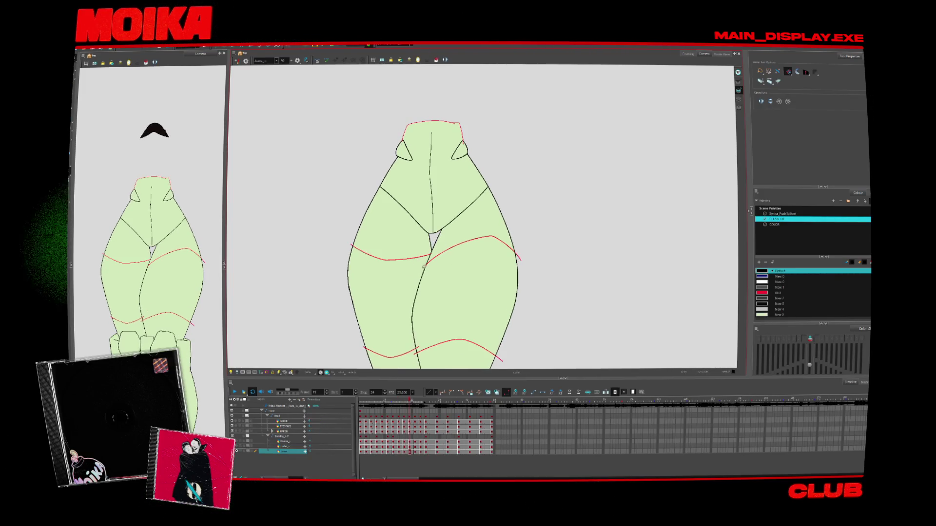
pyautogui.moveTo(425, 265); pyautogui.dragTo(435, 233)
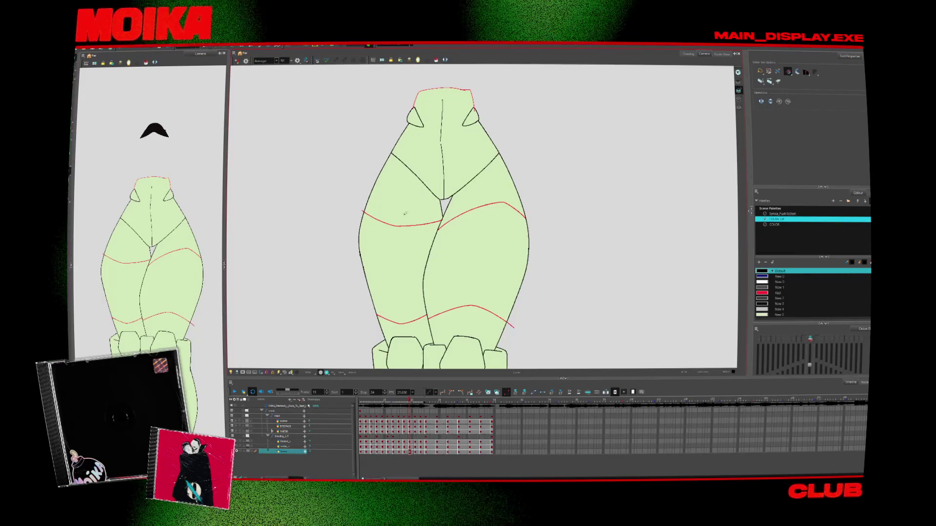
pyautogui.press('Return')
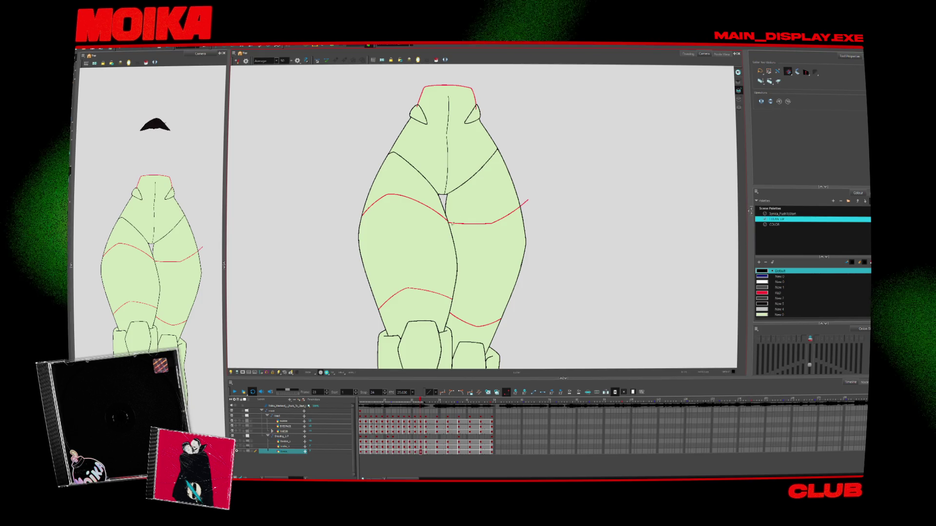
pyautogui.press('1')
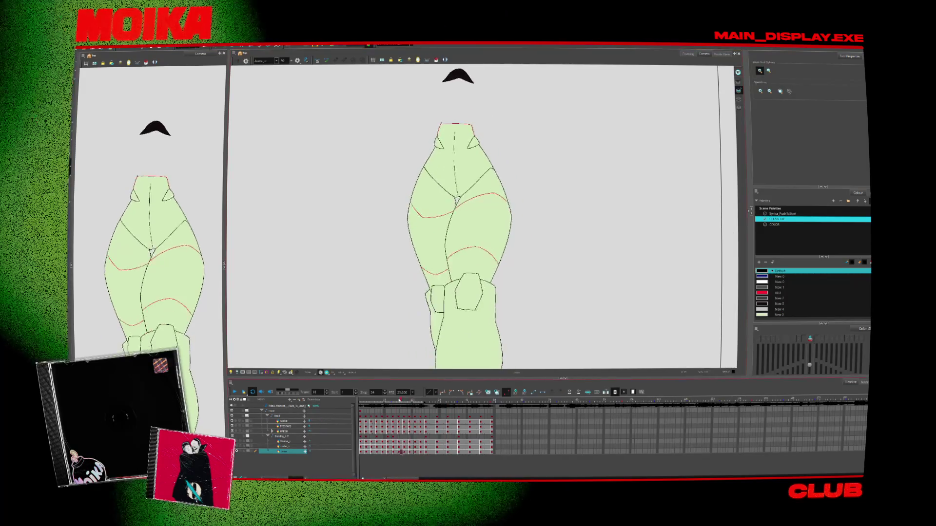
pyautogui.click(509, 205)
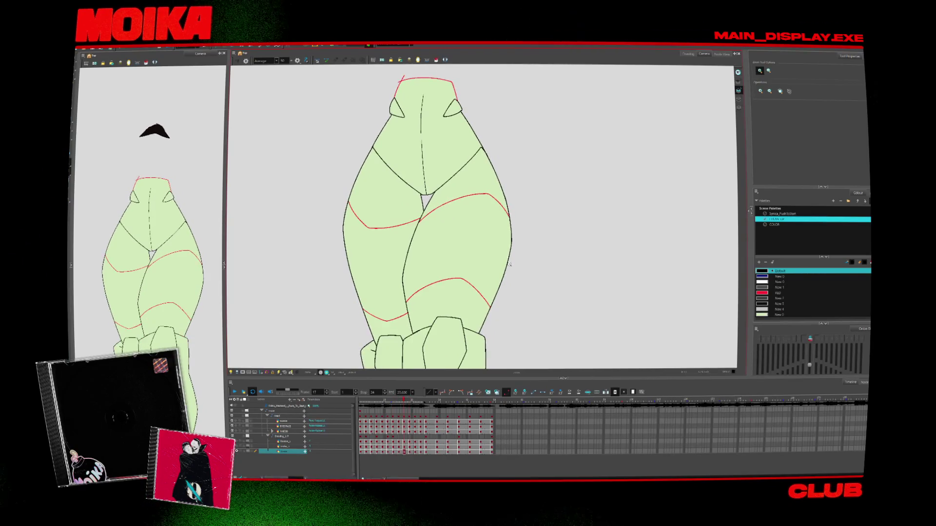
pyautogui.press('2')
pyautogui.press('2')
pyautogui.press('2')
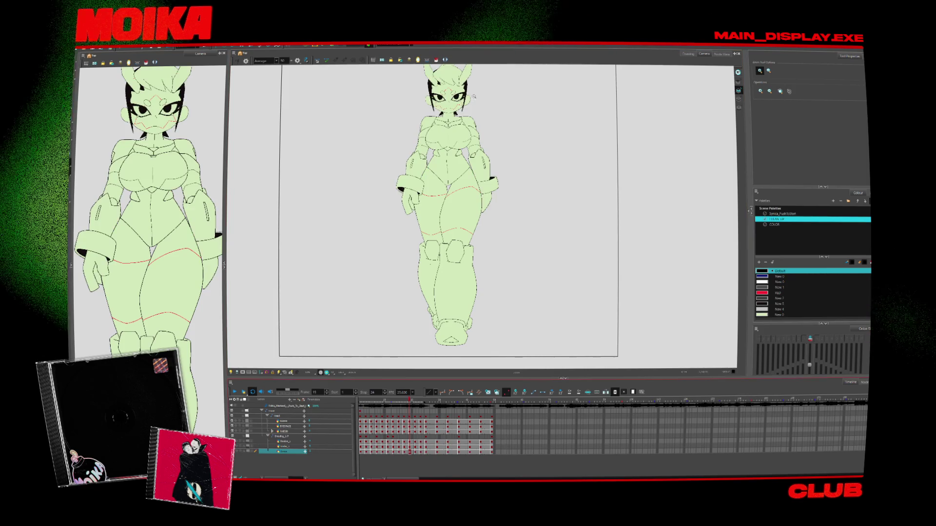
# Return to the node network showing FRONT_WALK and 3/4 WALK, then bring up the File menu's export options.
pyautogui.click(692, 55)
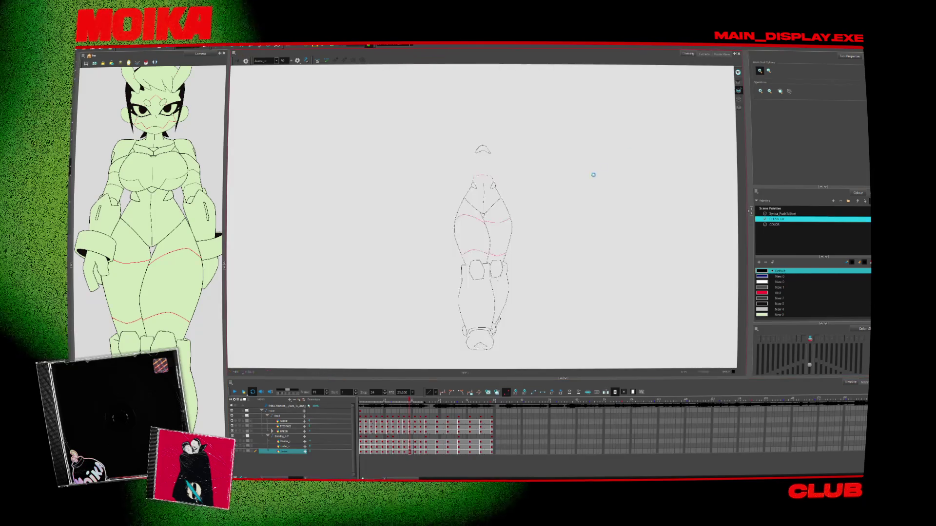
pyautogui.click(721, 54)
pyautogui.scroll(2, 441, 240)
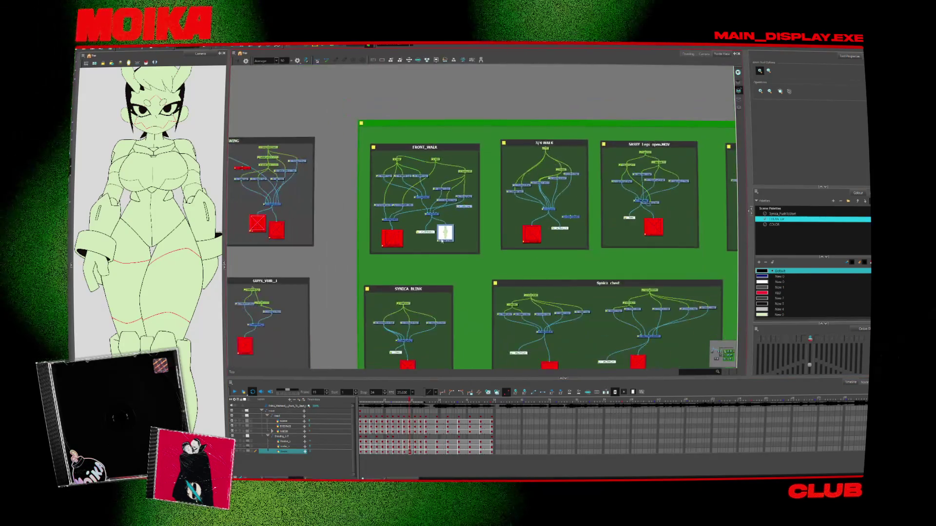
pyautogui.scroll(-3, 368, 176)
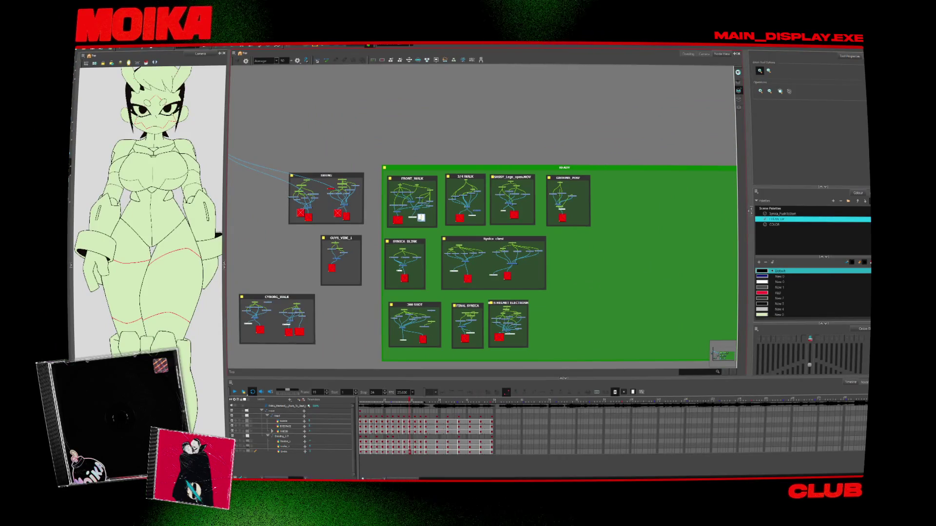
pyautogui.click(81, 48)
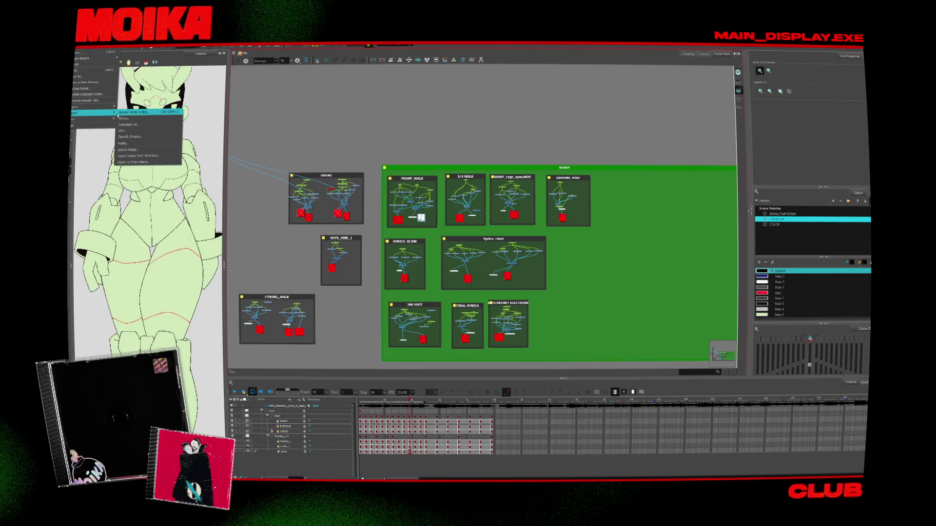
pyautogui.click(124, 119)
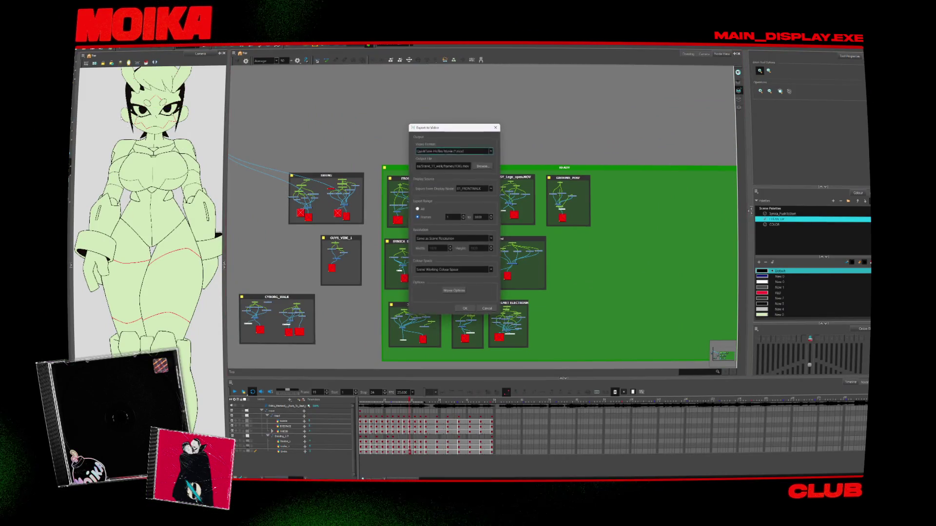
pyautogui.click(481, 310)
pyautogui.click(81, 49)
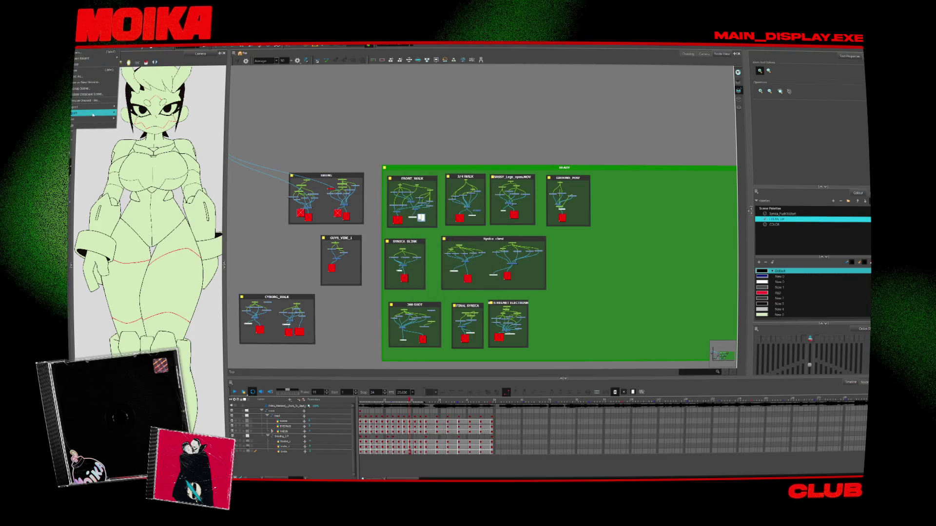
pyautogui.click(124, 119)
pyautogui.click(494, 276)
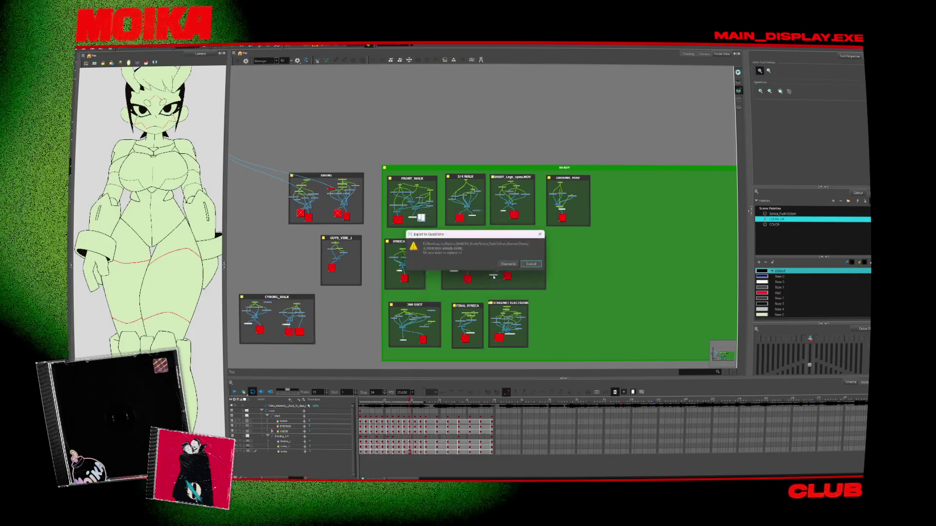
pyautogui.click(508, 265)
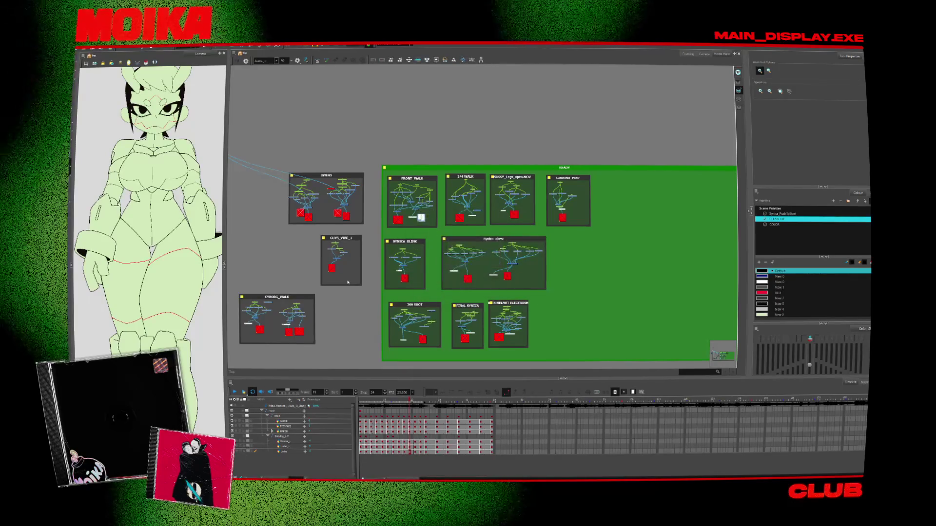
pyautogui.scroll(3, 377, 194)
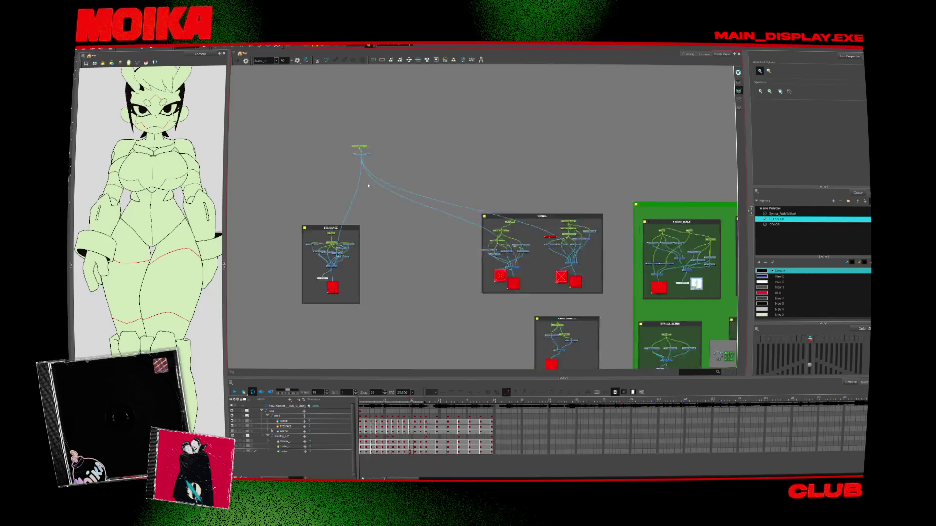
pyautogui.moveTo(470, 274)
pyautogui.mouseDown()
pyautogui.moveTo(422, 245)
pyautogui.moveTo(397, 271)
pyautogui.moveTo(408, 260)
pyautogui.mouseUp()
pyautogui.scroll(-2, 409, 259)
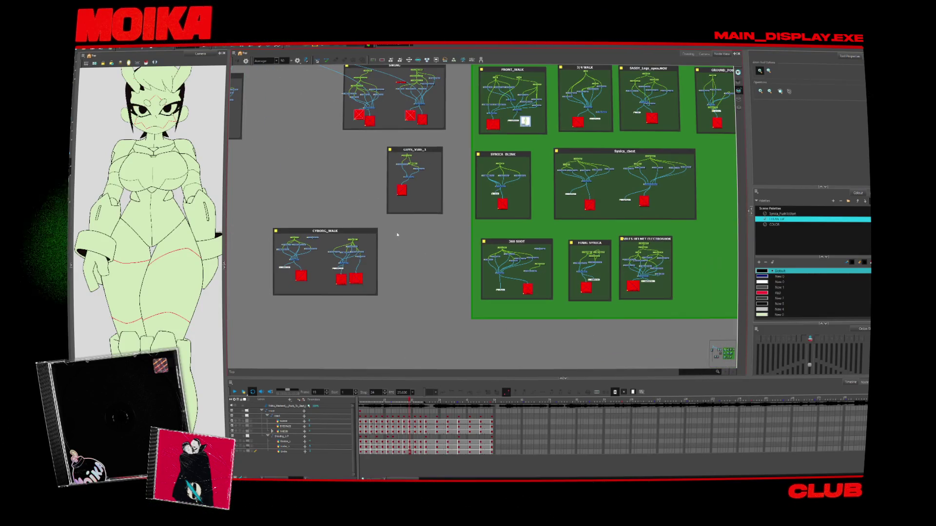
pyautogui.click(704, 54)
pyautogui.click(716, 54)
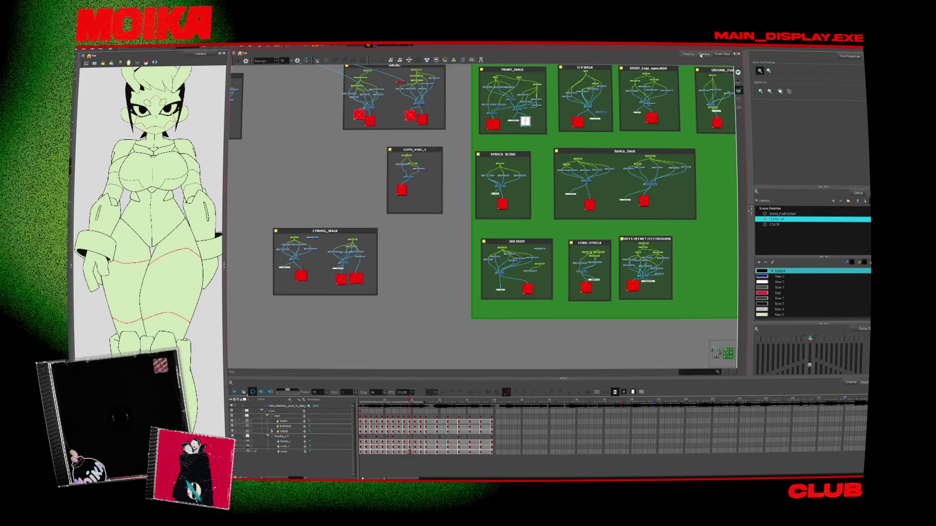
pyautogui.click(689, 54)
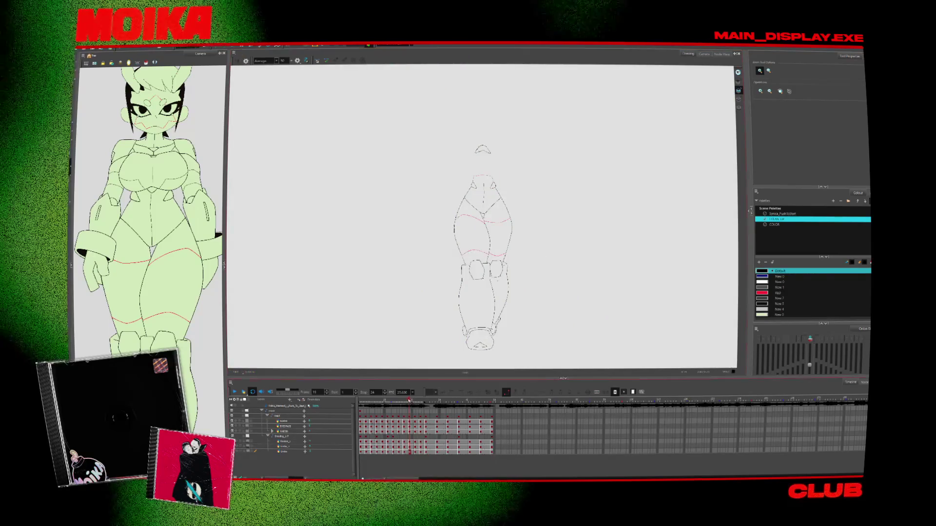
# Preview the SASSY and another pose in the camera view, recentred at frame 14.
pyautogui.click(390, 45)
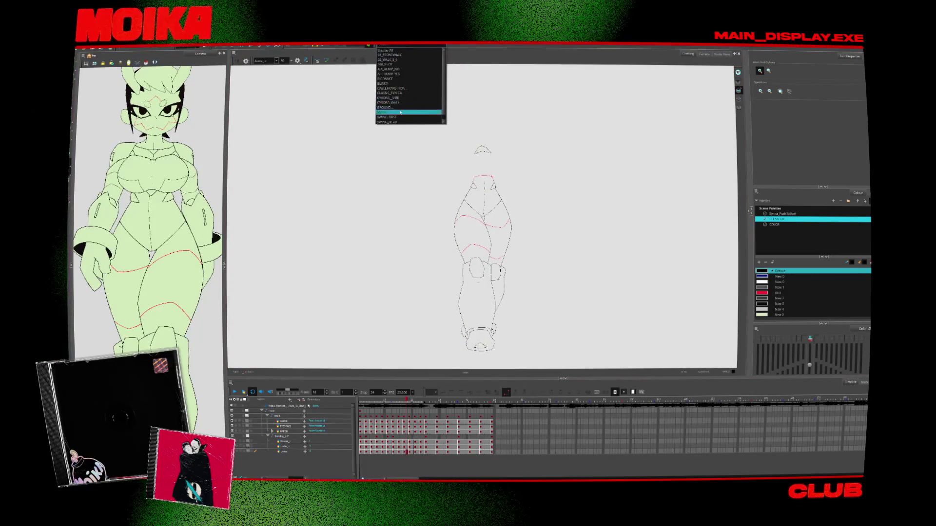
pyautogui.click(382, 113)
pyautogui.click(390, 45)
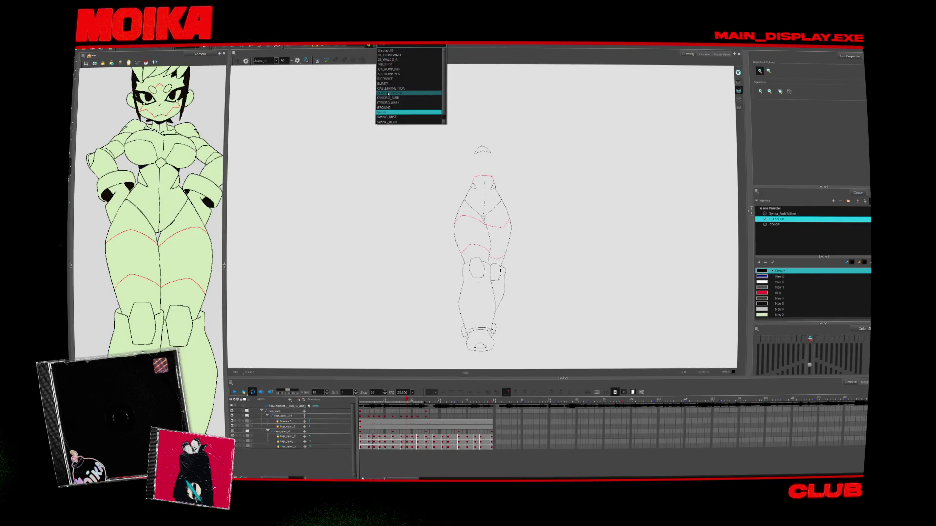
pyautogui.click(391, 84)
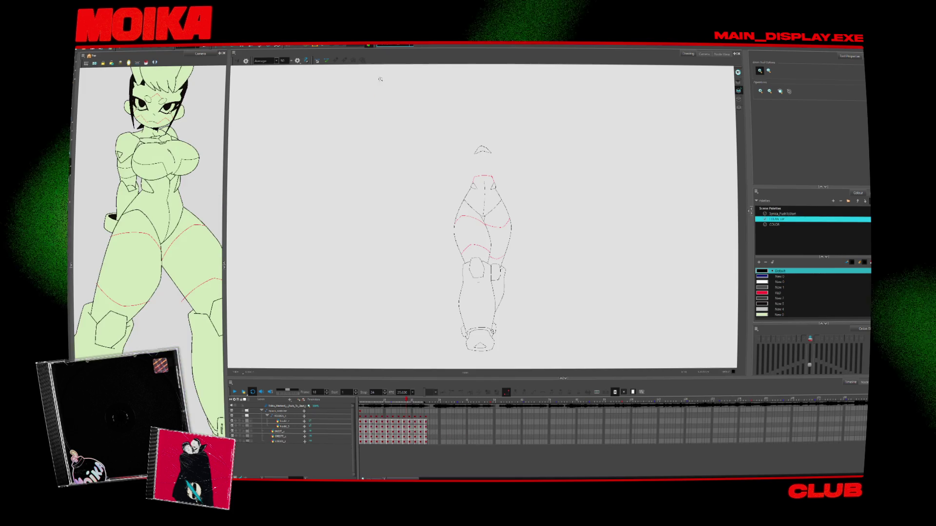
pyautogui.click(704, 53)
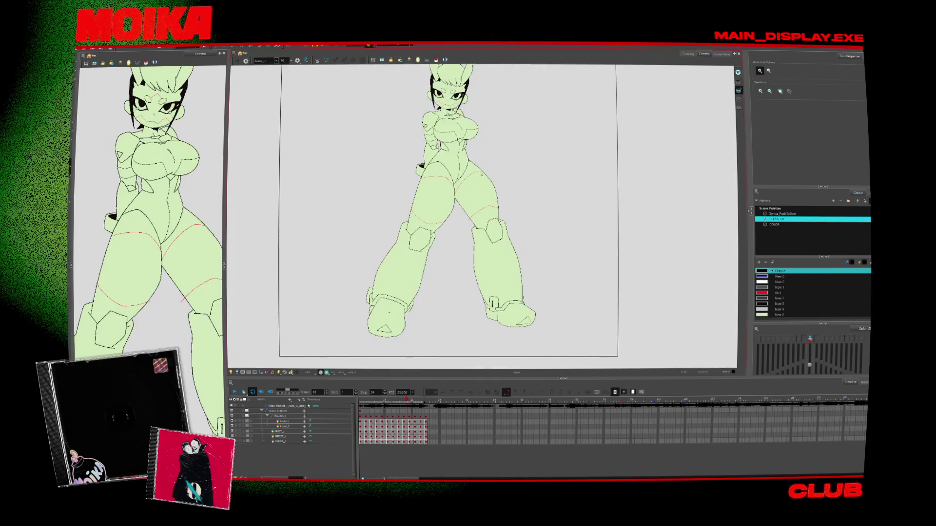
pyautogui.moveTo(528, 153); pyautogui.dragTo(533, 165)
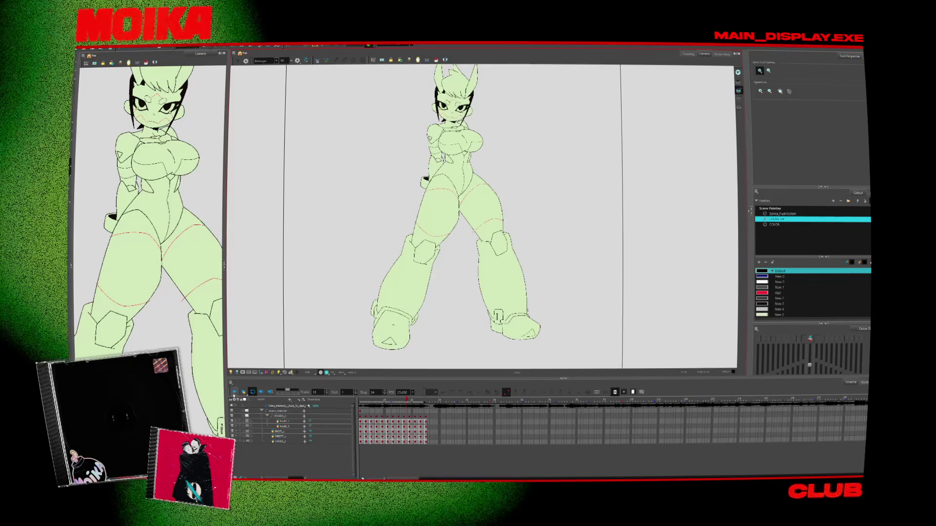
pyautogui.click(395, 401)
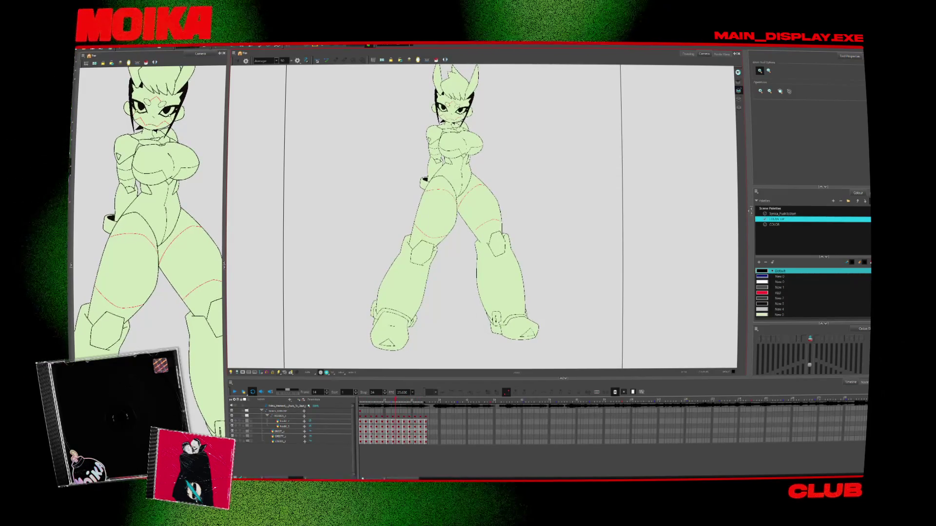
# Display CYBORG_VIBE, collapse the cyborg_walk group, go to frame 4, and return to the node network.
pyautogui.click(392, 45)
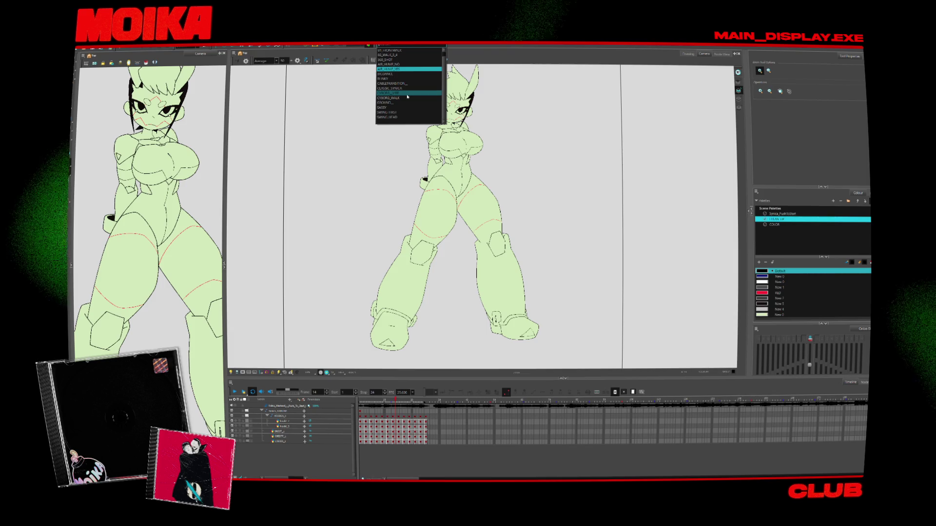
pyautogui.click(407, 93)
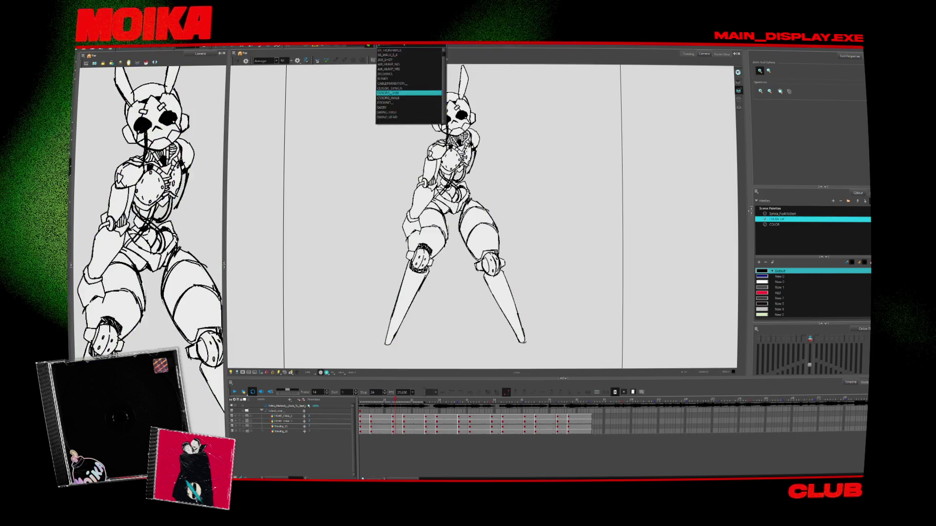
pyautogui.click(407, 92)
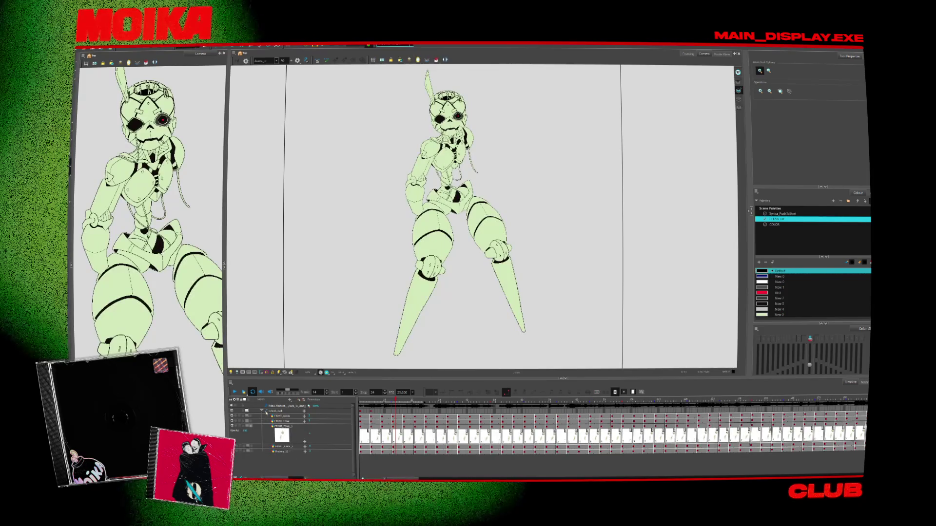
pyautogui.click(262, 411)
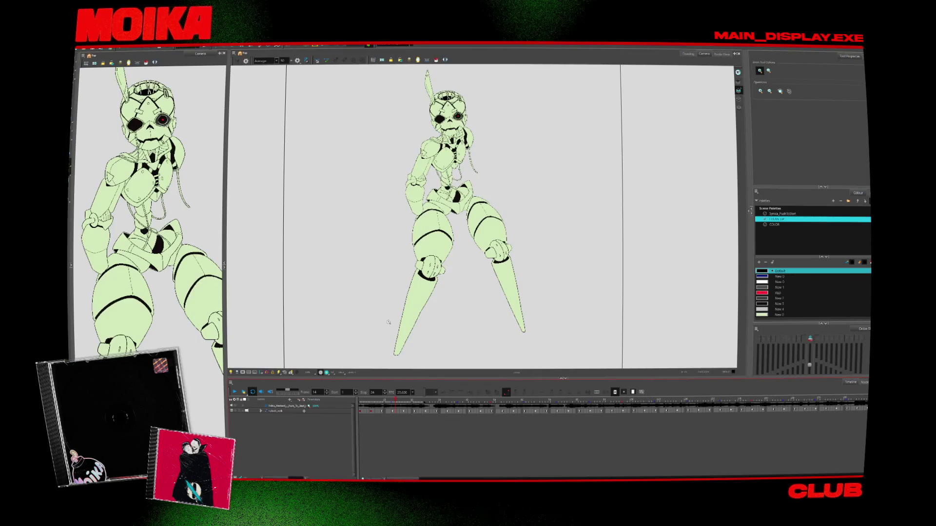
pyautogui.click(367, 402)
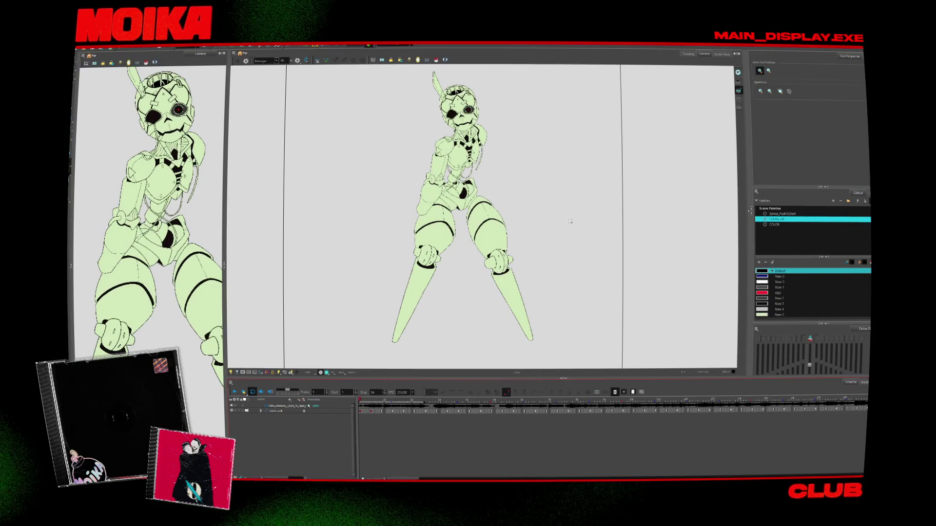
pyautogui.click(692, 56)
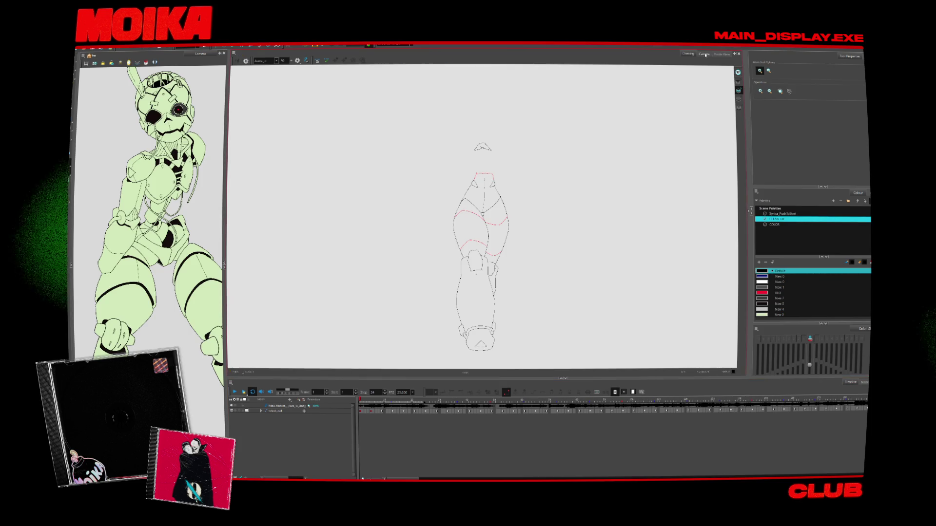
pyautogui.click(721, 54)
pyautogui.scroll(6, 441, 237)
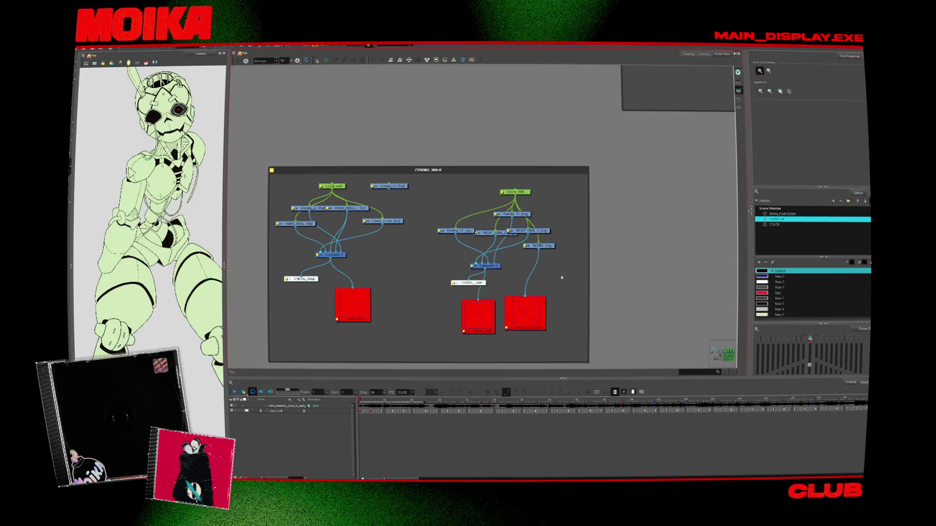
# Delete the right-hand group's upper drawing nodes and nudge Composite_2 up and left.
pyautogui.moveTo(560, 274); pyautogui.dragTo(434, 188)
pyautogui.click(450, 204)
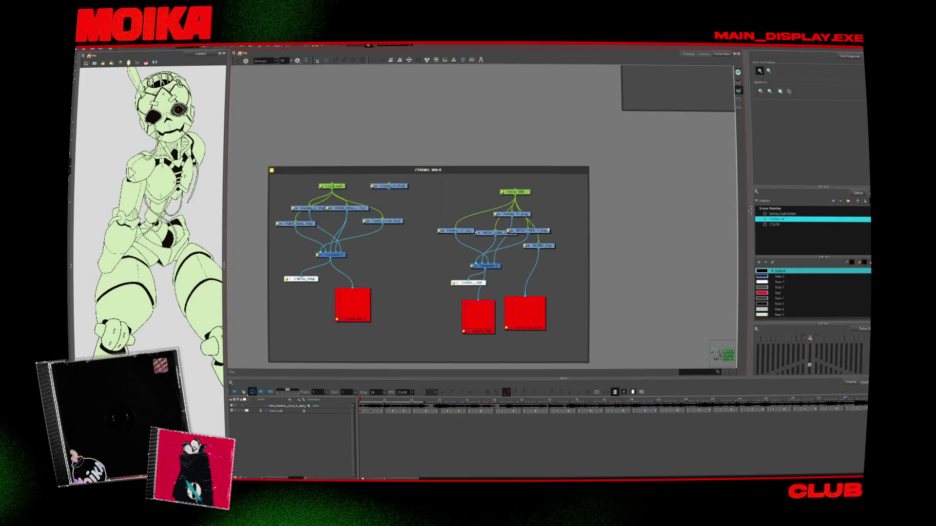
pyautogui.press('Delete')
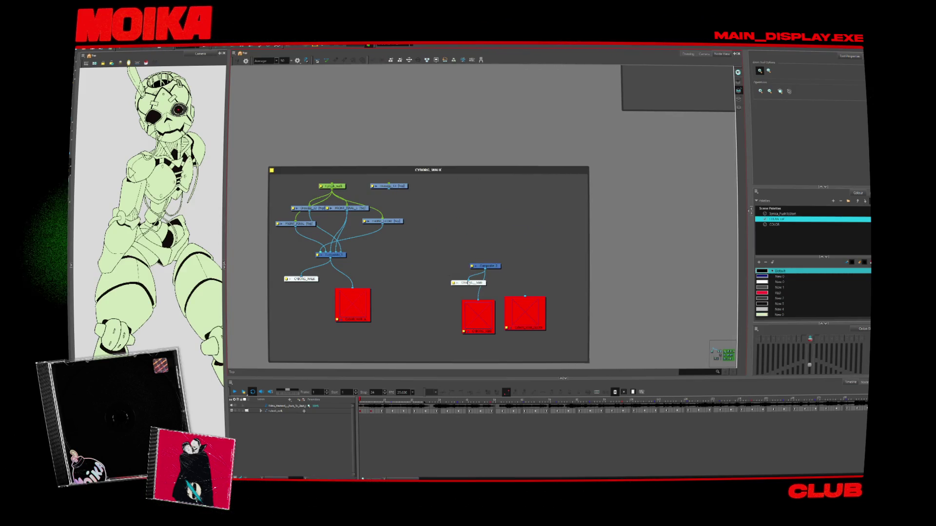
pyautogui.moveTo(456, 287); pyautogui.dragTo(473, 286)
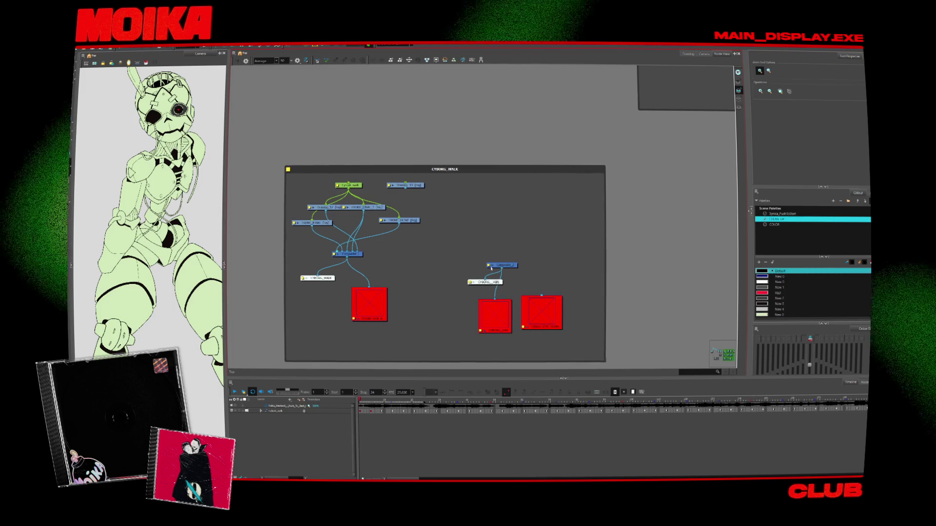
pyautogui.moveTo(502, 265)
pyautogui.mouseDown()
pyautogui.moveTo(488, 224)
pyautogui.moveTo(499, 253)
pyautogui.moveTo(484, 281)
pyautogui.mouseUp()
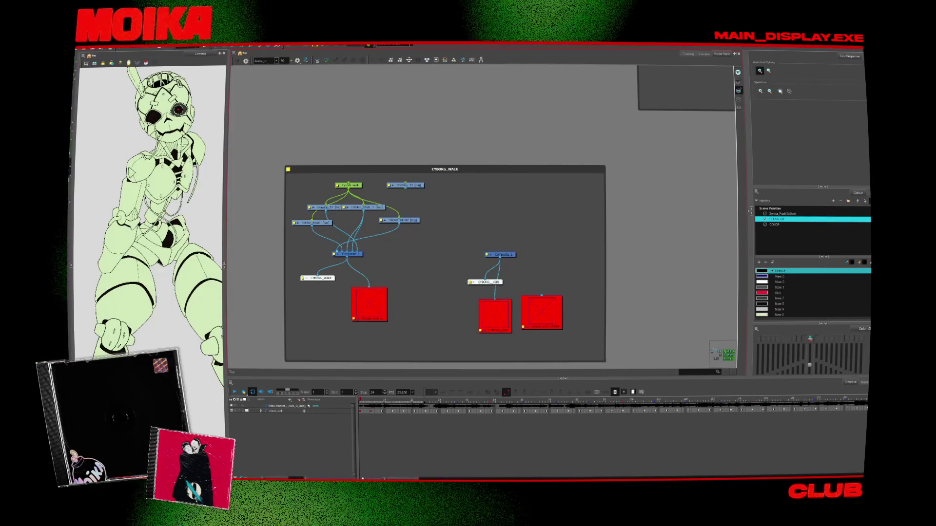
# Clone the cyborg_walk layers as new nodes and move them to the upper right.
pyautogui.click(274, 411)
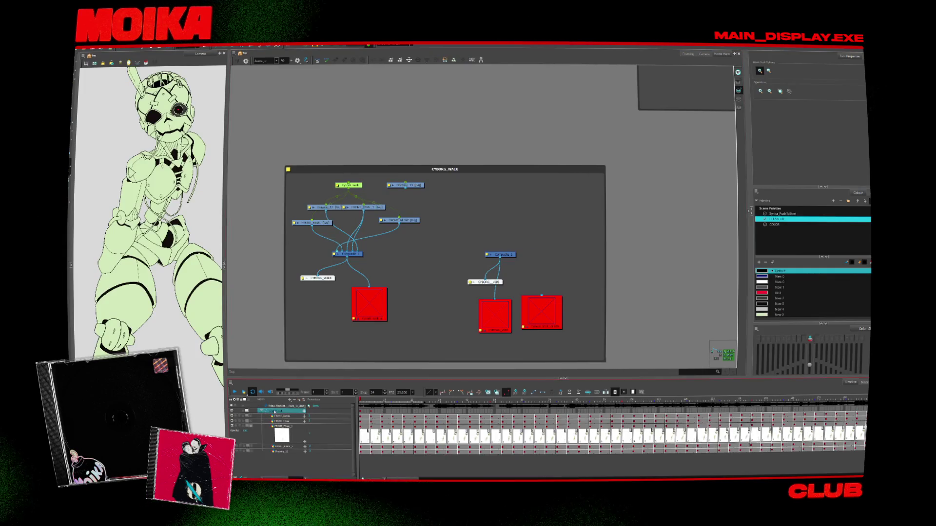
pyautogui.click(263, 412)
pyautogui.rightClick(271, 411)
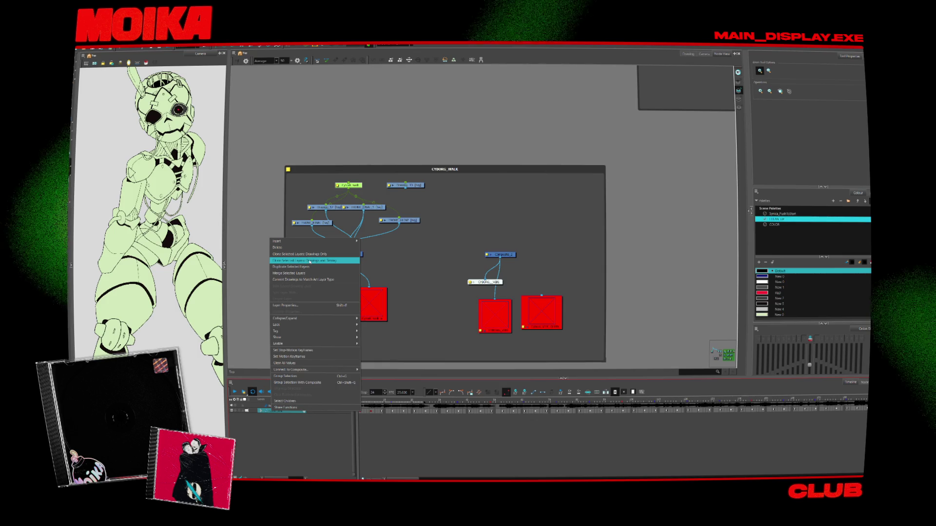
pyautogui.click(311, 261)
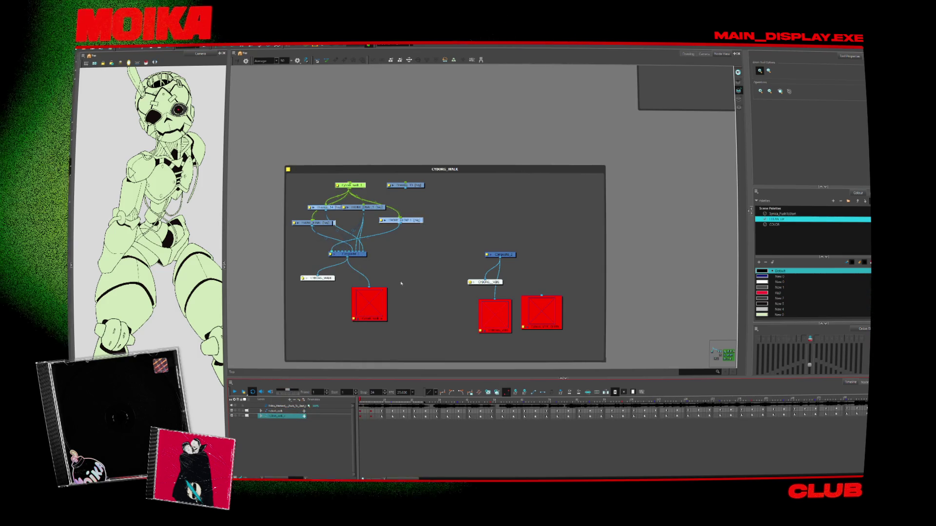
pyautogui.moveTo(363, 188); pyautogui.dragTo(542, 185)
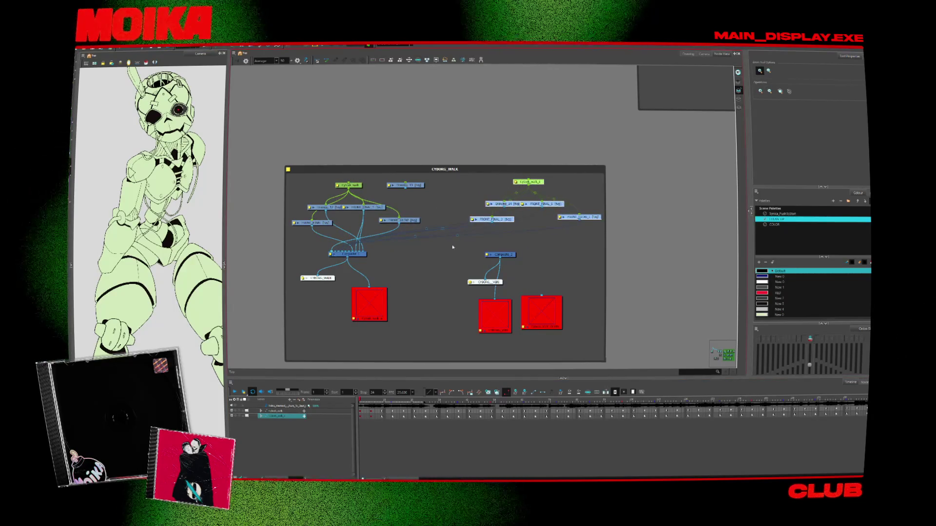
# Remove the FRONT_FINAL_2 cable to Composite and rearrange the Drawing_14 and FRONT_FINAL nodes.
pyautogui.moveTo(579, 220)
pyautogui.mouseDown()
pyautogui.moveTo(481, 241)
pyautogui.moveTo(478, 231)
pyautogui.mouseUp()
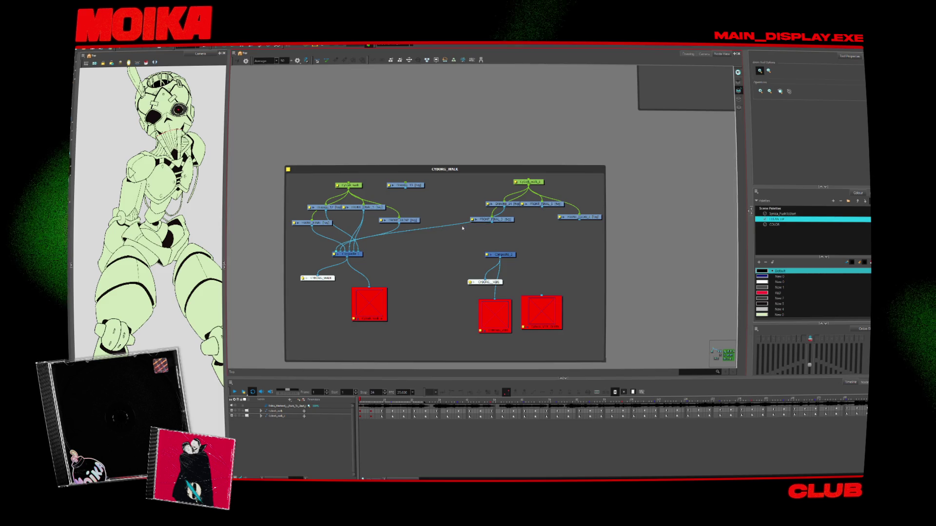
pyautogui.click(467, 226)
pyautogui.press('Delete')
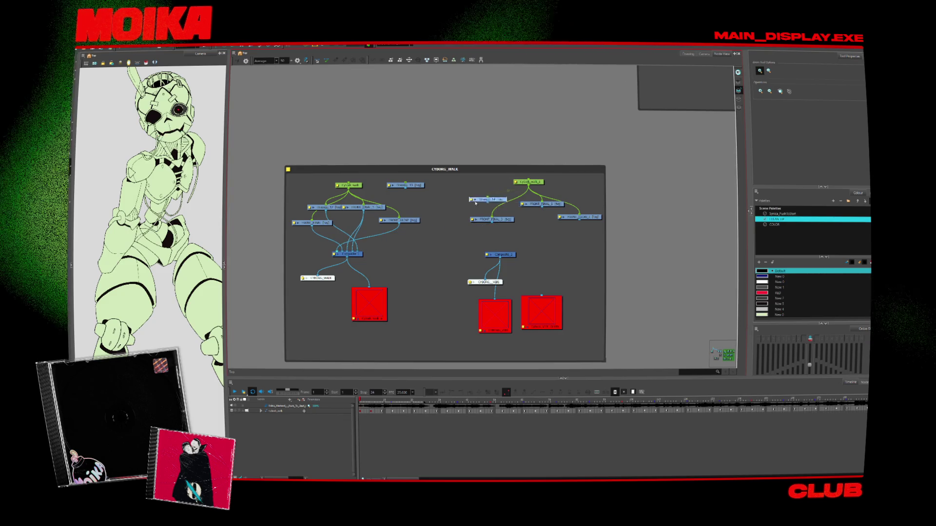
pyautogui.moveTo(506, 210)
pyautogui.mouseDown()
pyautogui.moveTo(555, 221)
pyautogui.moveTo(555, 197)
pyautogui.moveTo(569, 191)
pyautogui.mouseUp()
pyautogui.moveTo(481, 222); pyautogui.dragTo(475, 222)
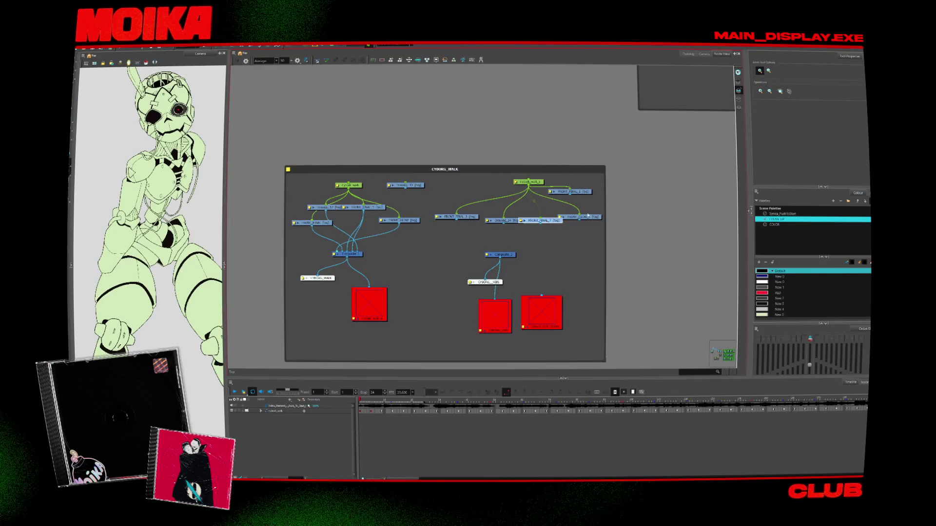
# Widen the CYBORG_WALK backdrop and wire FRONT_FINAL_3 and FRONT_FINAL_5 into the right Composite.
pyautogui.moveTo(604, 361); pyautogui.dragTo(671, 360)
pyautogui.moveTo(583, 195); pyautogui.dragTo(652, 224)
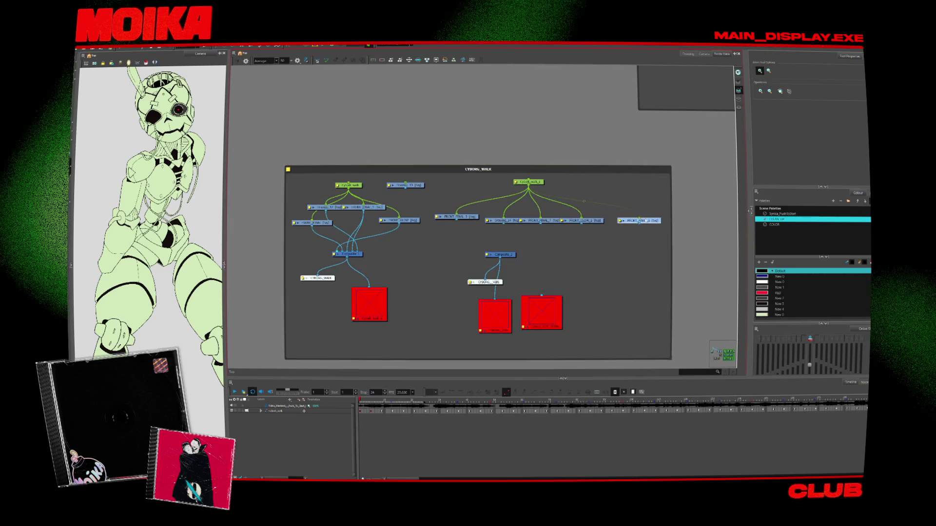
pyautogui.moveTo(553, 267); pyautogui.dragTo(517, 255)
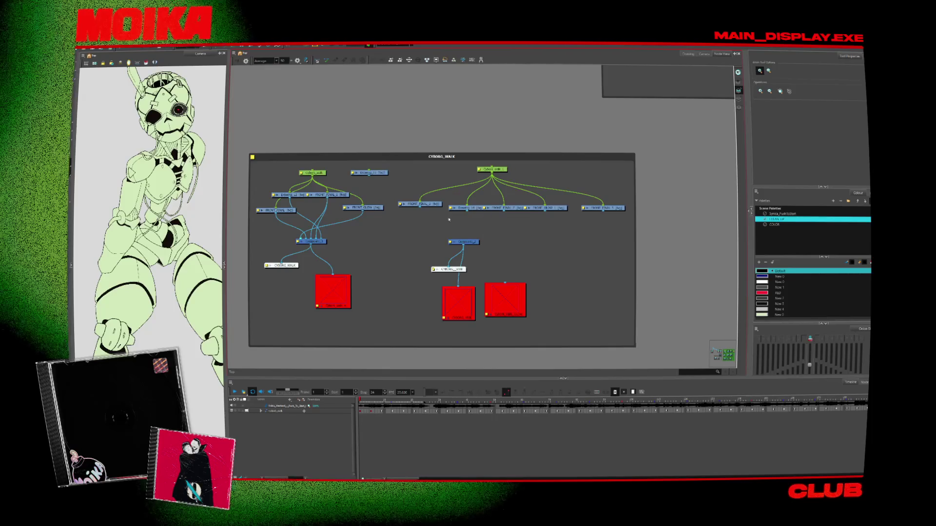
pyautogui.moveTo(419, 207)
pyautogui.mouseDown()
pyautogui.moveTo(459, 239)
pyautogui.moveTo(490, 228)
pyautogui.mouseUp()
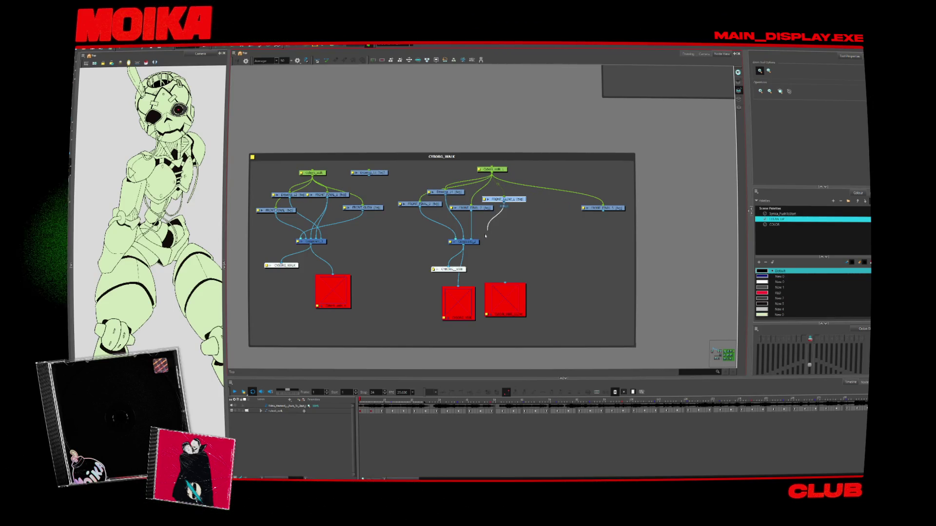
pyautogui.moveTo(603, 210); pyautogui.dragTo(478, 241)
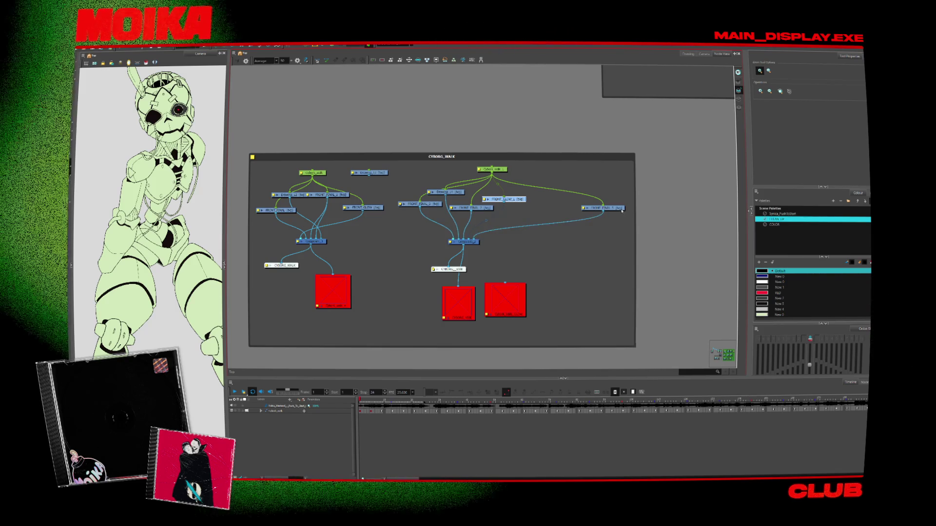
pyautogui.moveTo(615, 208); pyautogui.dragTo(587, 207)
# Rename the duplicate network's top peg to Cyborg_vibing in its layer properties.
pyautogui.doubleClick(493, 170)
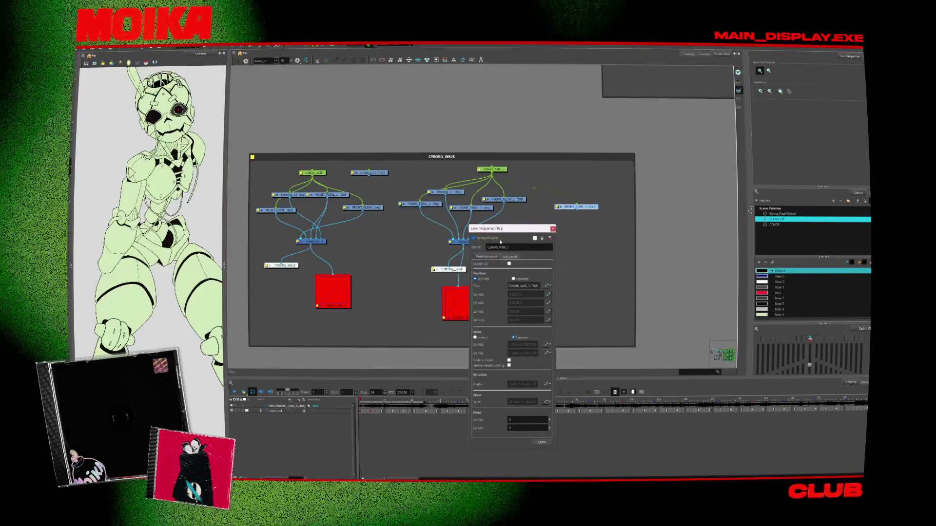
pyautogui.write('c')
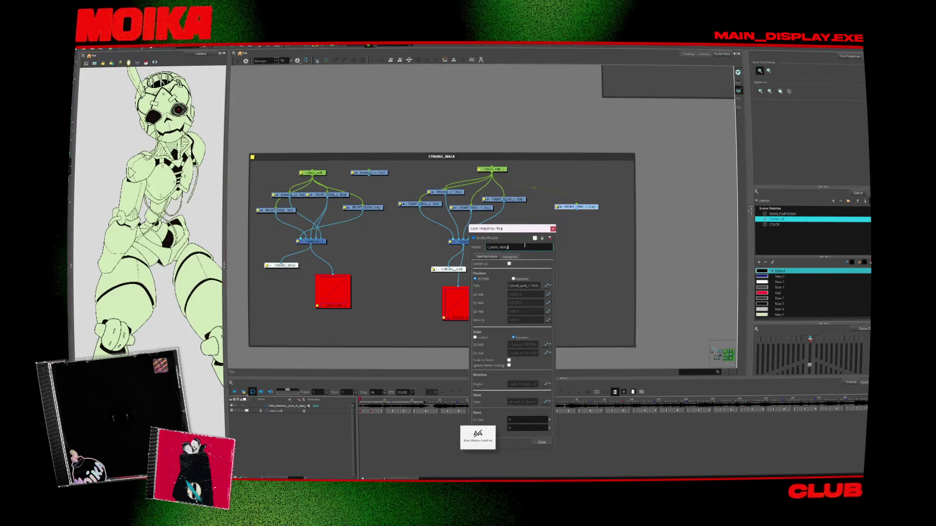
pyautogui.click(541, 442)
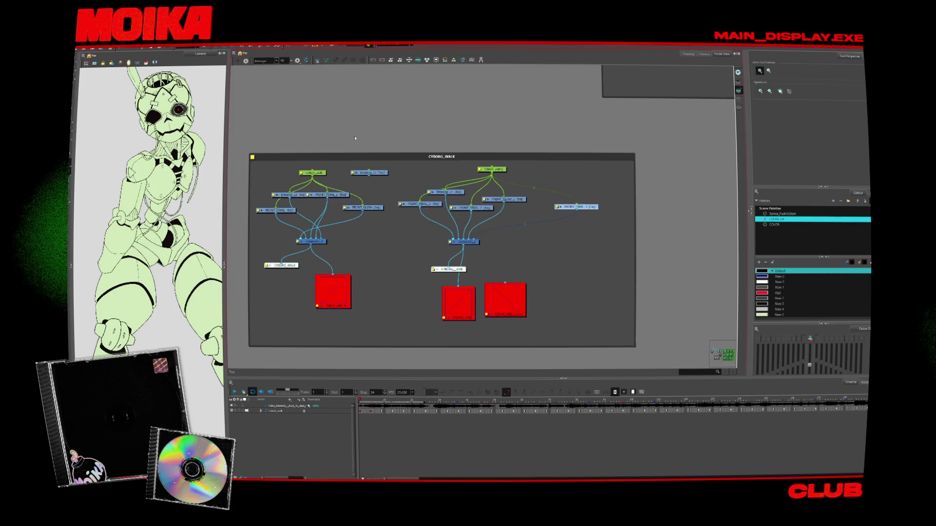
pyautogui.click(81, 59)
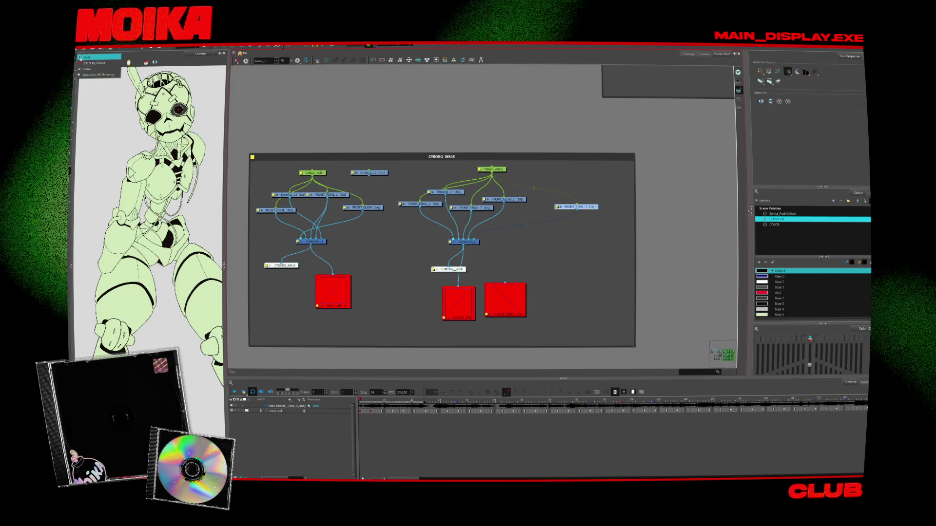
# Move FRONT_FINAL_5 beside its siblings, nudge the right-hand glow display node, and select Composite_2.
pyautogui.click(85, 58)
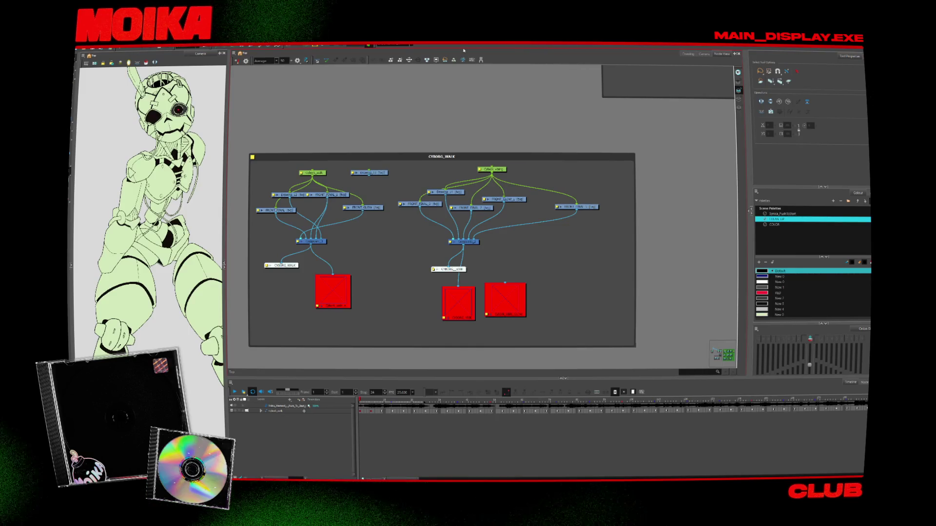
pyautogui.scroll(1, 449, 130)
pyautogui.scroll(-1, 487, 156)
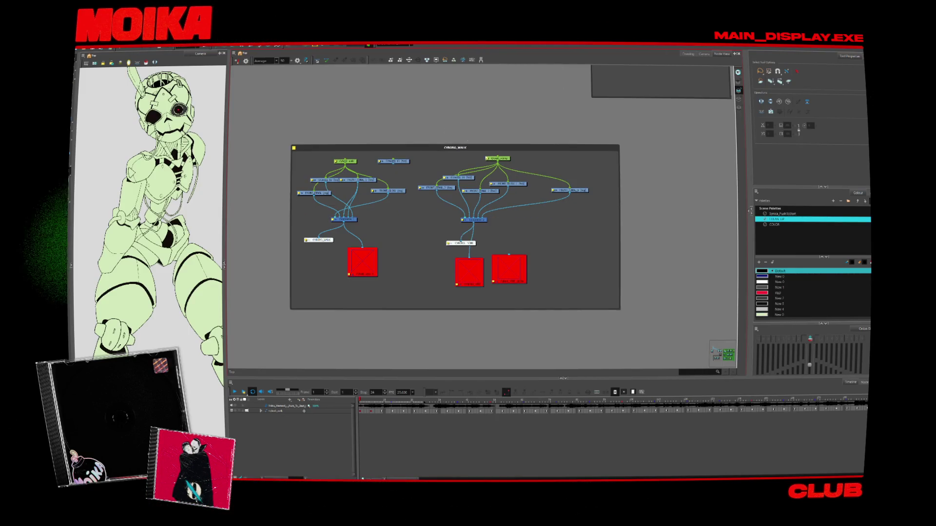
pyautogui.scroll(1, 560, 195)
pyautogui.scroll(-1, 625, 225)
pyautogui.moveTo(582, 196); pyautogui.dragTo(524, 197)
pyautogui.scroll(1, 550, 276)
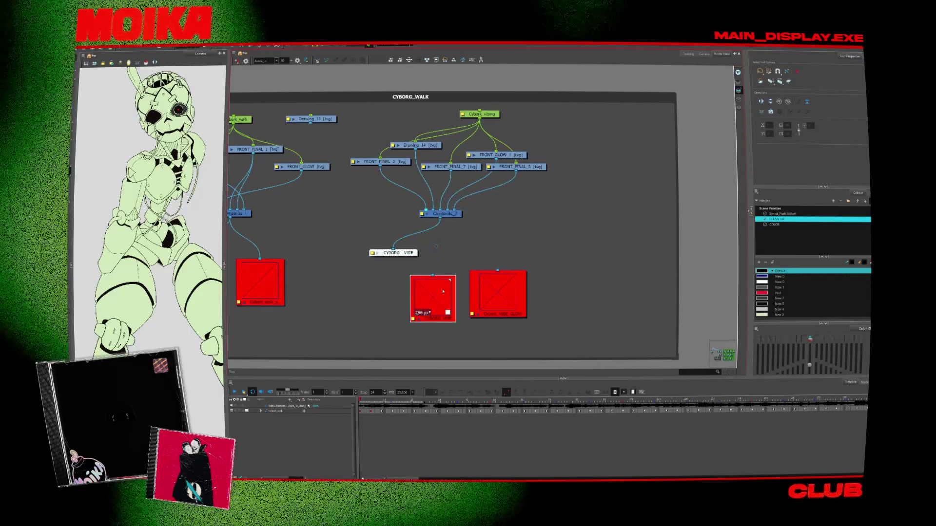
pyautogui.moveTo(515, 275); pyautogui.dragTo(526, 280)
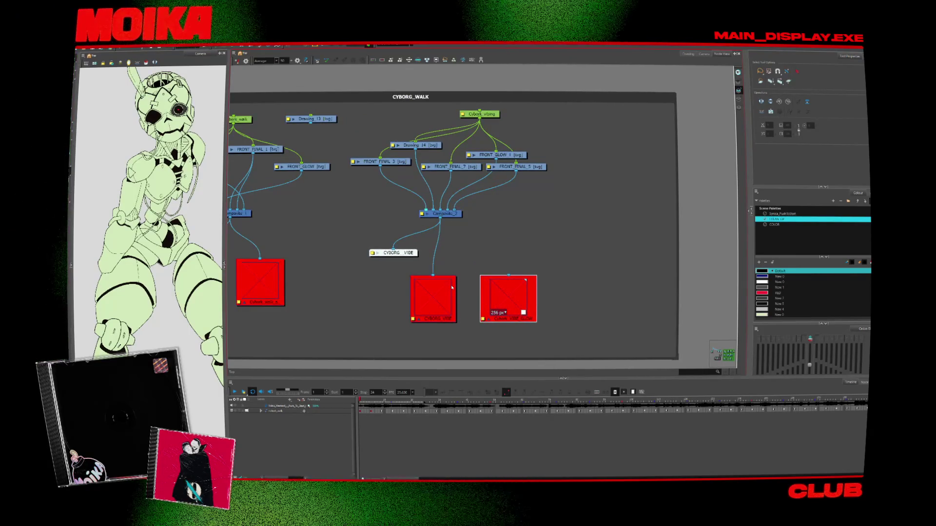
pyautogui.moveTo(453, 263); pyautogui.dragTo(482, 269)
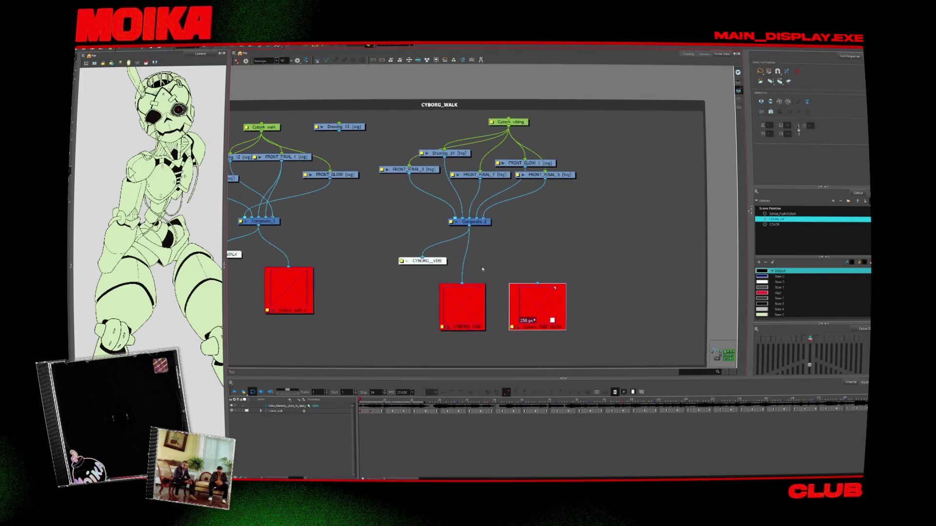
pyautogui.moveTo(420, 246); pyautogui.dragTo(426, 251)
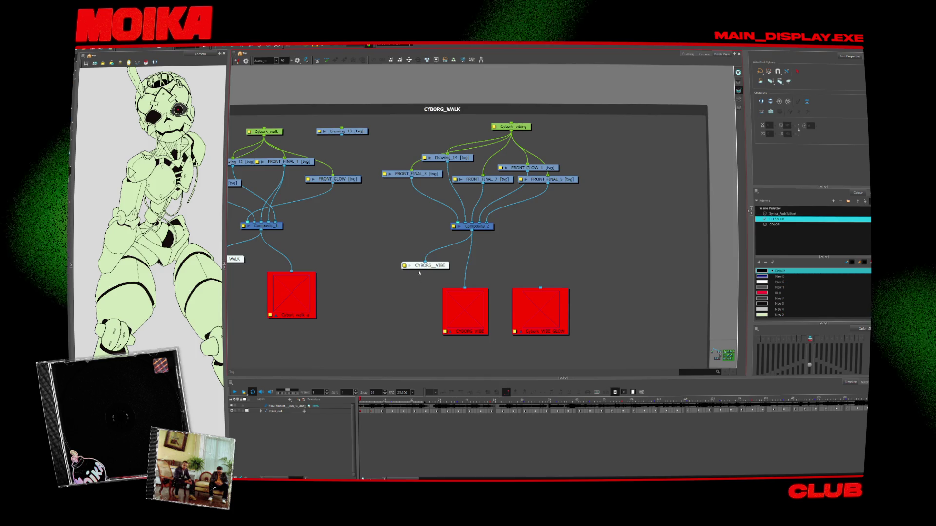
pyautogui.click(482, 229)
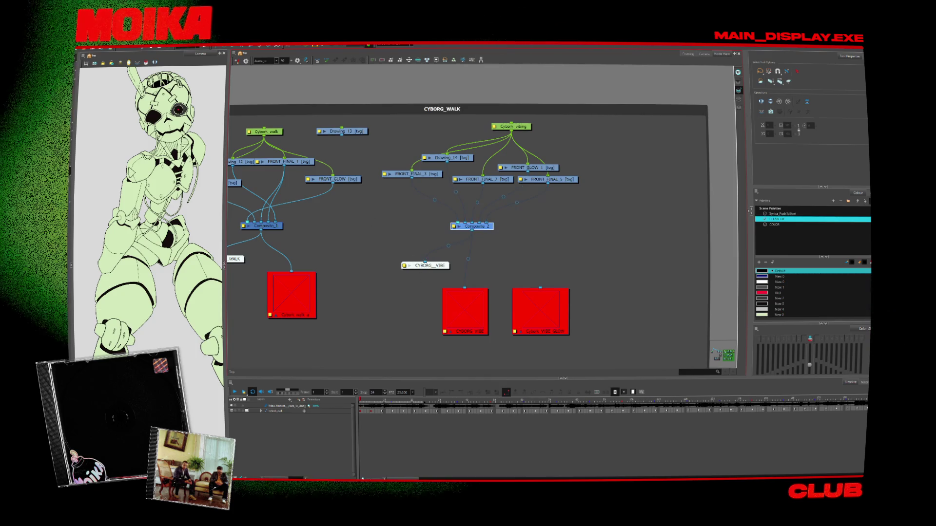
# Keep CYBORG_WALK as the viewed group, switch to the camera view, and expand the group's timeline layers.
pyautogui.click(400, 60)
pyautogui.click(397, 97)
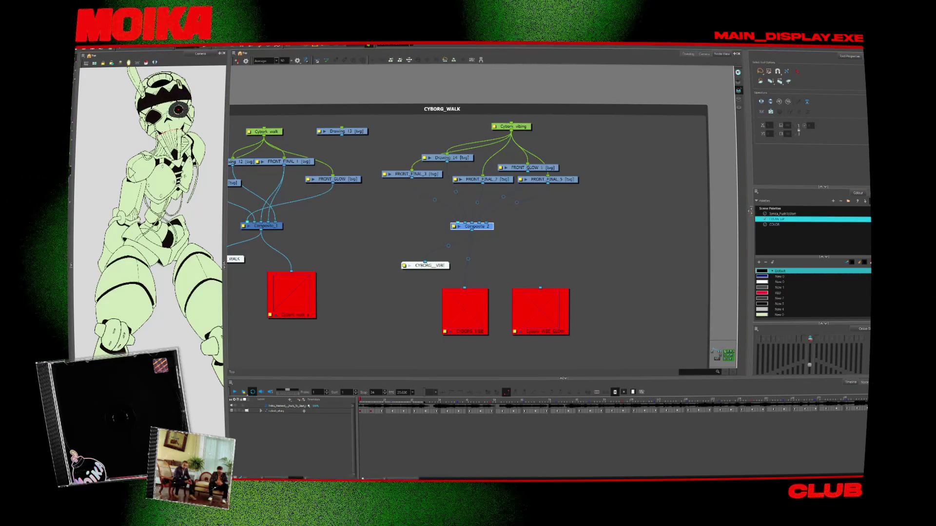
pyautogui.click(395, 45)
pyautogui.click(390, 93)
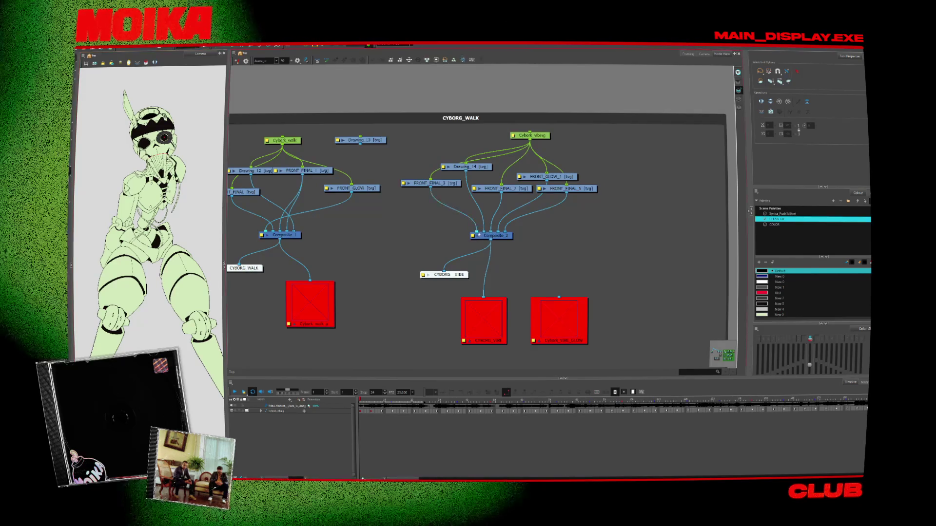
pyautogui.click(705, 54)
pyautogui.click(261, 411)
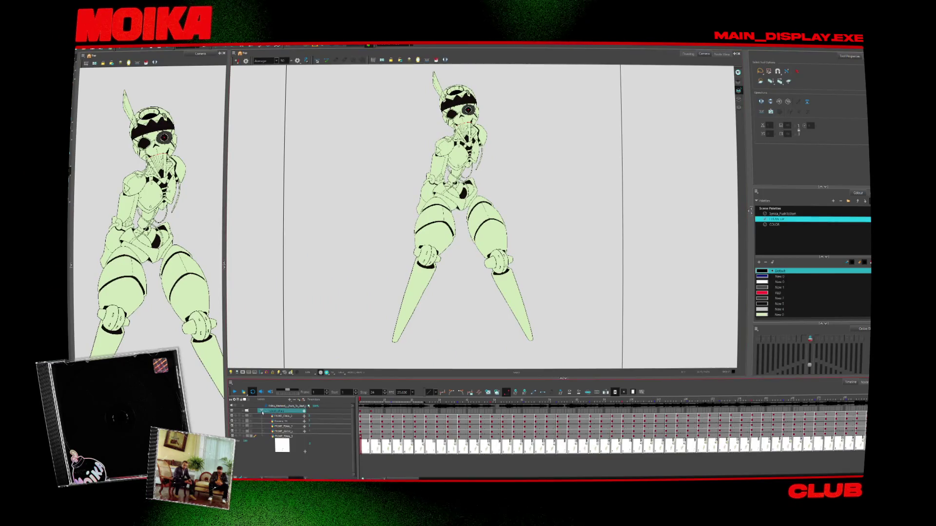
# Enable Light Table and rename the body layer to BODYCYBORG.
pyautogui.hotkey('shift', 'l')
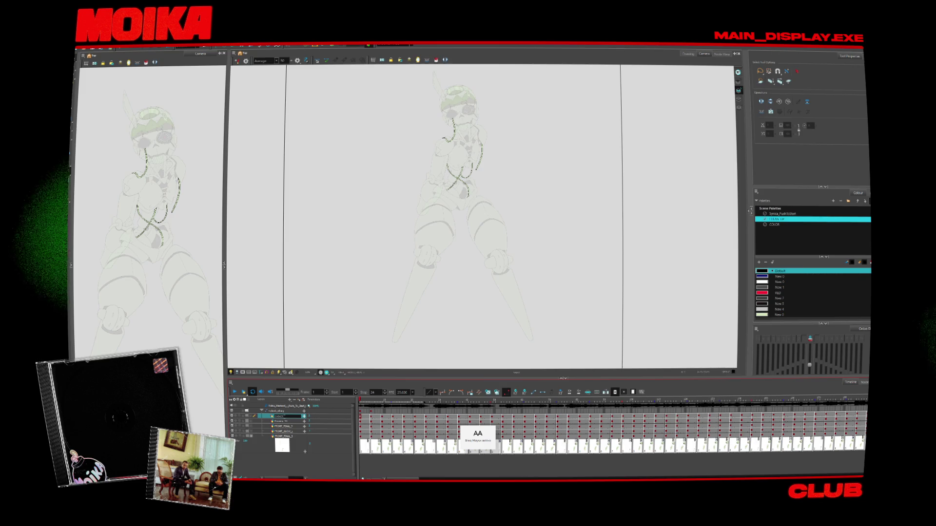
pyautogui.click(233, 421)
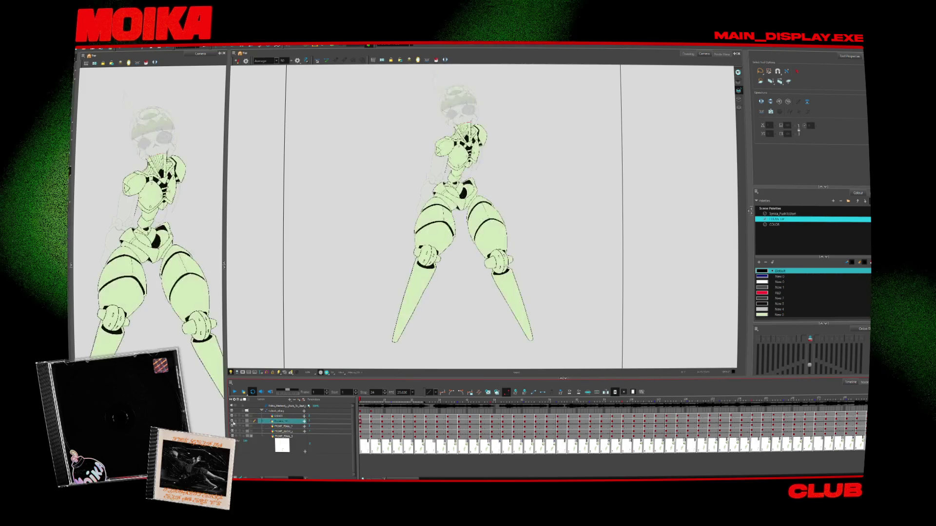
pyautogui.doubleClick(281, 422)
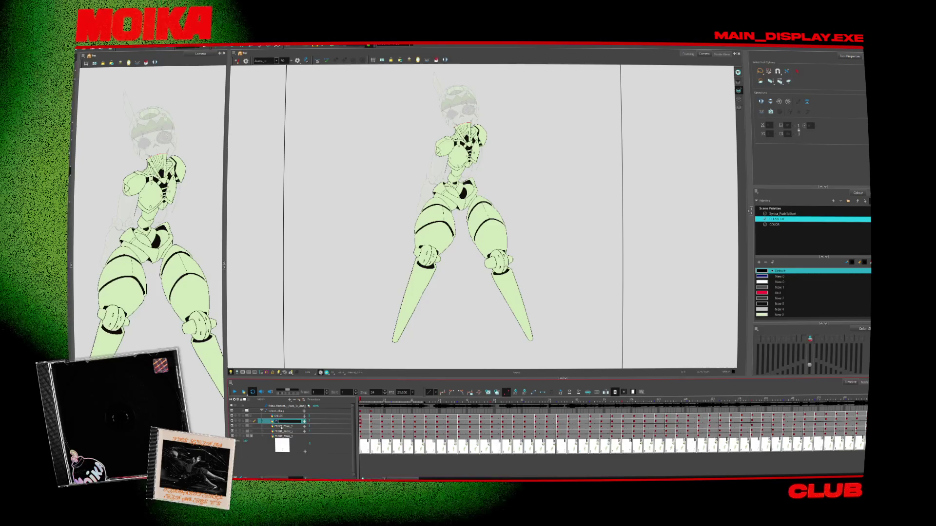
pyautogui.write('BODY')
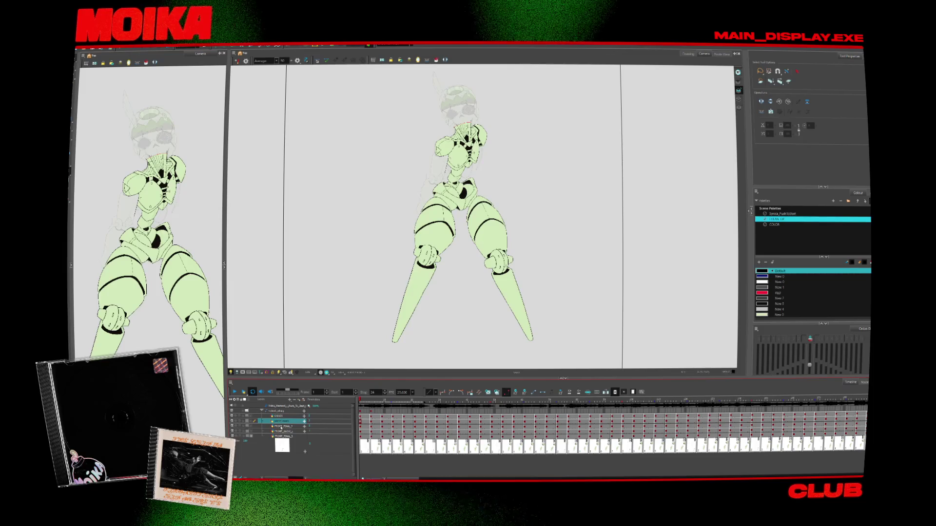
pyautogui.click(276, 427)
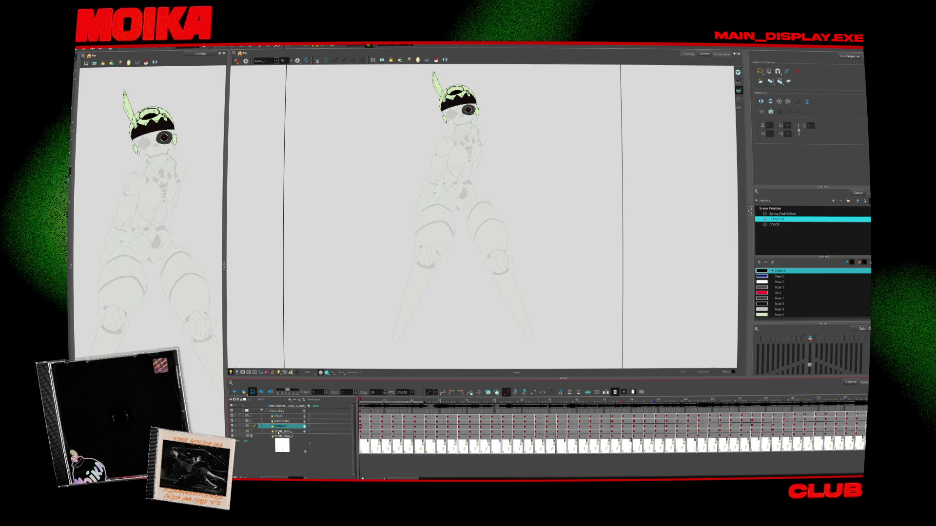
pyautogui.click(278, 431)
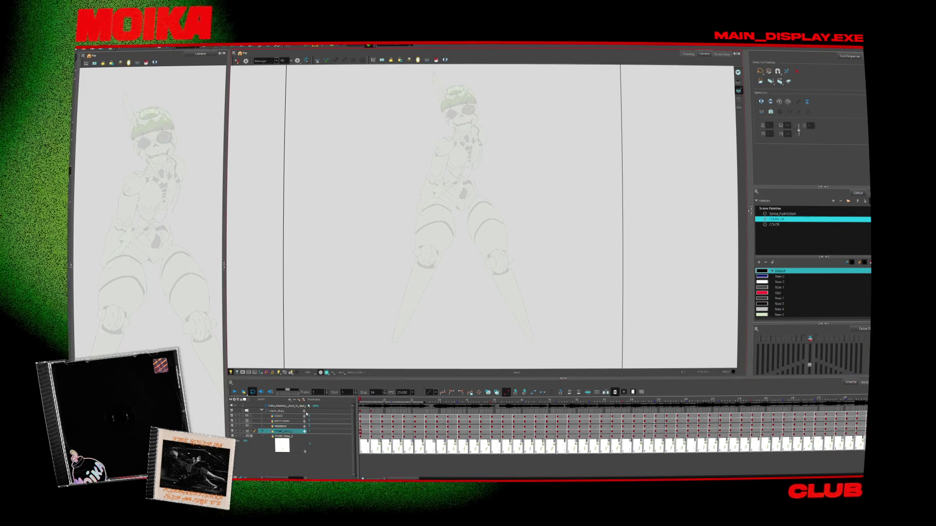
# Rename the layers below to CABLES, HEADBACK and HEADFRONT, and return to the Node View.
pyautogui.click(278, 410)
pyautogui.click(282, 433)
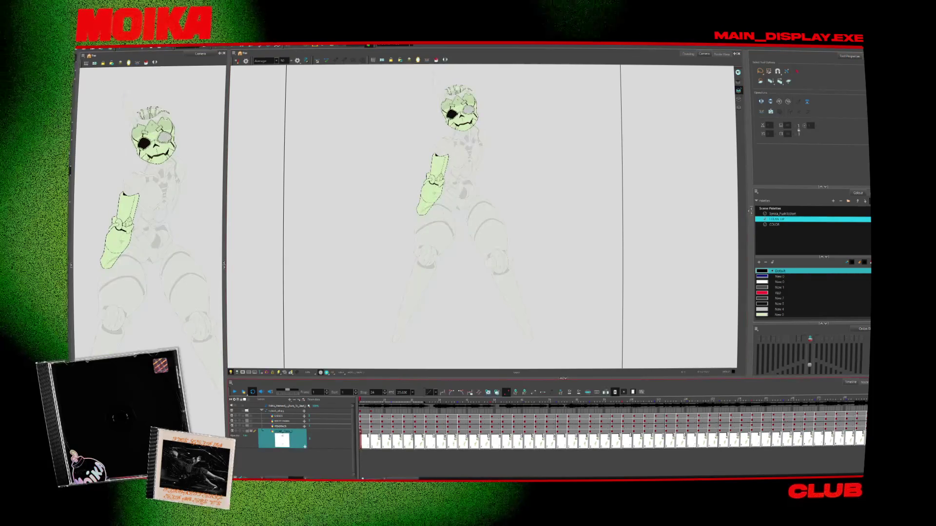
pyautogui.doubleClick(281, 432)
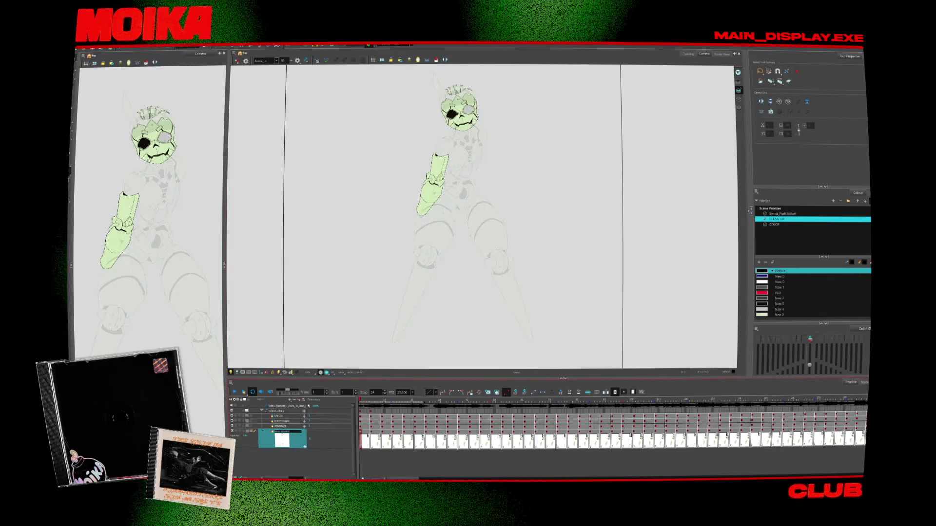
pyautogui.press('Return')
pyautogui.press('Return')
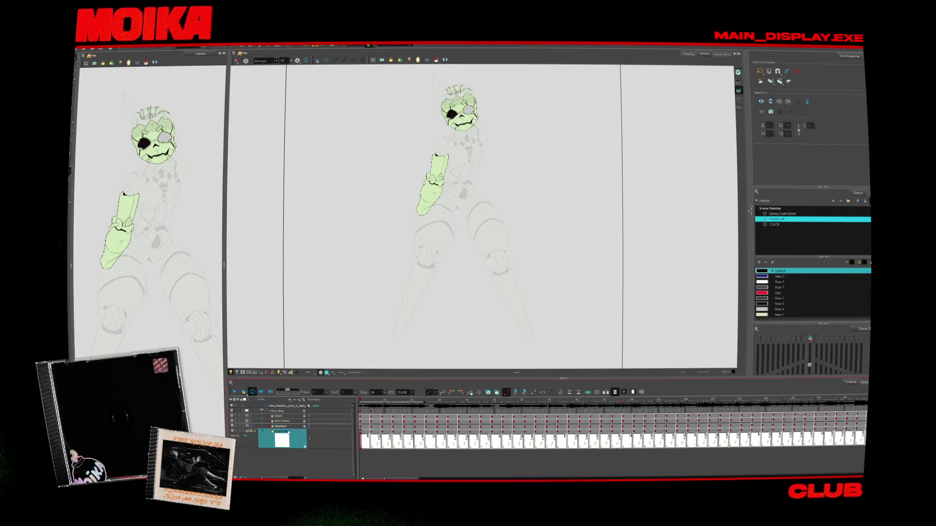
pyautogui.click(722, 54)
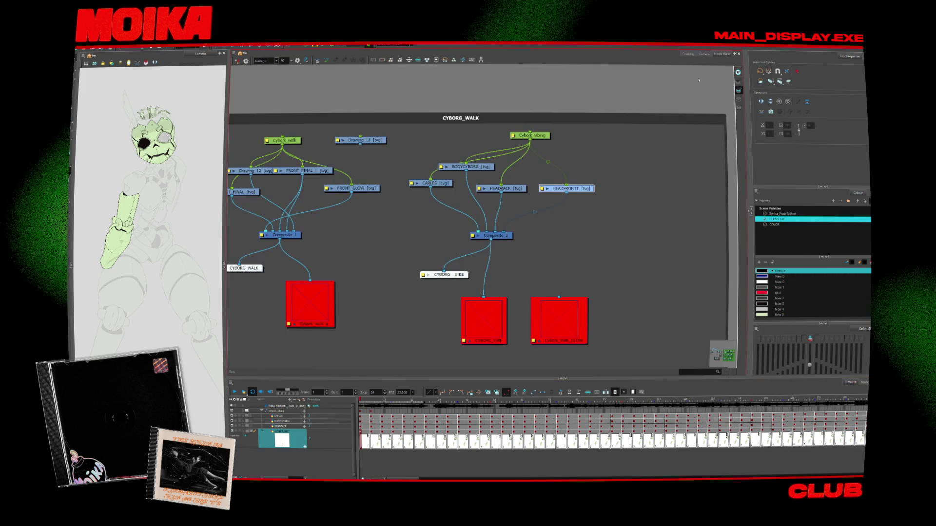
# Select the Composite_2 and BODYCYBORG nodes, then view the body solid over faded layers in Camera view.
pyautogui.click(521, 224)
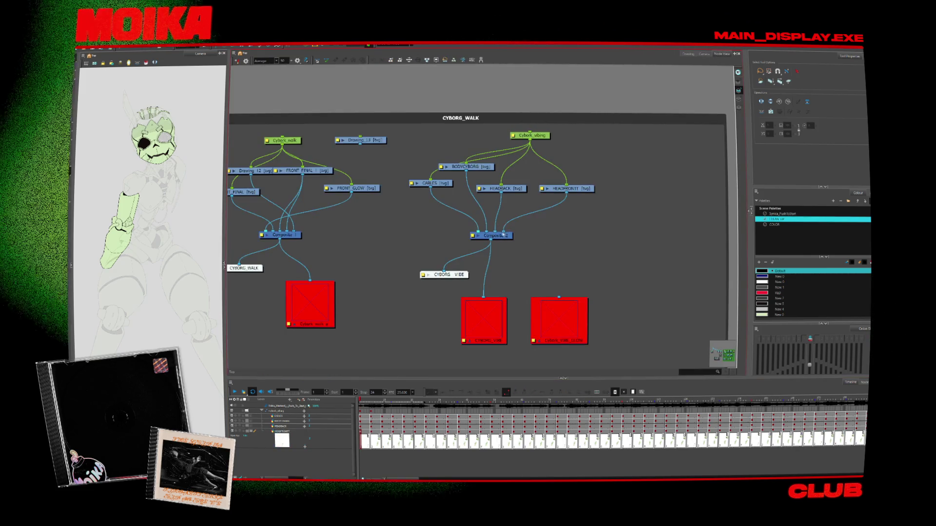
pyautogui.click(473, 236)
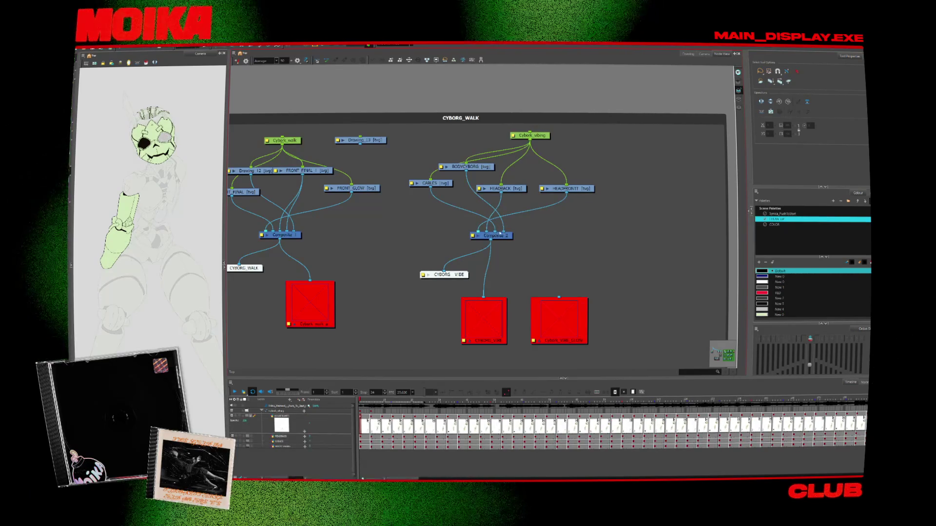
pyautogui.click(498, 234)
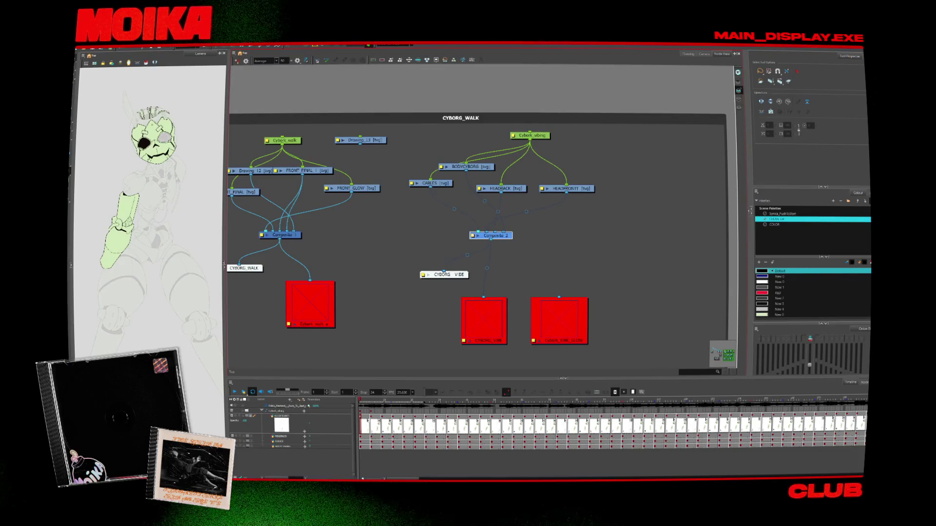
pyautogui.click(487, 227)
pyautogui.click(483, 168)
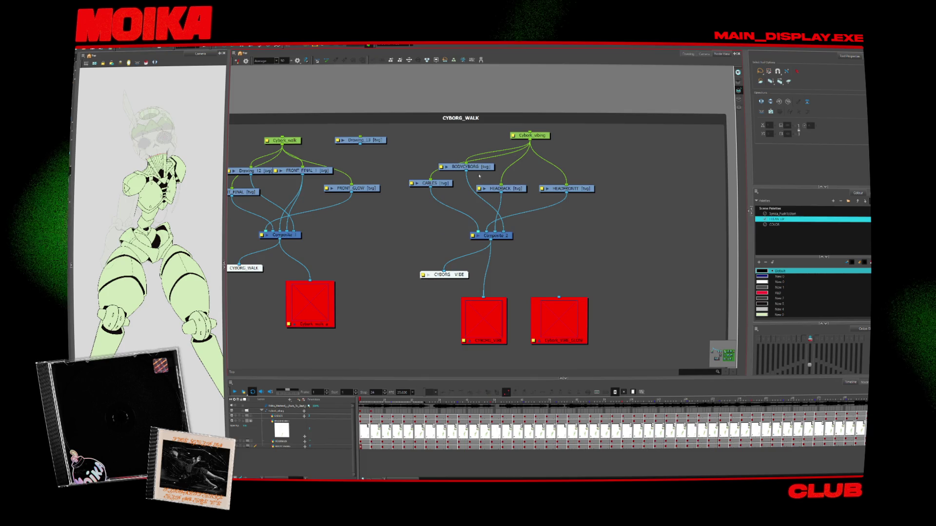
pyautogui.click(704, 53)
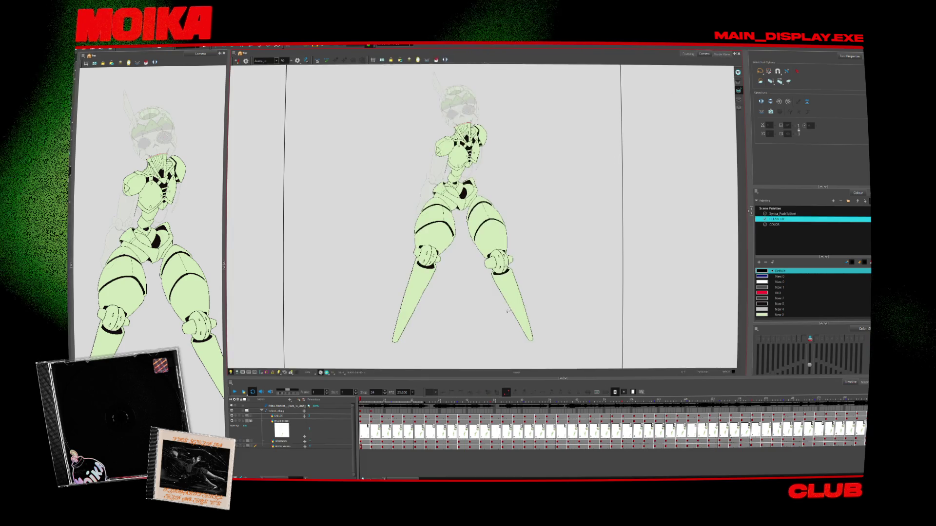
# Delete the extra drawing cells past the opening frames across the layers.
pyautogui.click(370, 412)
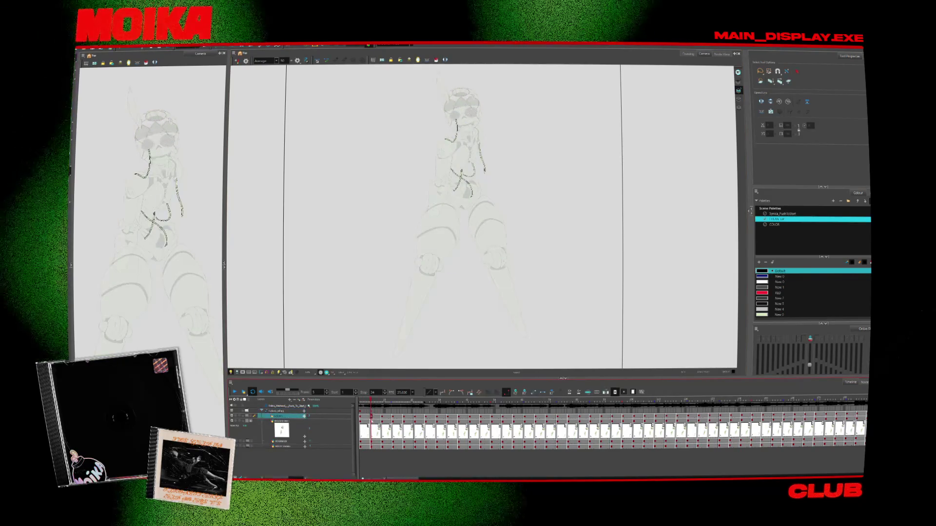
pyautogui.click(280, 416)
pyautogui.moveTo(404, 478); pyautogui.dragTo(463, 478)
pyautogui.hscroll(-5, 477, 456)
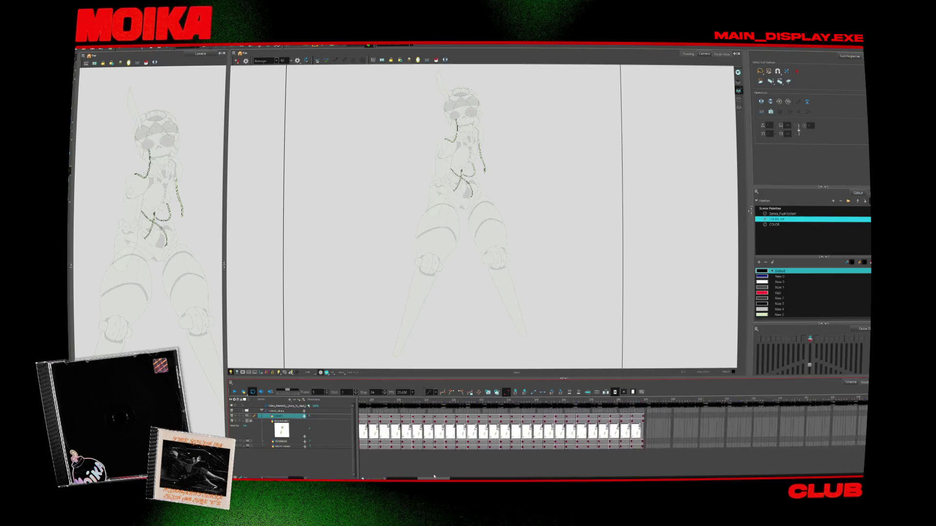
pyautogui.moveTo(503, 447); pyautogui.dragTo(359, 414)
pyautogui.press('Delete')
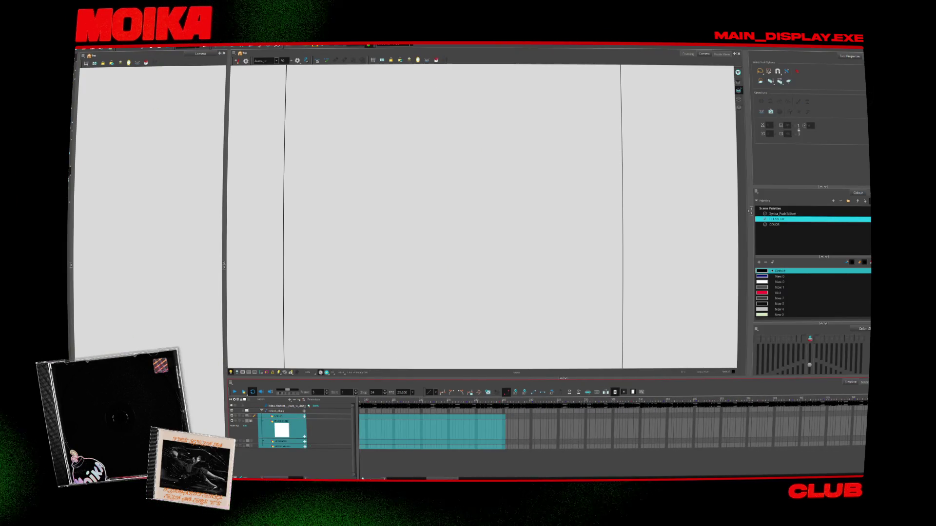
pyautogui.click(427, 420)
# Select the frame 15 cells across the child layers and return the playhead to frame 5.
pyautogui.hscroll(-10, 427, 420)
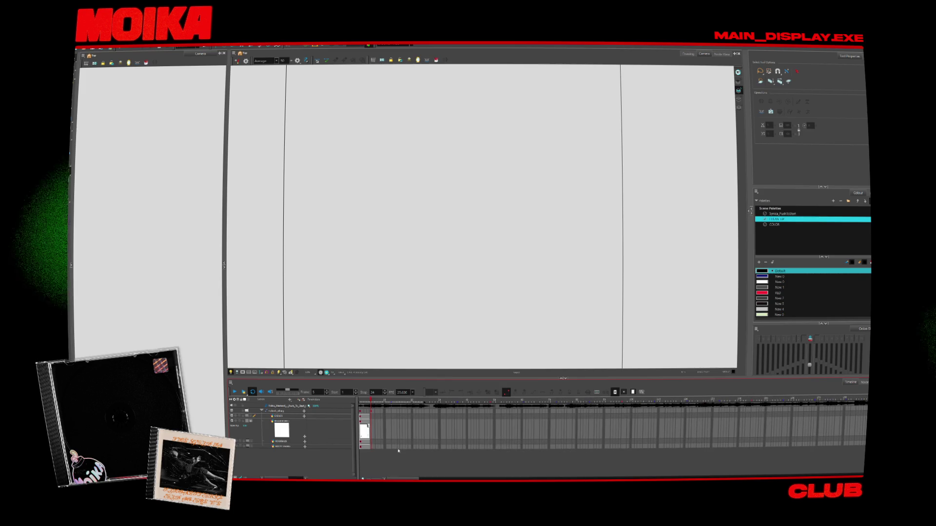
pyautogui.moveTo(427, 416); pyautogui.dragTo(427, 446)
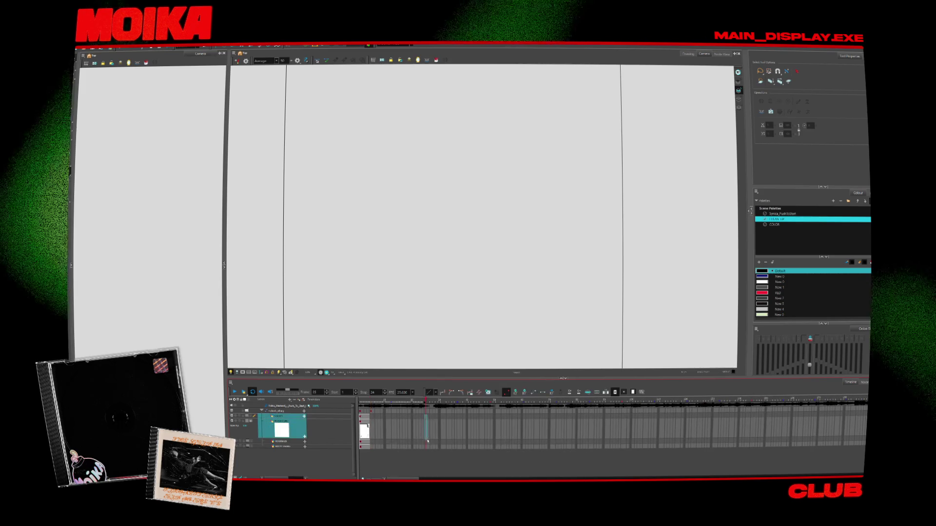
pyautogui.click(424, 418)
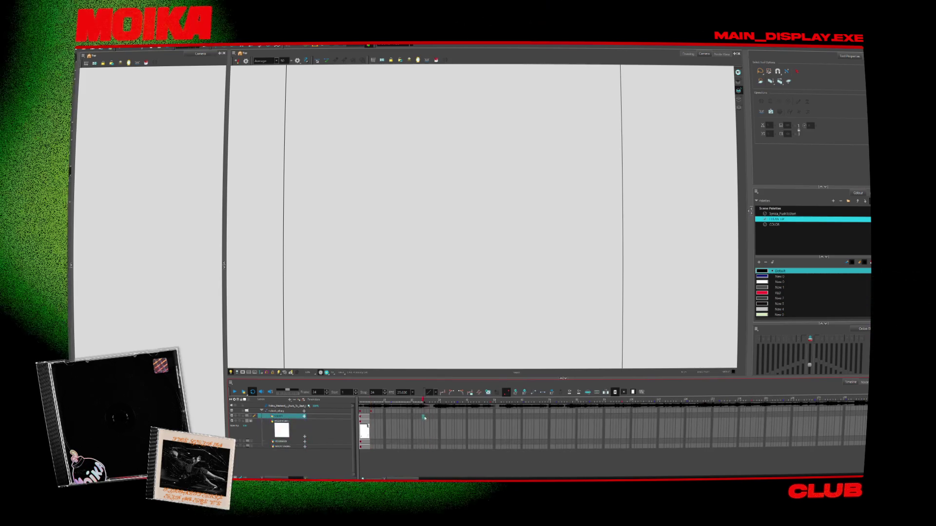
pyautogui.keyDown('shift'); pyautogui.click(427, 445); pyautogui.keyUp('shift')
pyautogui.click(373, 410)
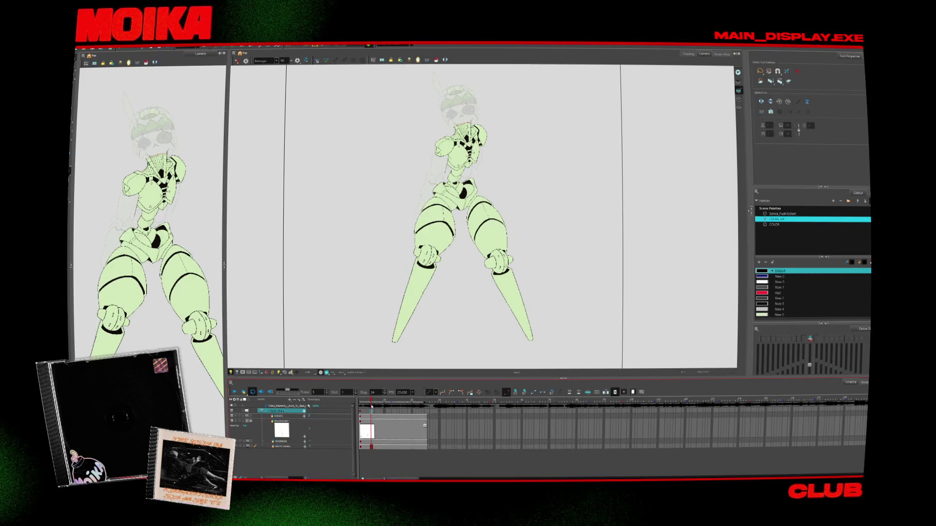
# Inspect the line-art, head-and-arm, helmet and body colour layers across frames 7–9.
pyautogui.click(279, 416)
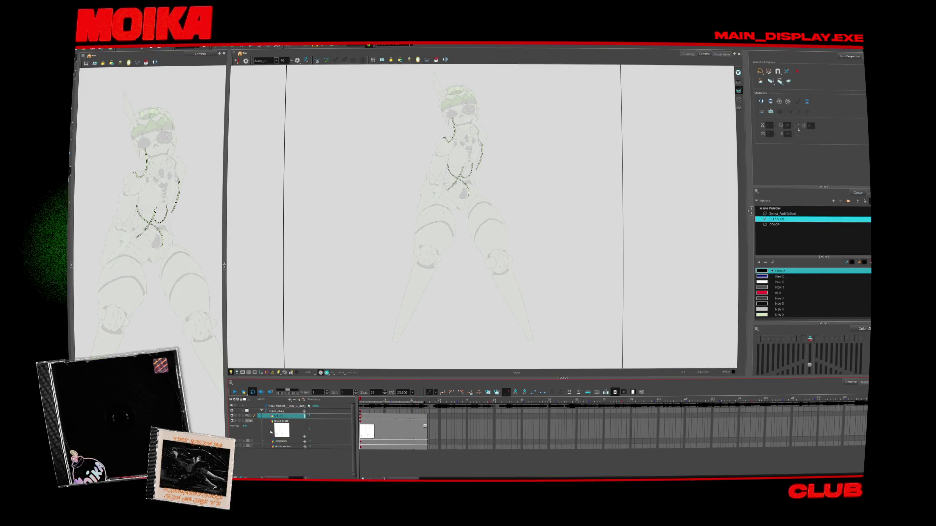
pyautogui.click(271, 431)
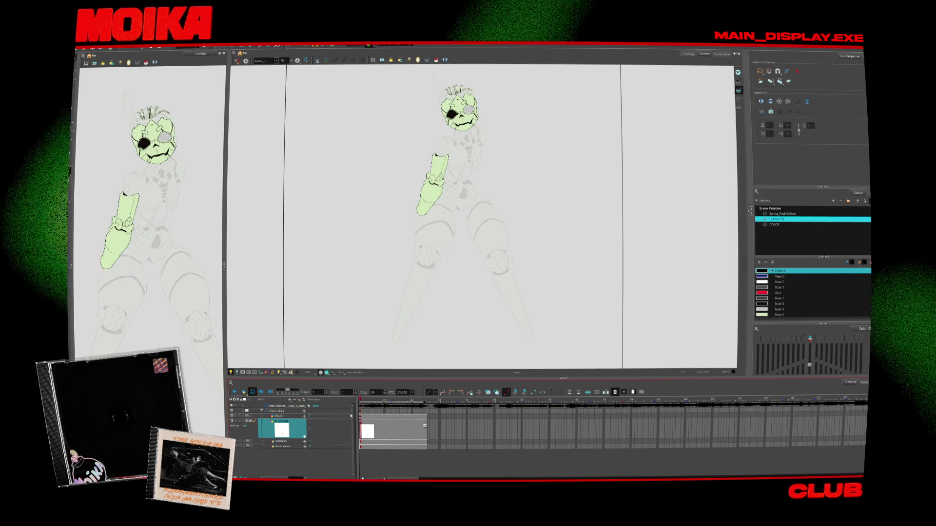
pyautogui.click(284, 442)
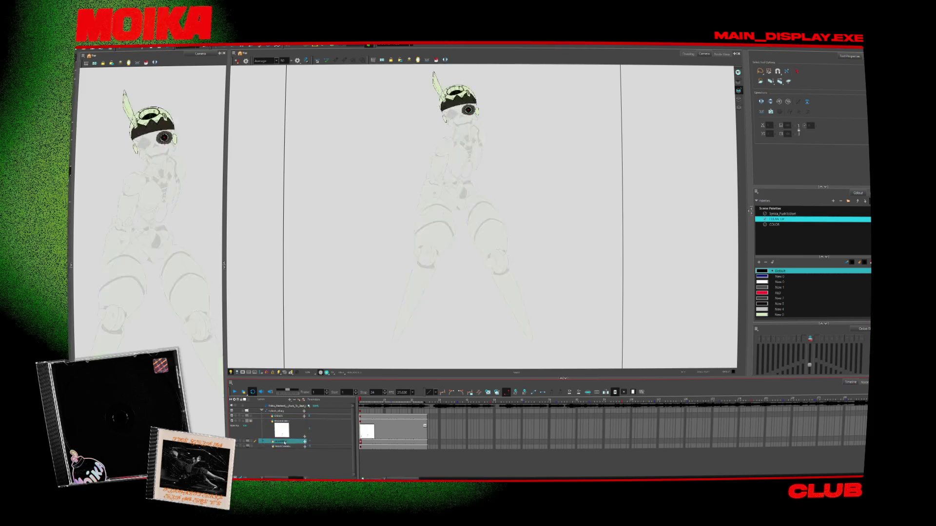
pyautogui.click(285, 446)
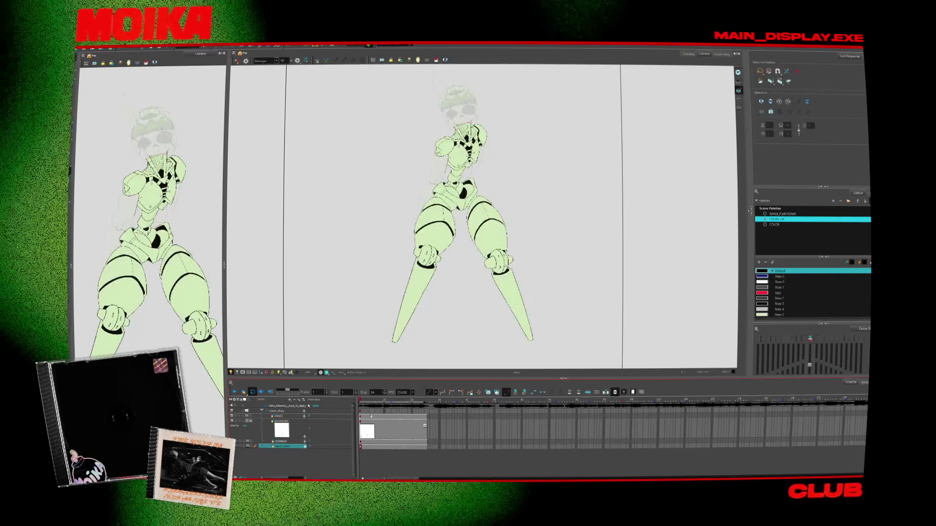
pyautogui.click(376, 417)
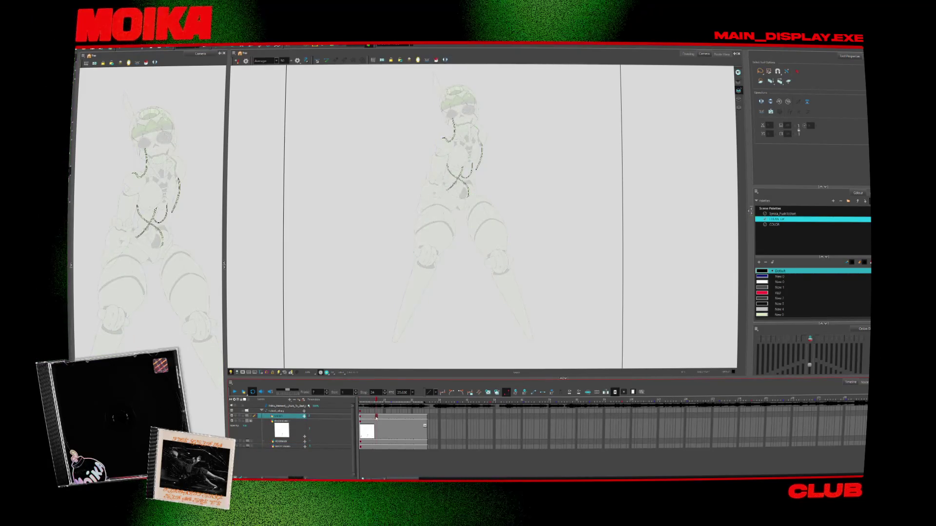
pyautogui.click(380, 417)
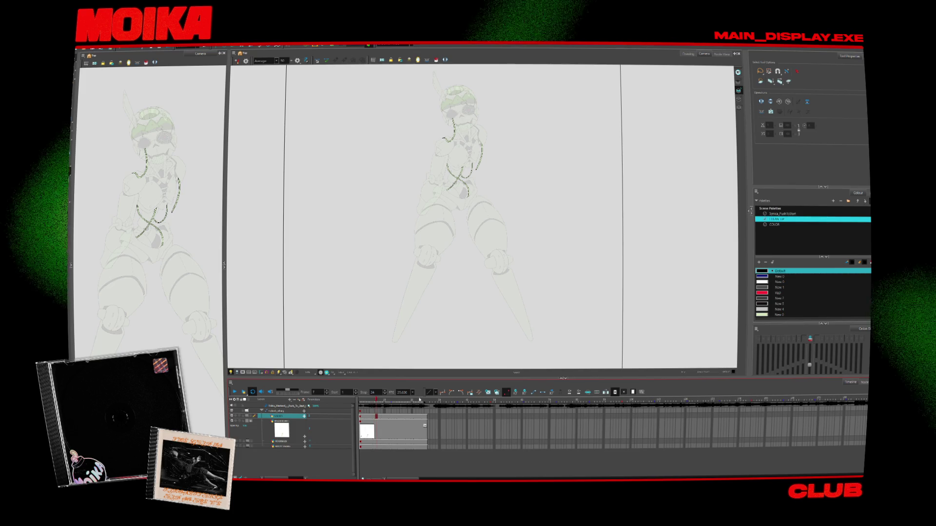
pyautogui.click(377, 417)
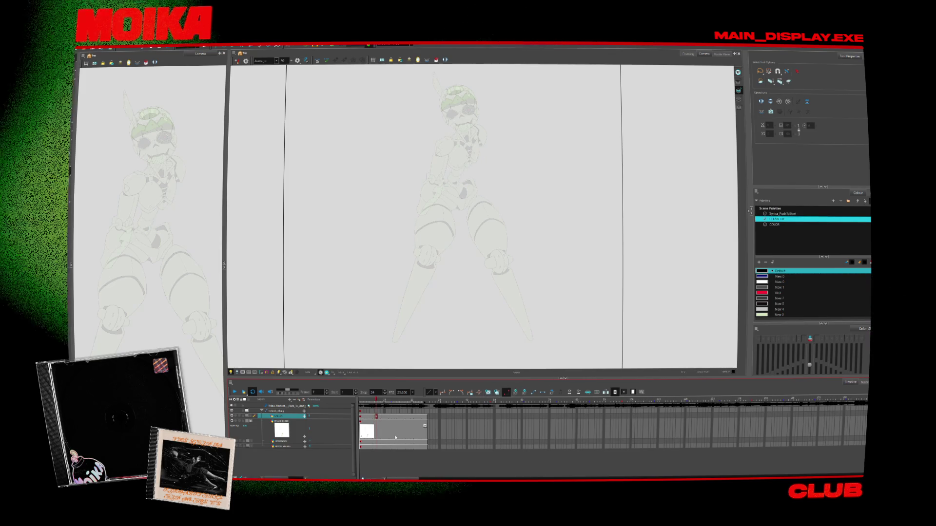
# Add a second drawing cell after the first on the head-and-arm colour layer.
pyautogui.click(378, 426)
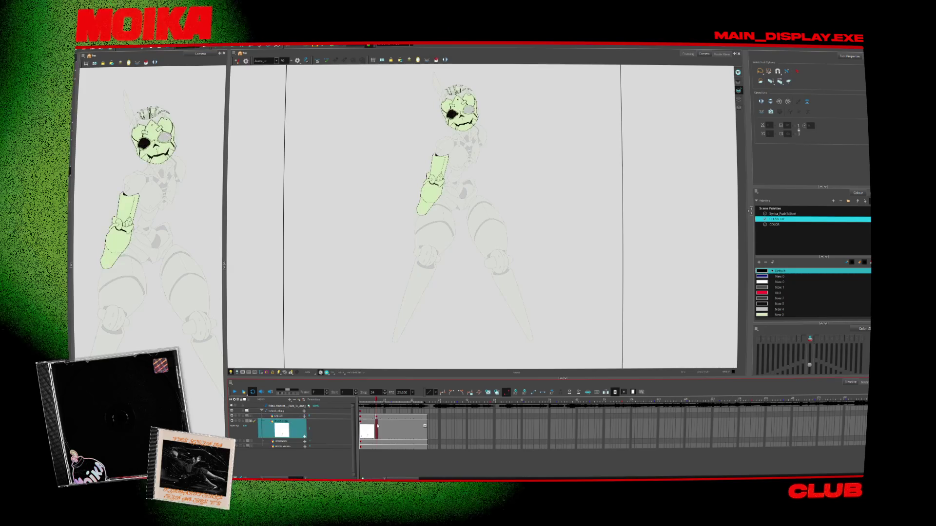
pyautogui.click(488, 393)
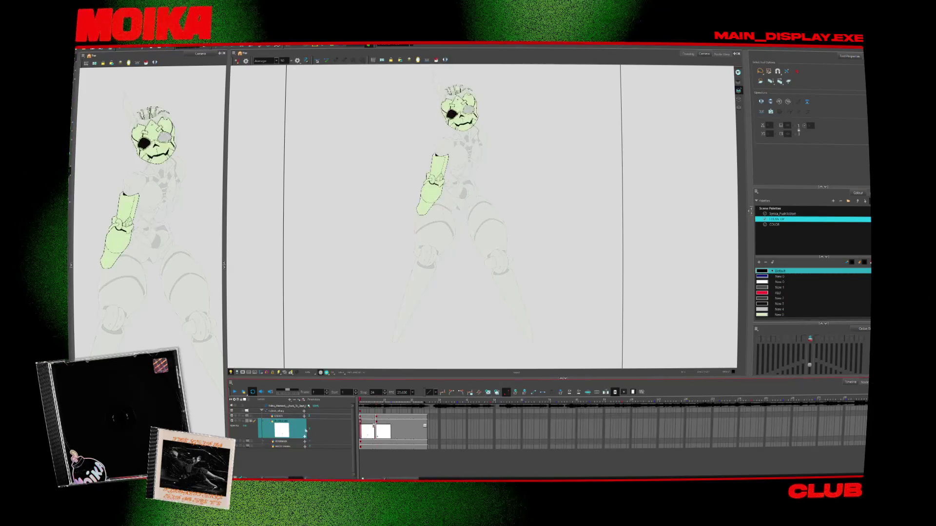
pyautogui.click(292, 417)
pyautogui.hotkey('ctrl', 'r')
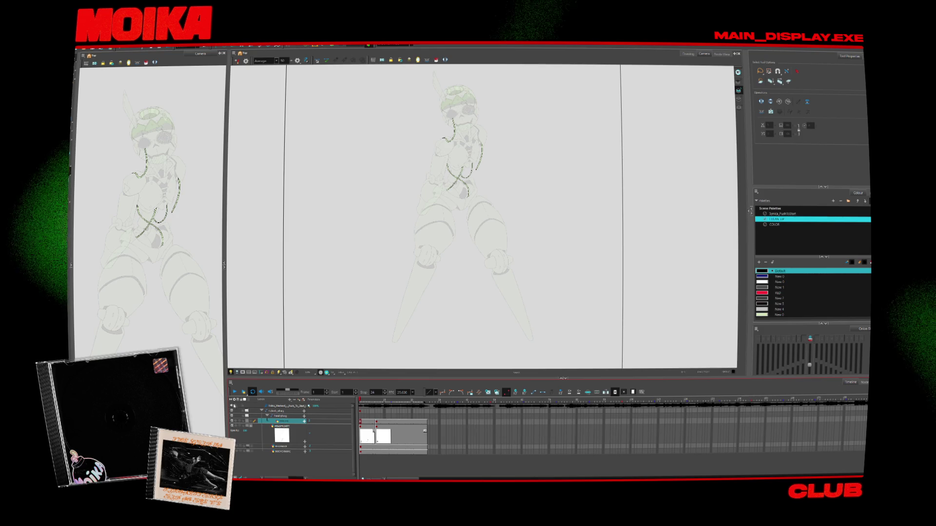
# Expand the group and check the visor head and green head-and-arm layers.
pyautogui.click(282, 415)
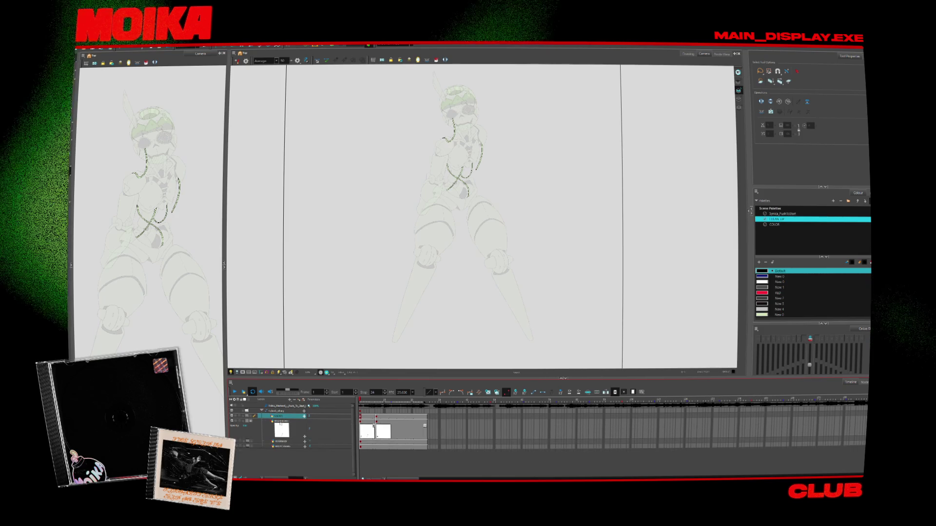
pyautogui.click(282, 422)
pyautogui.click(284, 446)
pyautogui.click(286, 435)
pyautogui.click(284, 446)
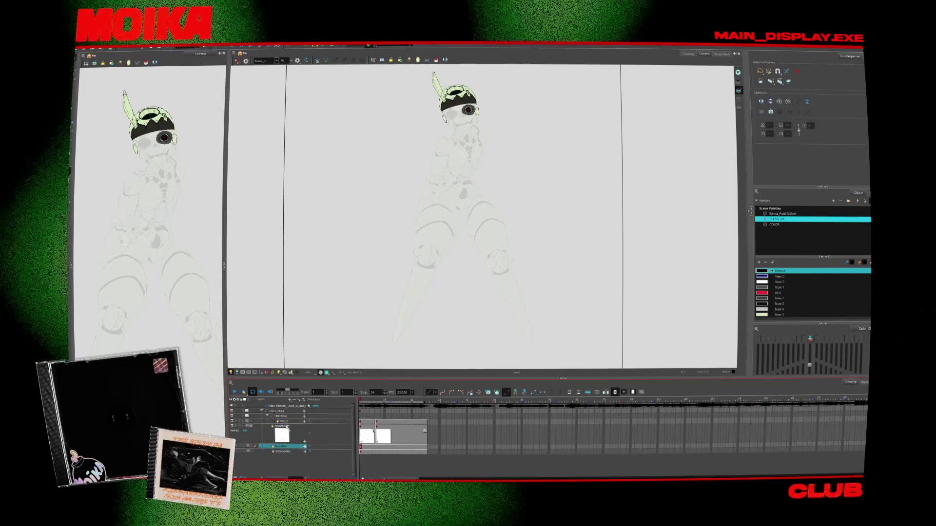
pyautogui.click(288, 427)
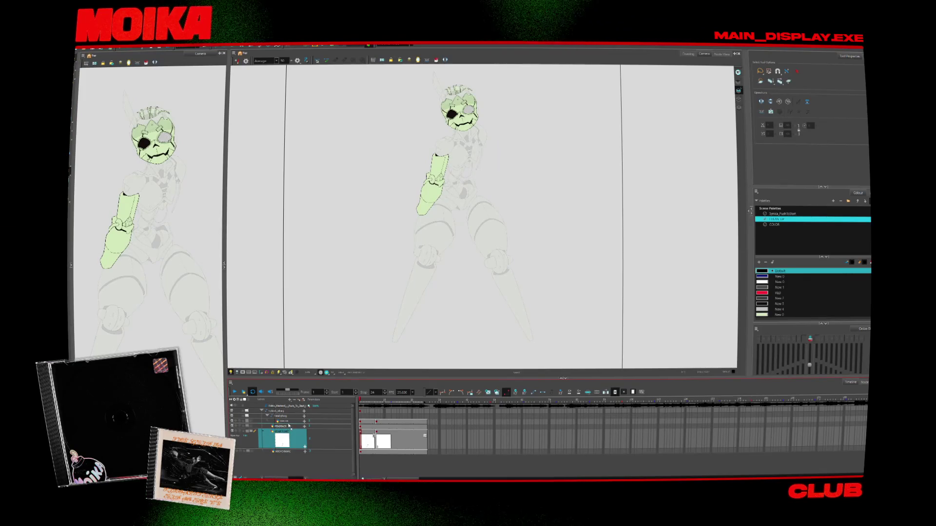
# Check the visor-with-cables, full-colour head, line-art and HEADFRONT layers in turn.
pyautogui.click(288, 421)
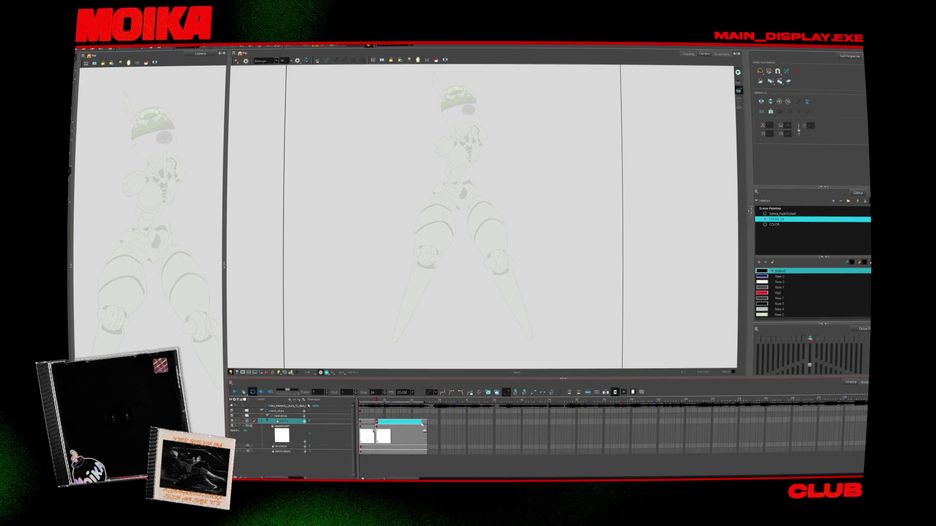
pyautogui.click(281, 422)
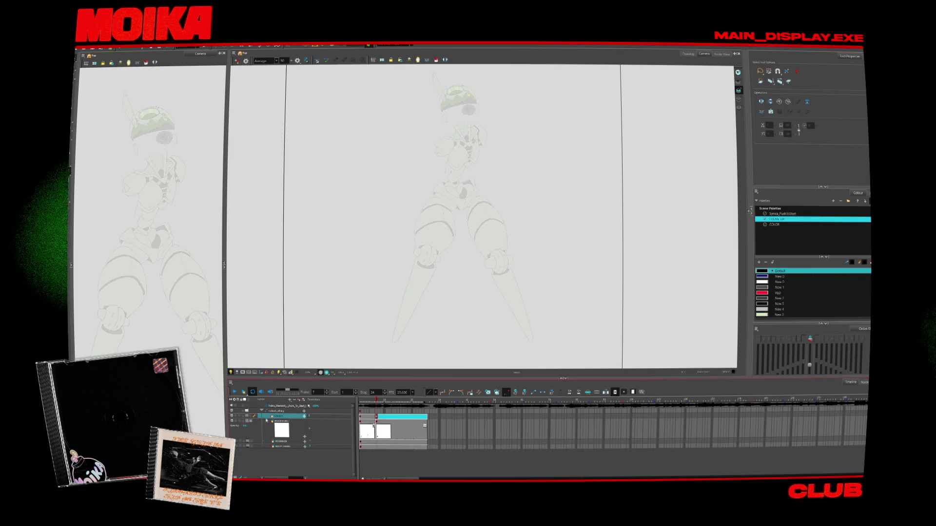
pyautogui.click(281, 426)
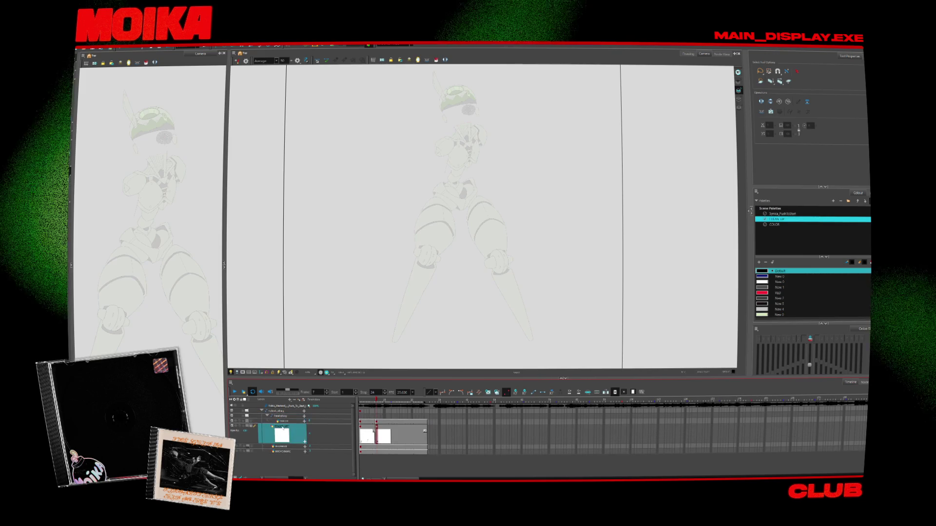
pyautogui.click(283, 446)
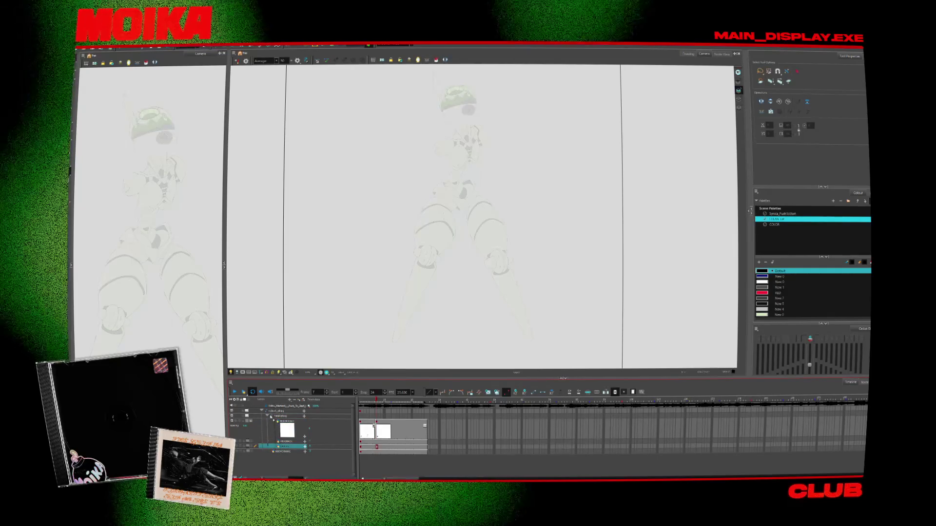
pyautogui.click(271, 415)
pyautogui.click(283, 433)
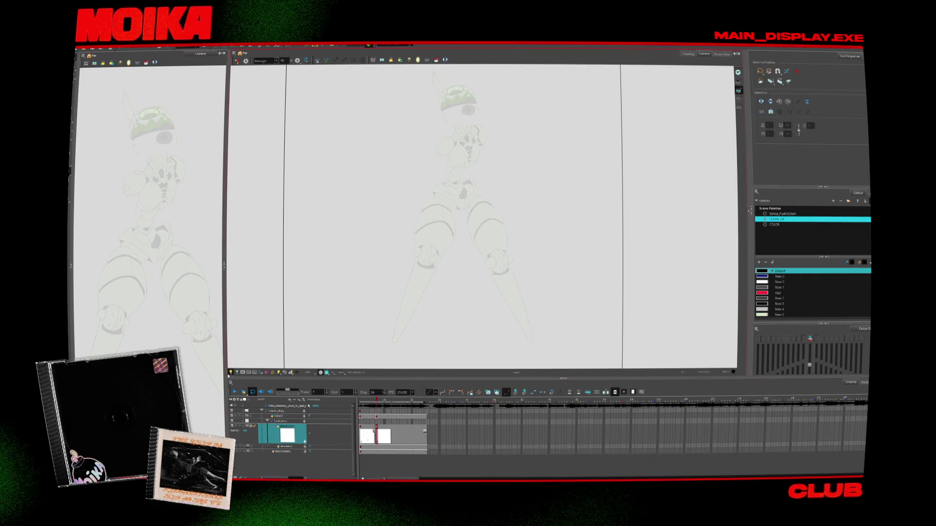
# Turn off Light Table so all layers show fully opaque, and step back to frame 5.
pyautogui.click(230, 373)
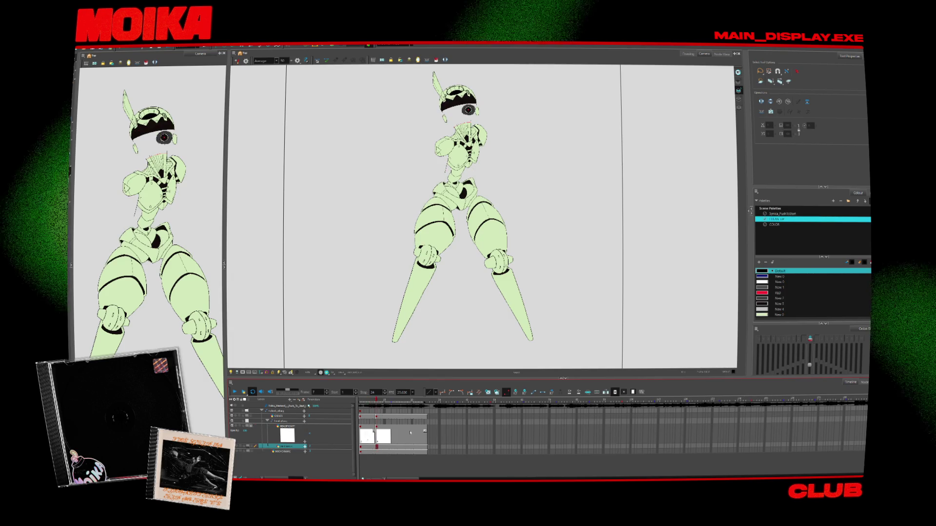
pyautogui.click(372, 446)
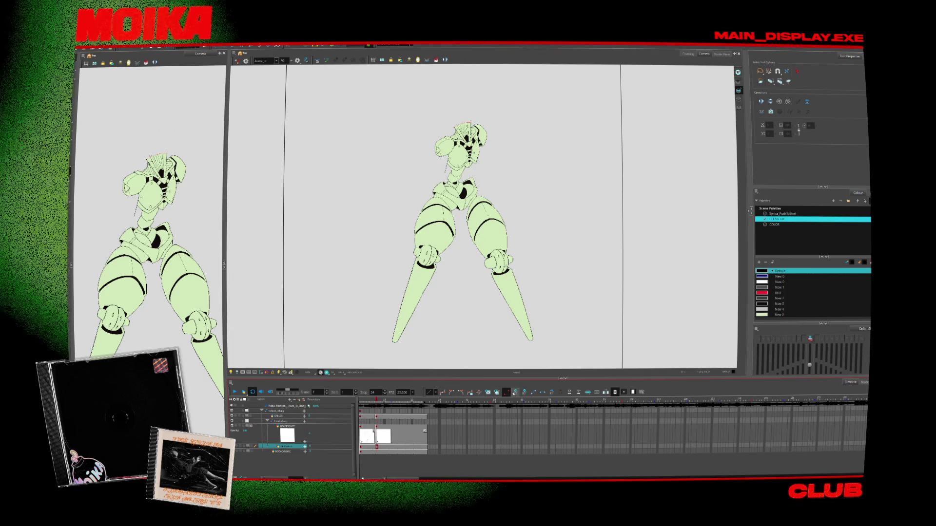
pyautogui.press(',')
pyautogui.press(',')
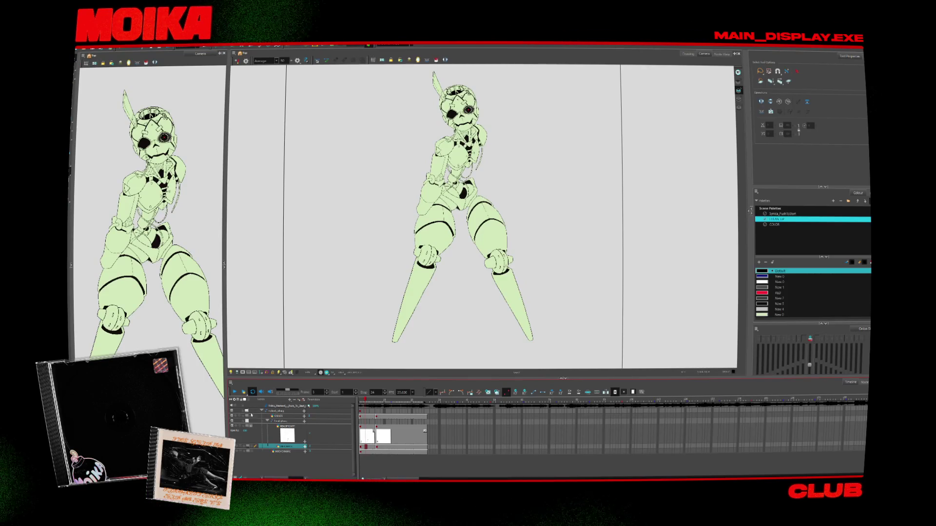
pyautogui.click(282, 427)
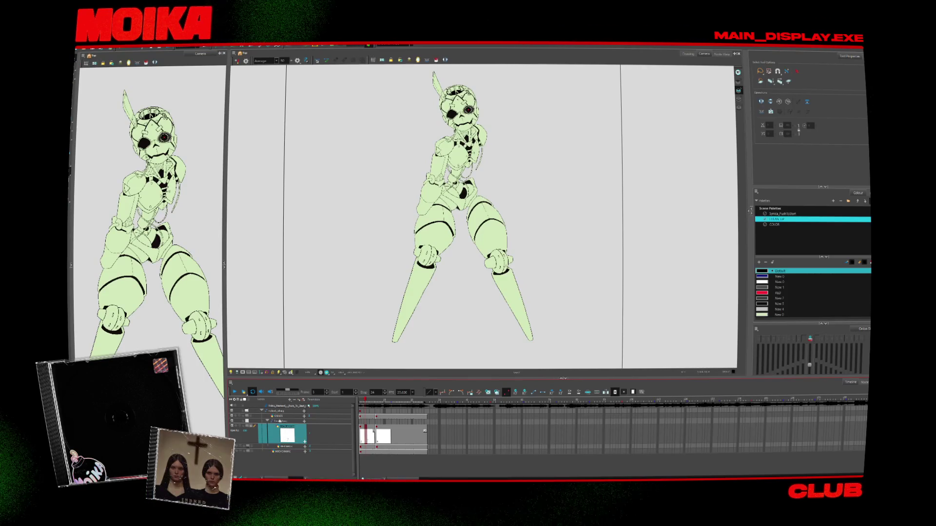
pyautogui.click(288, 416)
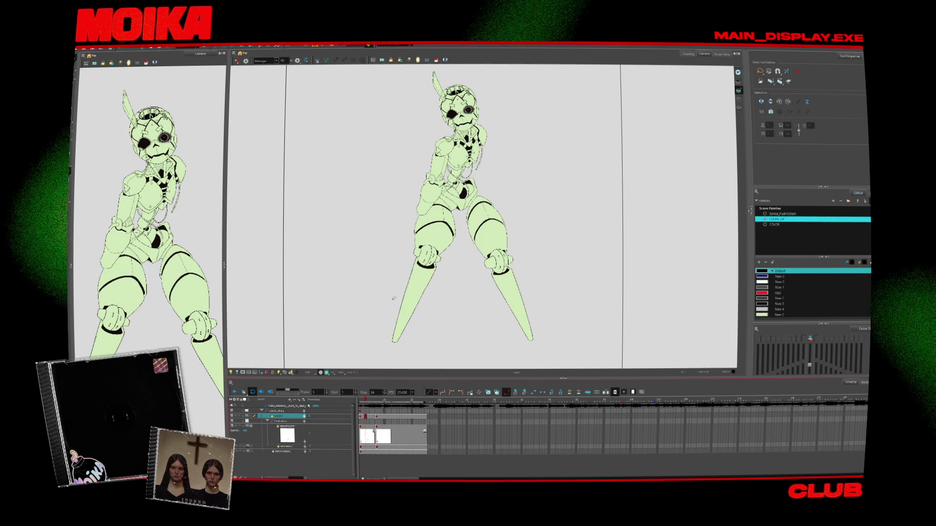
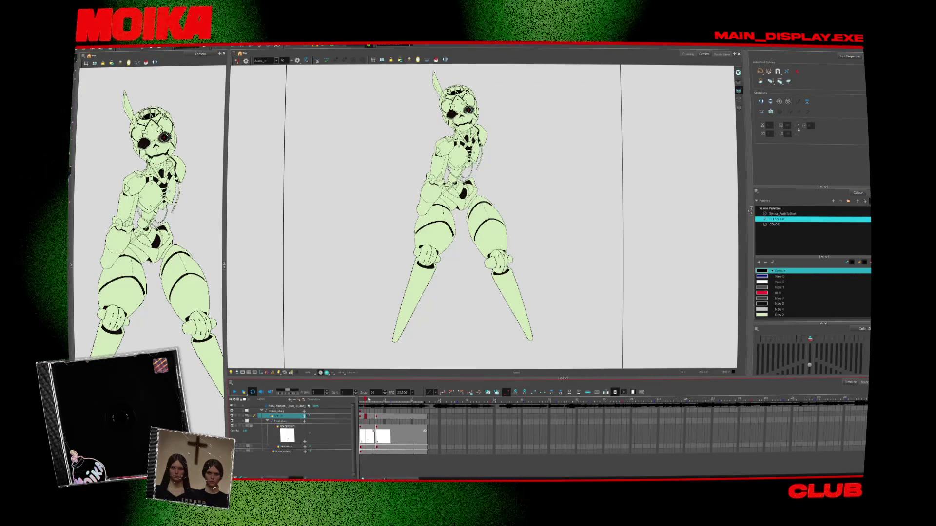
# Review the head drawings across frames 1 and 6, then pick the head-only layer.
pyautogui.moveTo(368, 400); pyautogui.dragTo(360, 400)
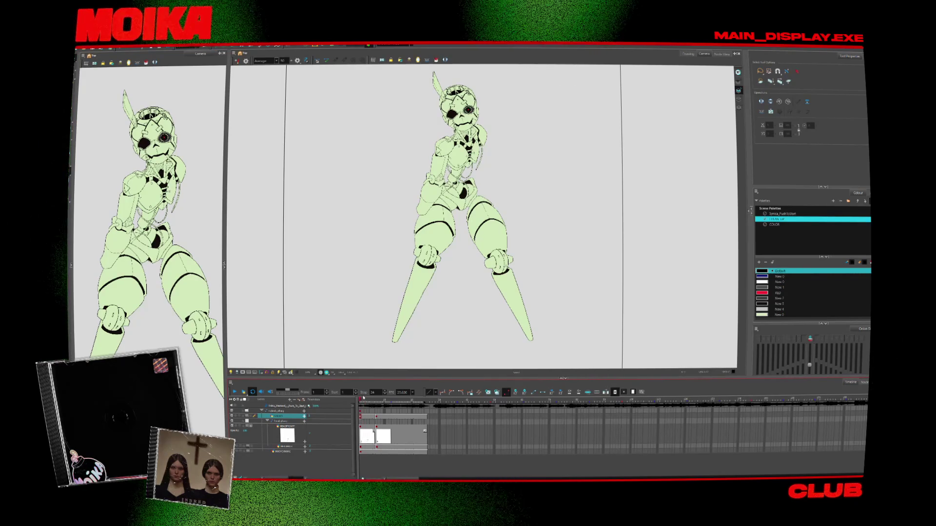
pyautogui.click(388, 401)
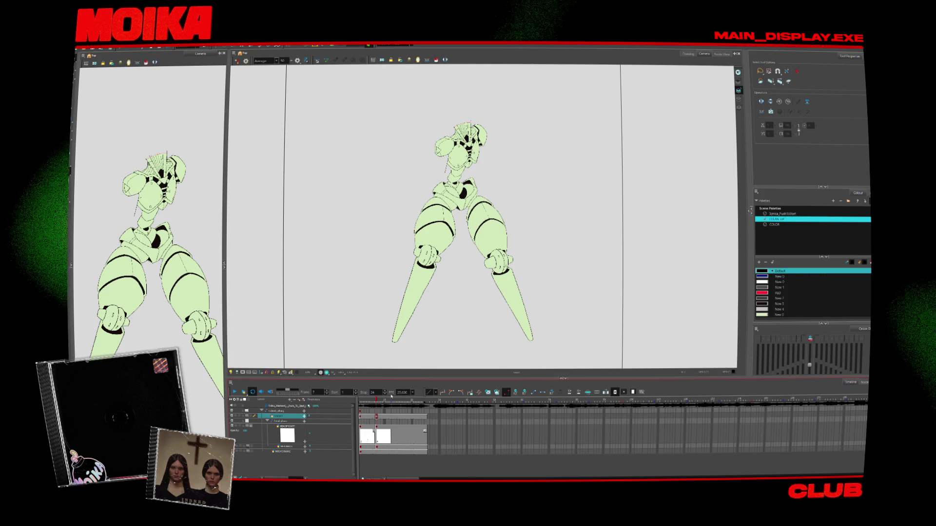
pyautogui.click(371, 401)
pyautogui.hotkey('alt', 'z')
pyautogui.click(463, 289)
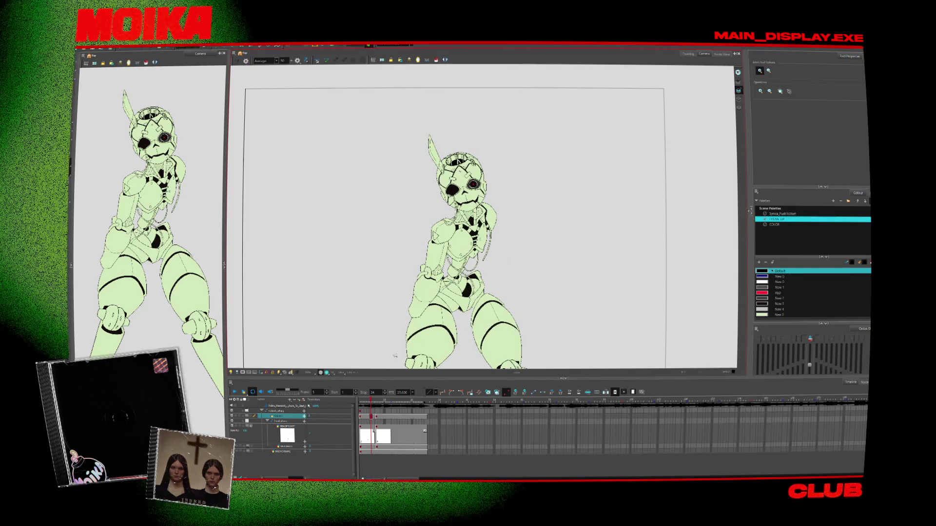
pyautogui.click(371, 402)
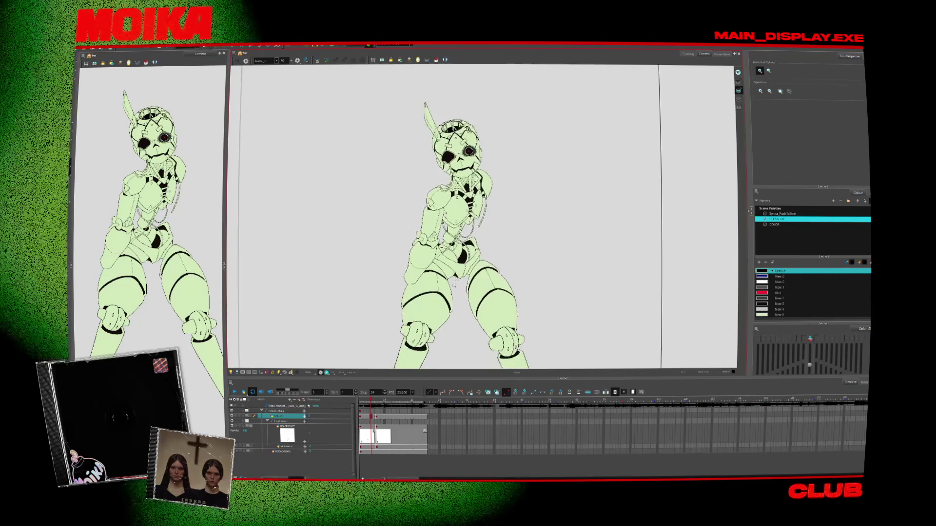
pyautogui.click(361, 402)
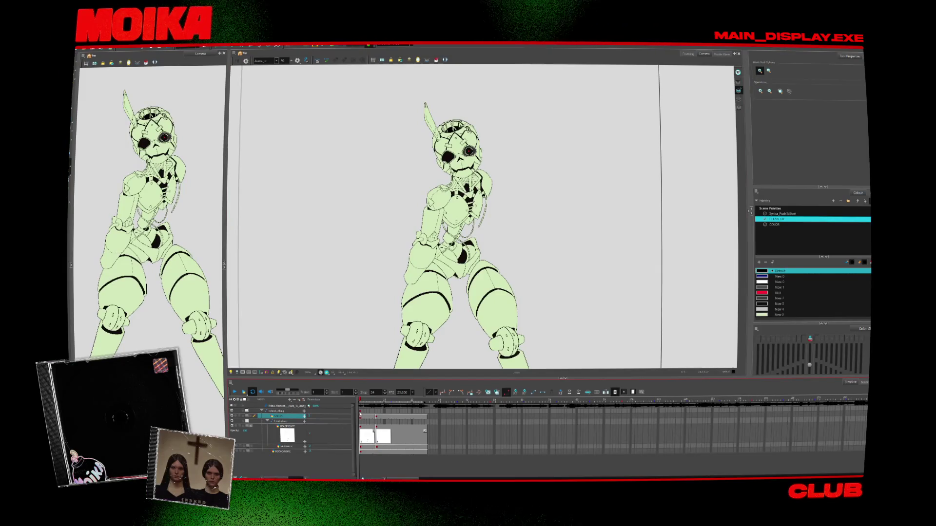
pyautogui.click(361, 423)
pyautogui.hscroll(2, 449, 339)
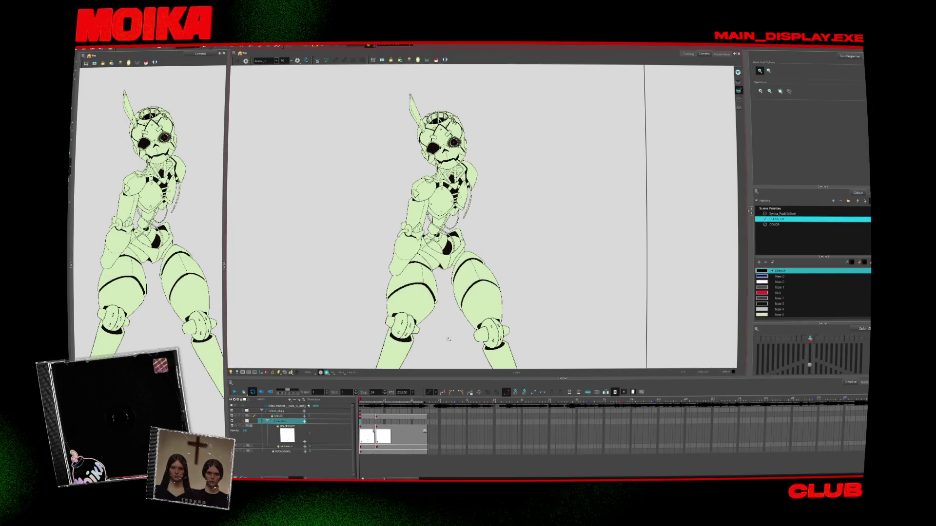
pyautogui.click(285, 446)
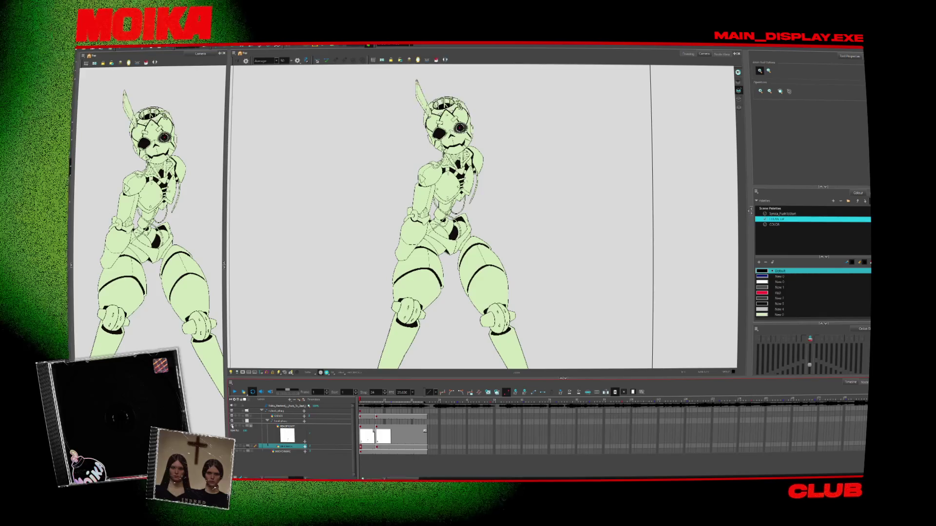
# Duplicate the drawings layer and move the copy to the top of the layer stack.
pyautogui.click(288, 427)
pyautogui.rightClick(287, 427)
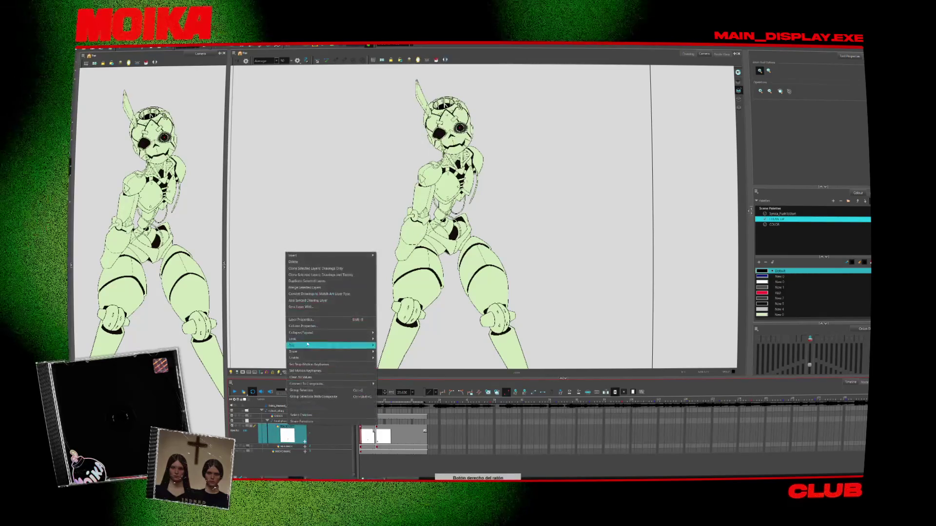
pyautogui.click(321, 344)
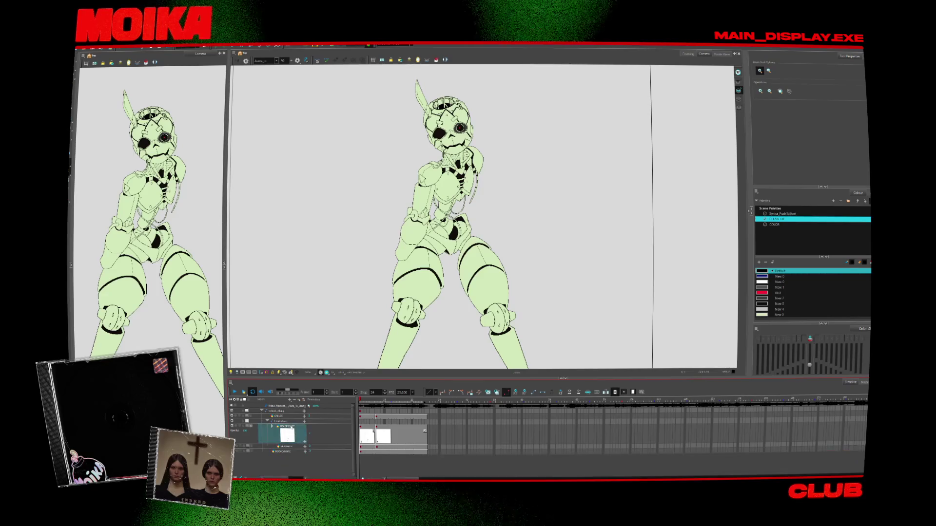
pyautogui.moveTo(286, 416); pyautogui.dragTo(283, 419)
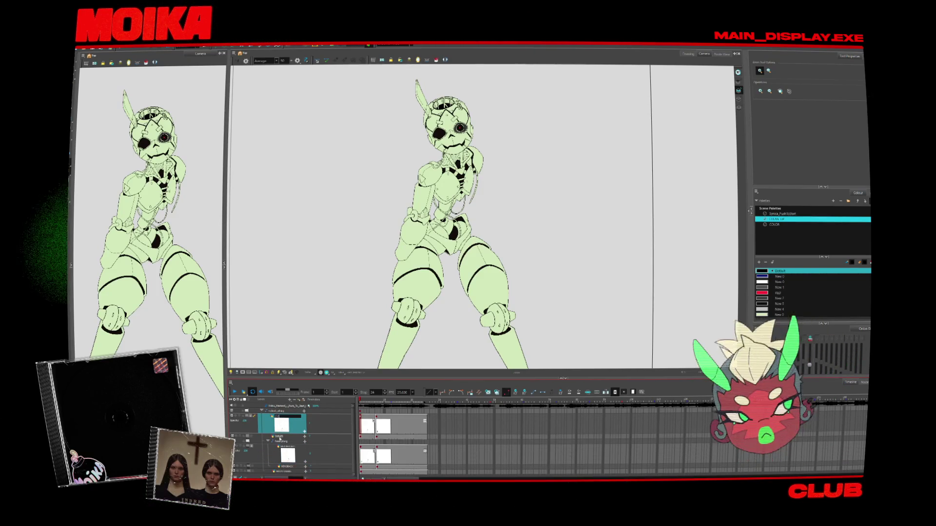
# Check frames 4 and 7, dismiss the drawing options, and select the layer below.
pyautogui.click(369, 425)
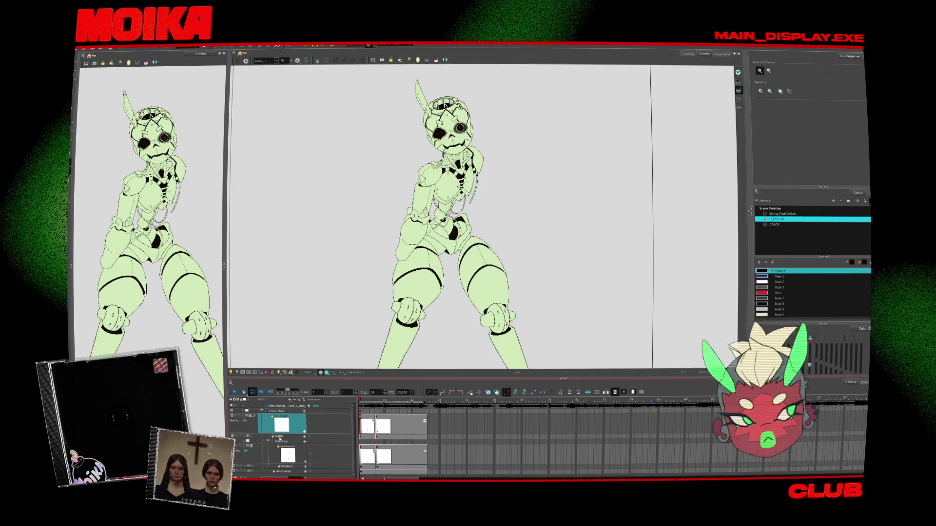
pyautogui.click(376, 425)
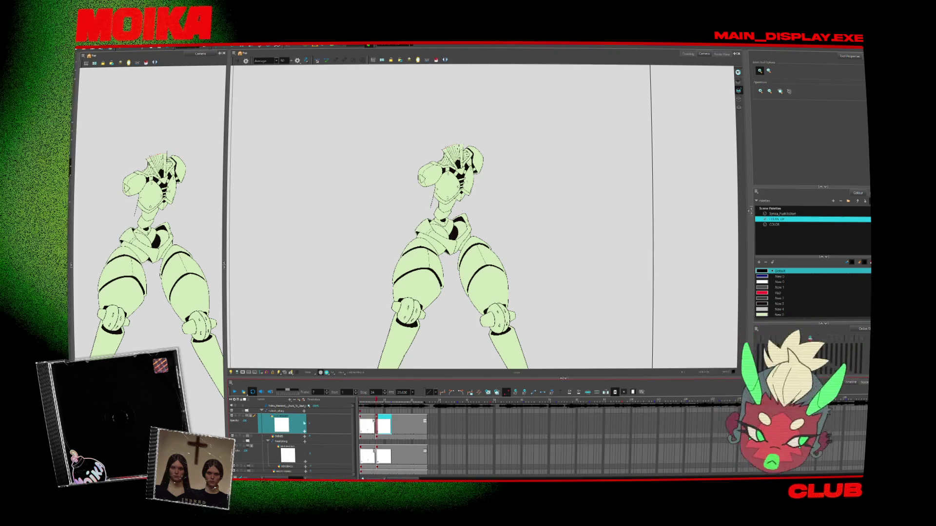
pyautogui.rightClick(429, 214)
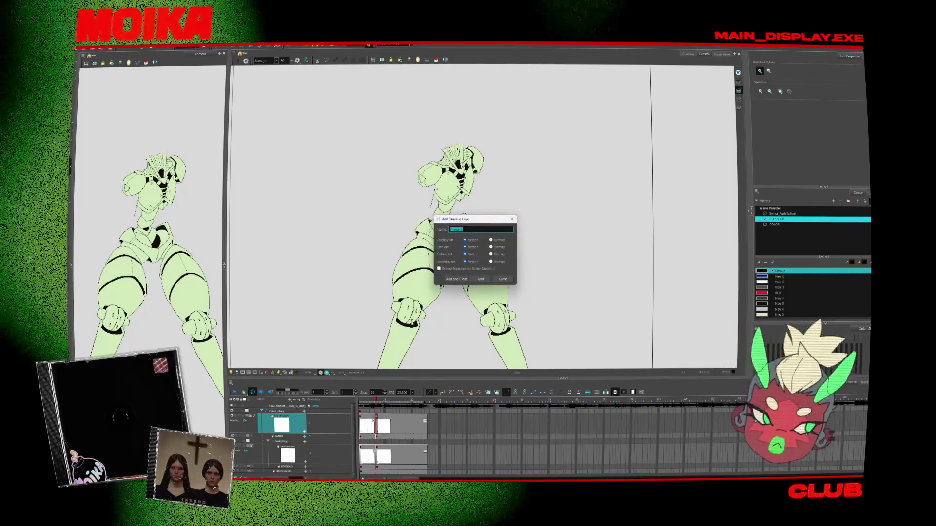
pyautogui.click(423, 321)
pyautogui.click(293, 446)
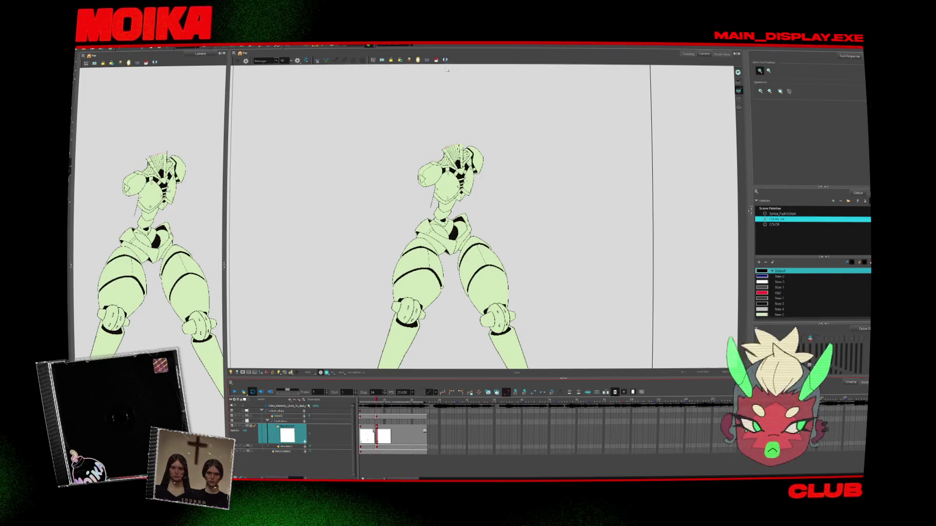
pyautogui.click(393, 45)
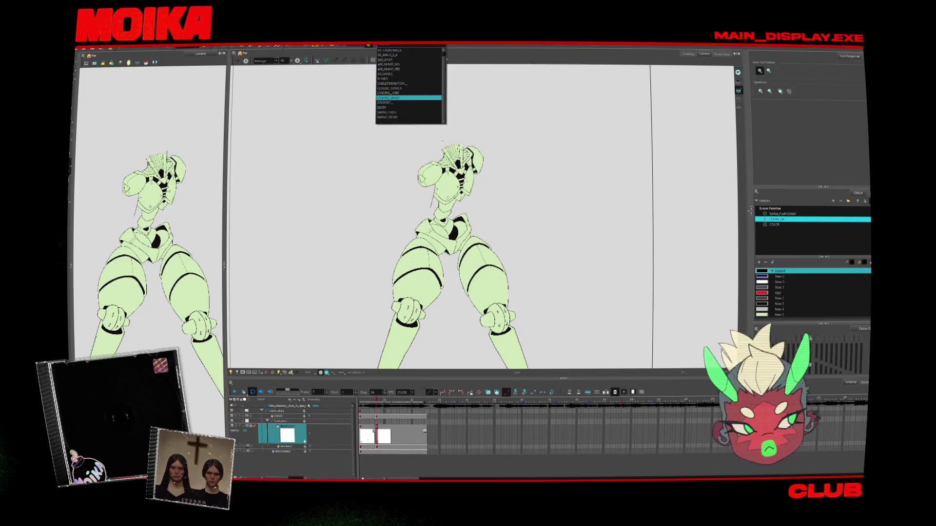
# Load the CYBORG_WALK animation and add a new layer beside FRONT_FINAL for renaming.
pyautogui.click(404, 98)
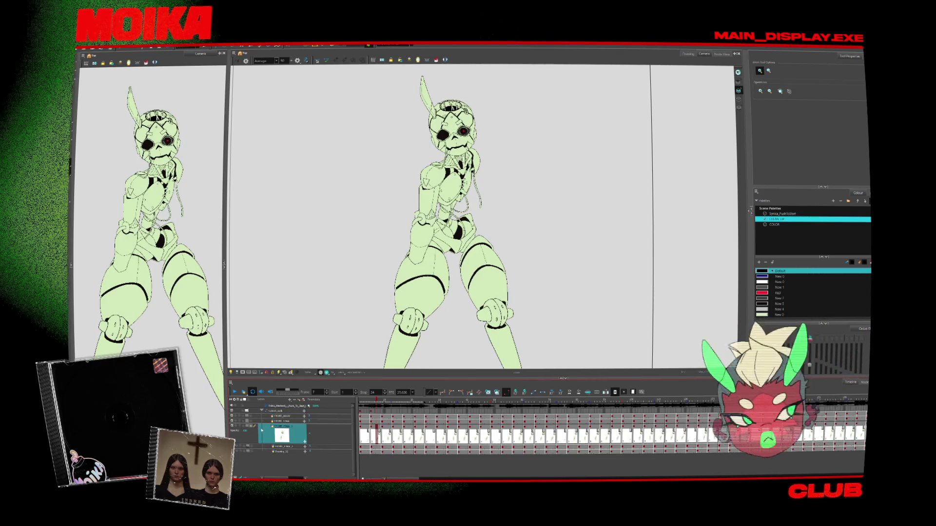
pyautogui.click(284, 426)
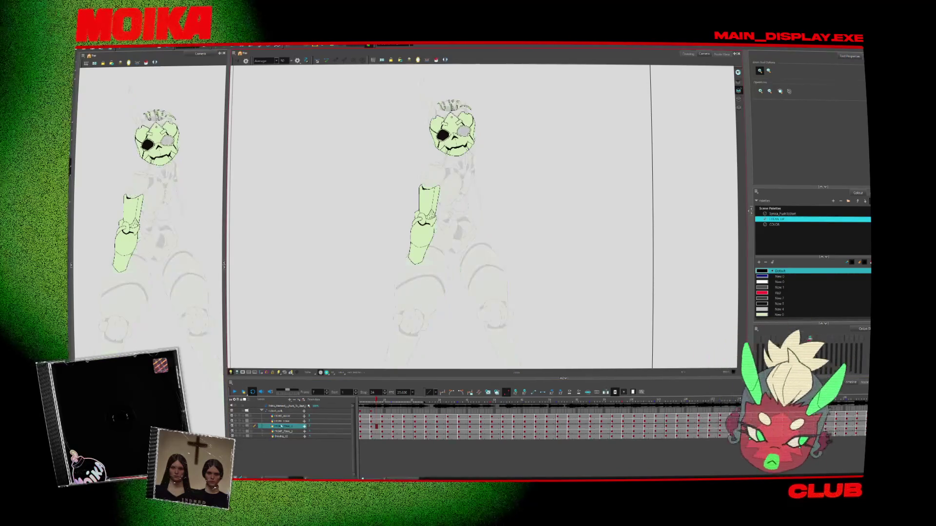
pyautogui.rightClick(284, 425)
pyautogui.click(305, 282)
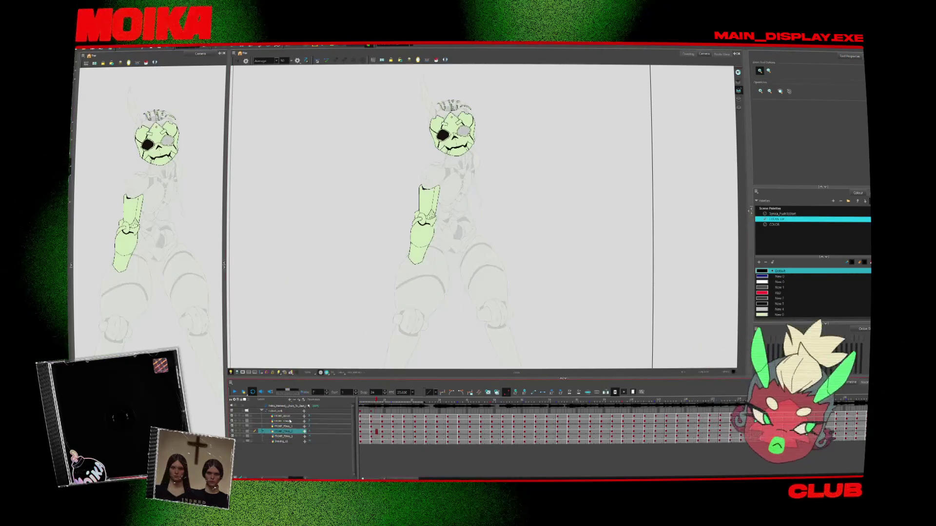
pyautogui.doubleClick(282, 427)
pyautogui.press('capslock')
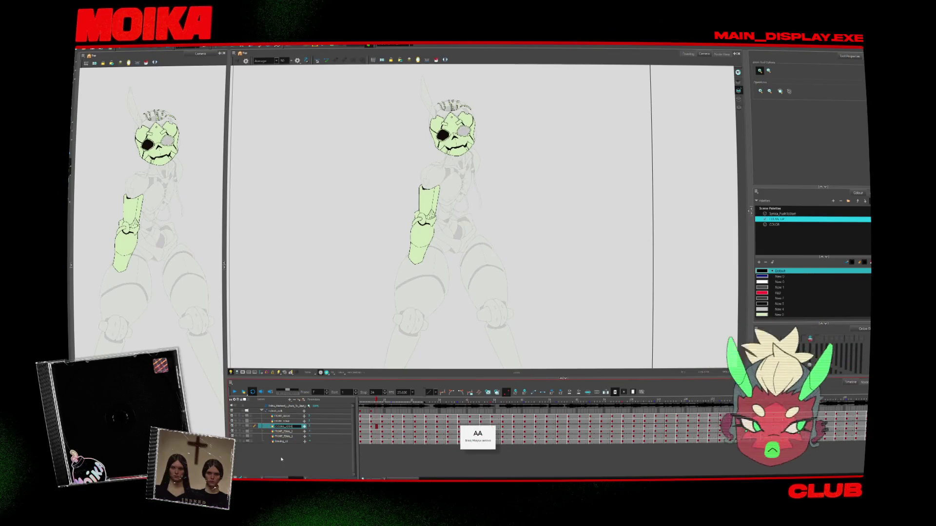
# Fit the camera frame, then select the head strokes and then the arm strokes.
pyautogui.hotkey('alt', 's')
pyautogui.press(',')
pyautogui.press(',')
pyautogui.press(',')
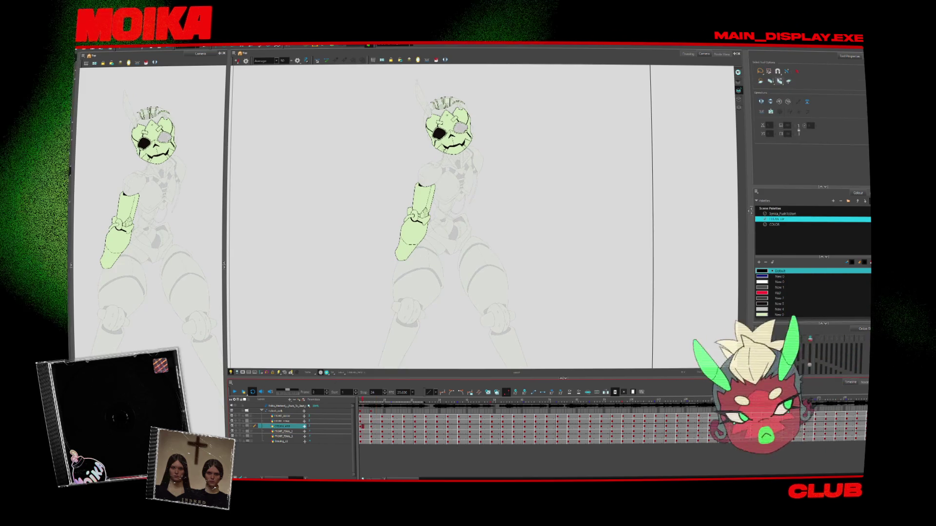
pyautogui.hotkey('shift', 'm')
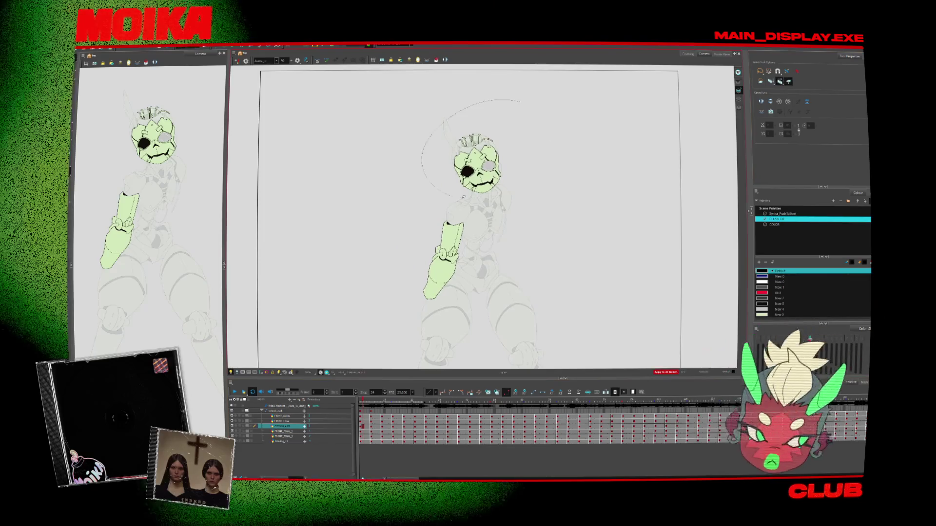
pyautogui.moveTo(520, 102); pyautogui.dragTo(504, 72)
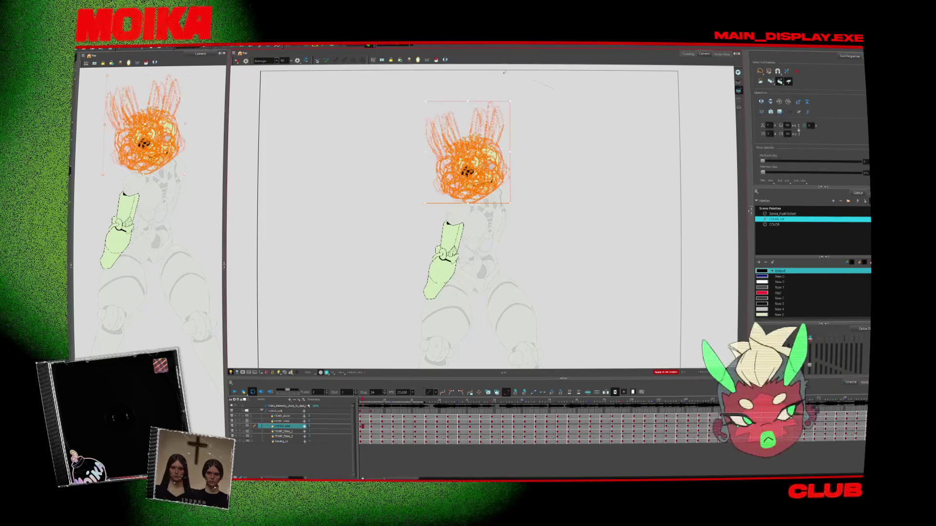
pyautogui.click(605, 159)
pyautogui.hotkey('ctrl', 'a')
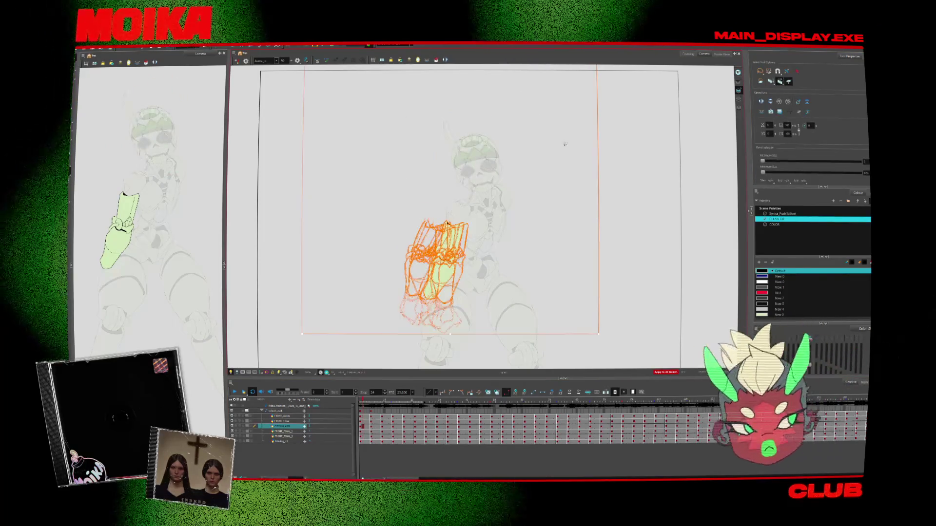
pyautogui.scroll(3, 625, 283)
pyautogui.scroll(-5, 430, 230)
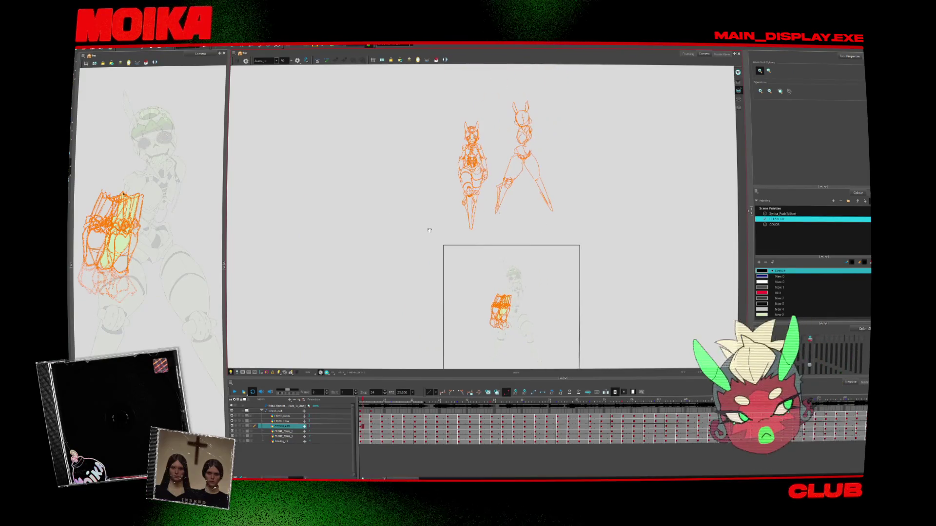
# Deselect the arm strokes and select the layer below the arm.
pyautogui.hotkey('alt', 's')
pyautogui.click(570, 135)
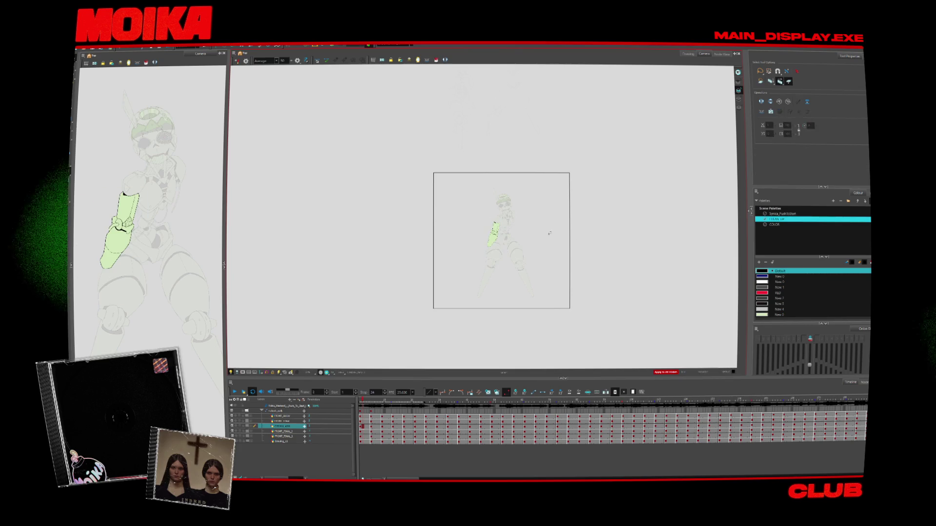
pyautogui.scroll(2, 549, 234)
pyautogui.hotkey('ctrl', 'a')
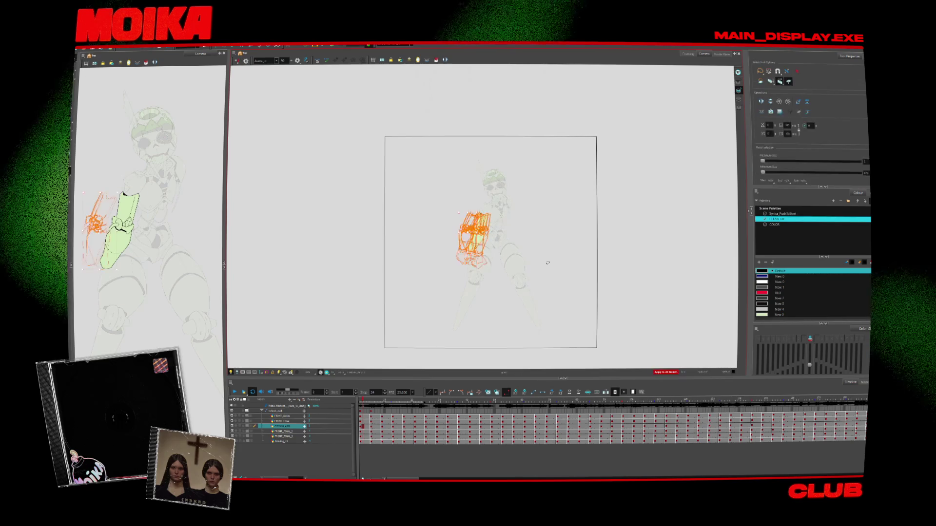
pyautogui.click(346, 428)
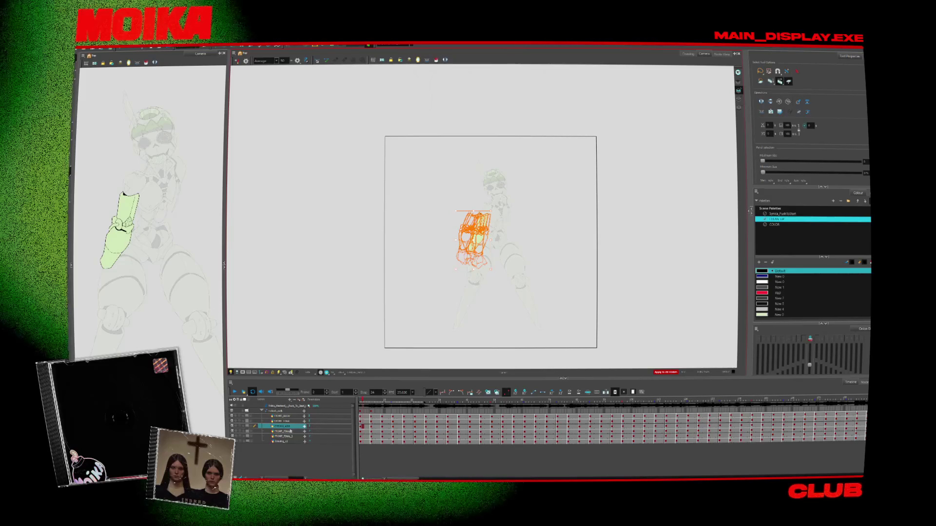
pyautogui.click(271, 430)
# Zoom to the torso and delete the sketches of both characters.
pyautogui.hotkey('alt', 'z')
pyautogui.scroll(5, 445, 213)
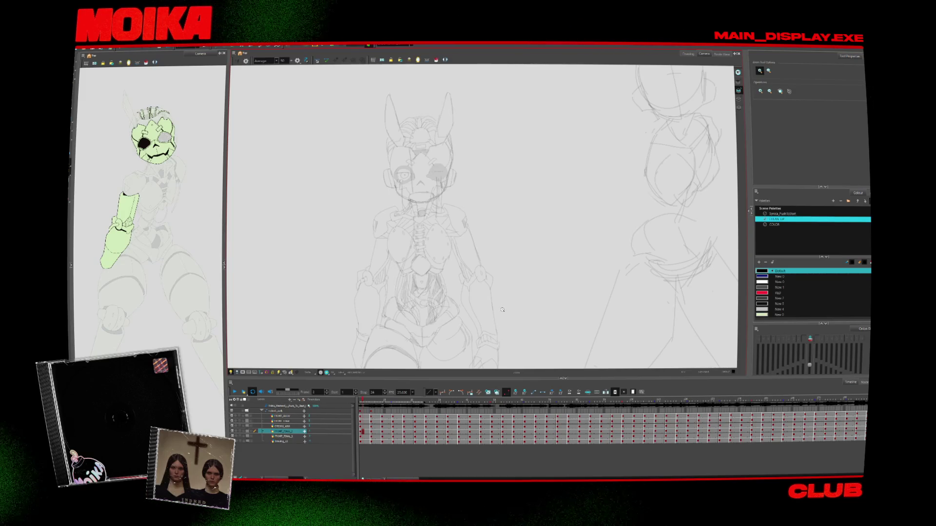
pyautogui.scroll(-5, 503, 309)
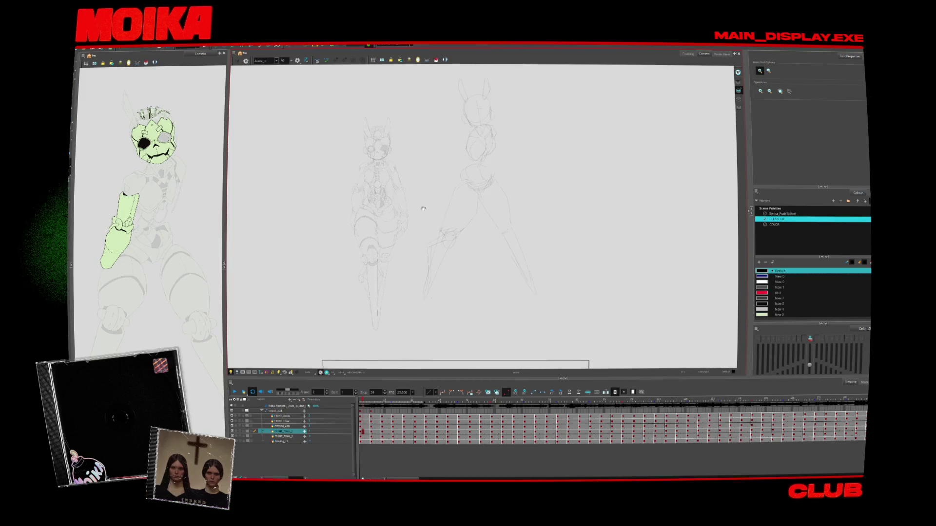
pyautogui.scroll(-3, 514, 290)
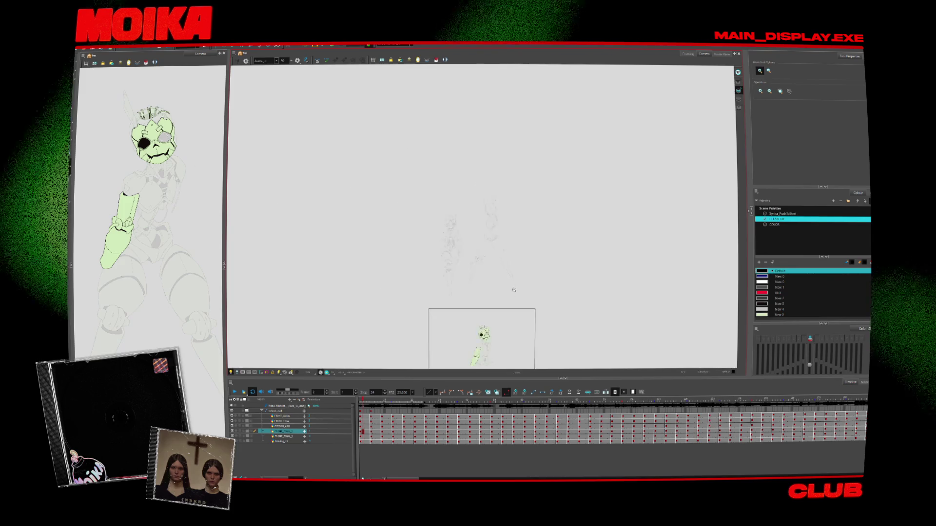
pyautogui.hotkey('alt', 's')
pyautogui.moveTo(453, 98)
pyautogui.mouseDown()
pyautogui.moveTo(535, 185)
pyautogui.moveTo(374, 198)
pyautogui.mouseUp()
pyautogui.press('Delete')
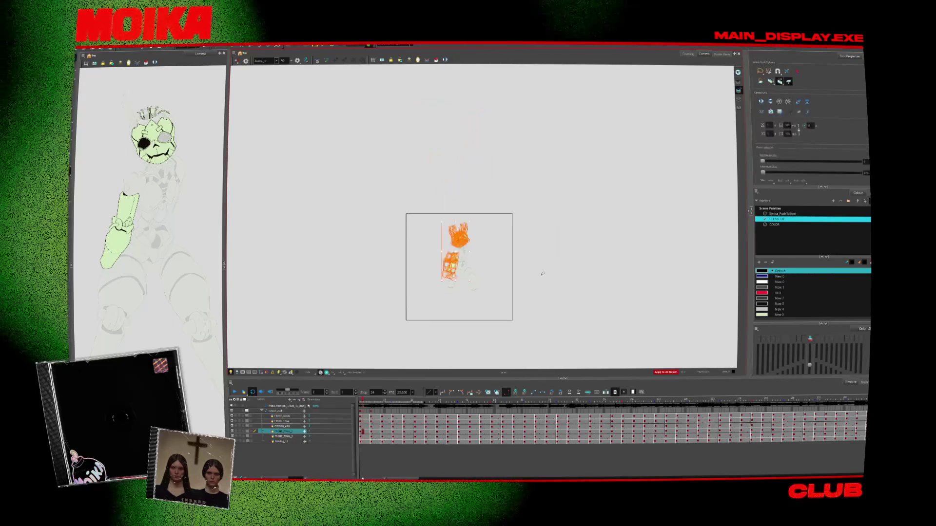
# Zoom in around the character and delete the green arm strokes.
pyautogui.hotkey('alt', 'z')
pyautogui.click(462, 264)
pyautogui.hotkey('alt', 's')
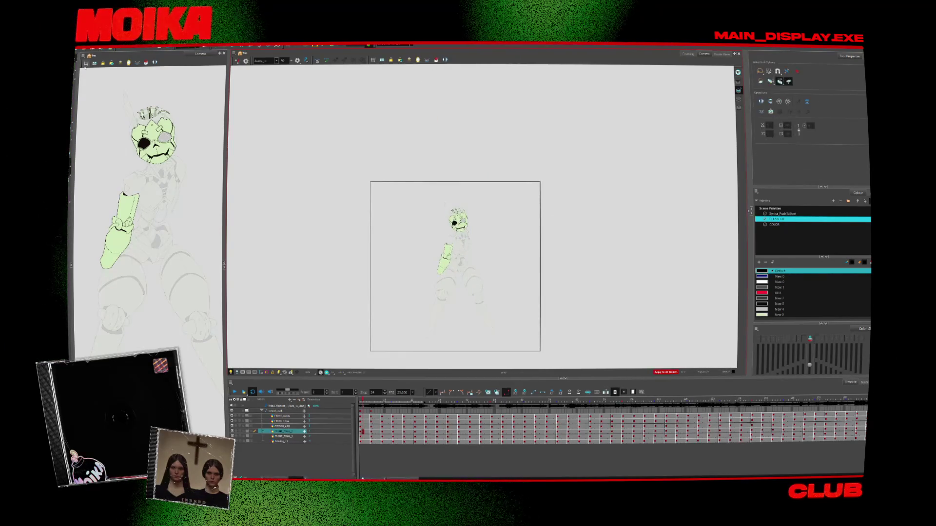
pyautogui.moveTo(435, 235)
pyautogui.mouseDown()
pyautogui.moveTo(466, 241)
pyautogui.moveTo(413, 238)
pyautogui.mouseUp()
pyautogui.press('Delete')
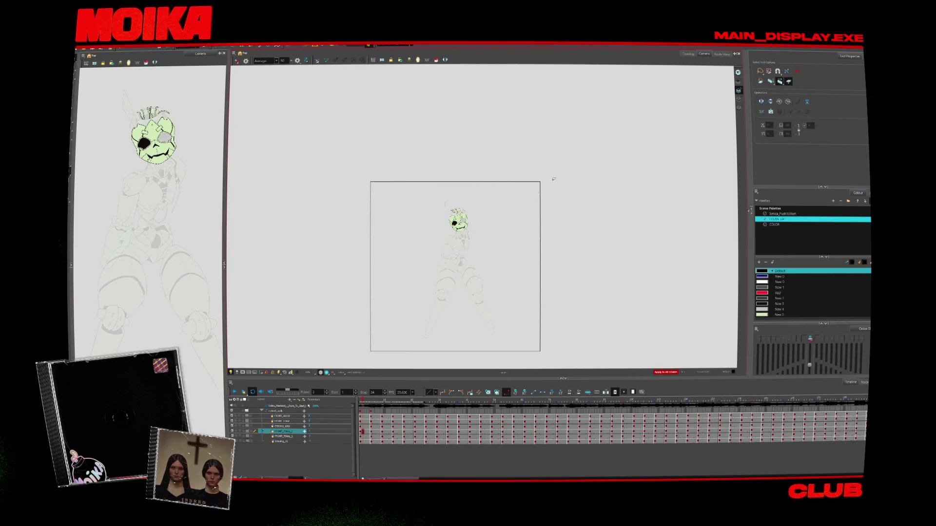
# Play back the walk animation, stop at frame 1, and select the CYBORG_ARM layer.
pyautogui.hotkey('alt', 'z')
pyautogui.click(465, 250)
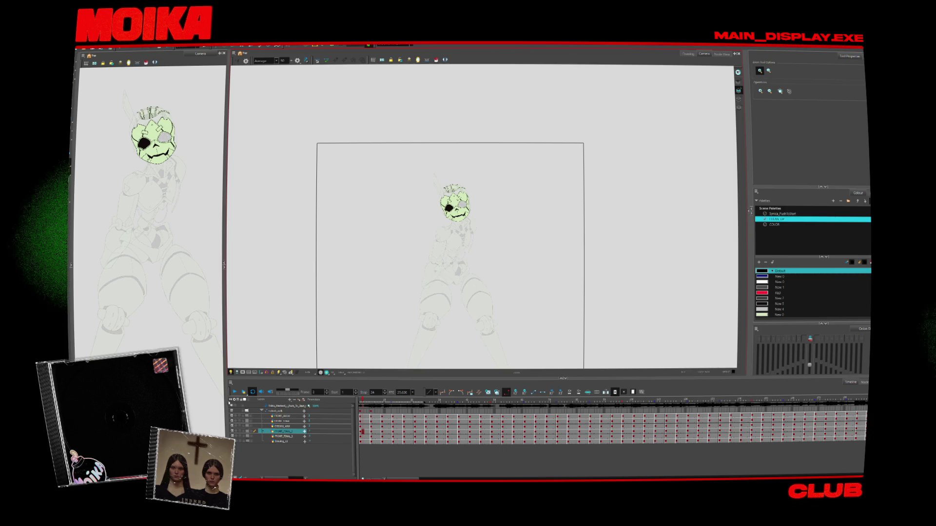
pyautogui.click(235, 392)
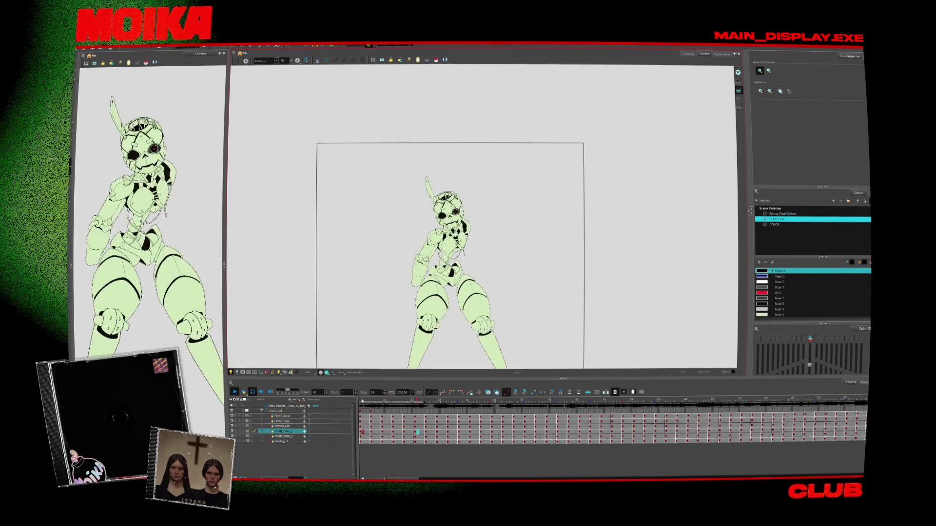
pyautogui.press('Return')
pyautogui.click(283, 426)
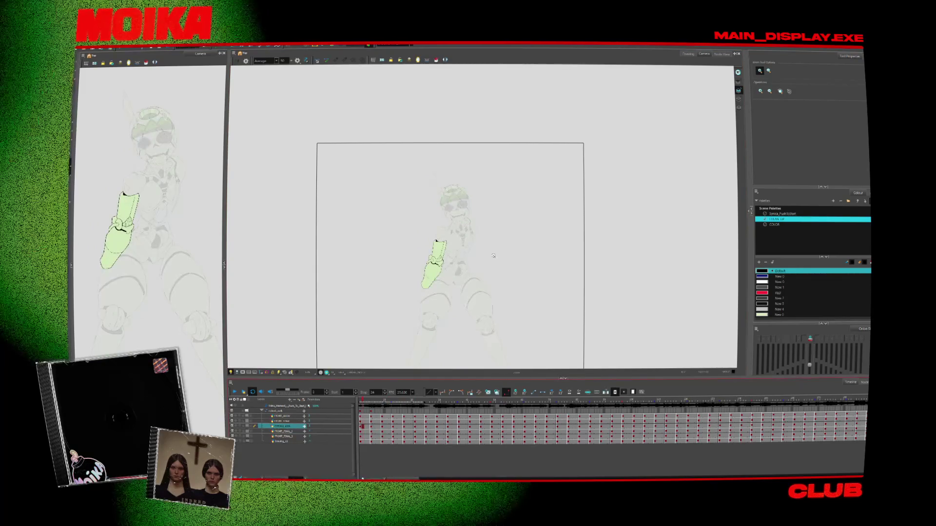
pyautogui.click(722, 54)
# Pan the node network, load the CYBORG_WALK group's layers, and return to the camera view.
pyautogui.scroll(3, 618, 292)
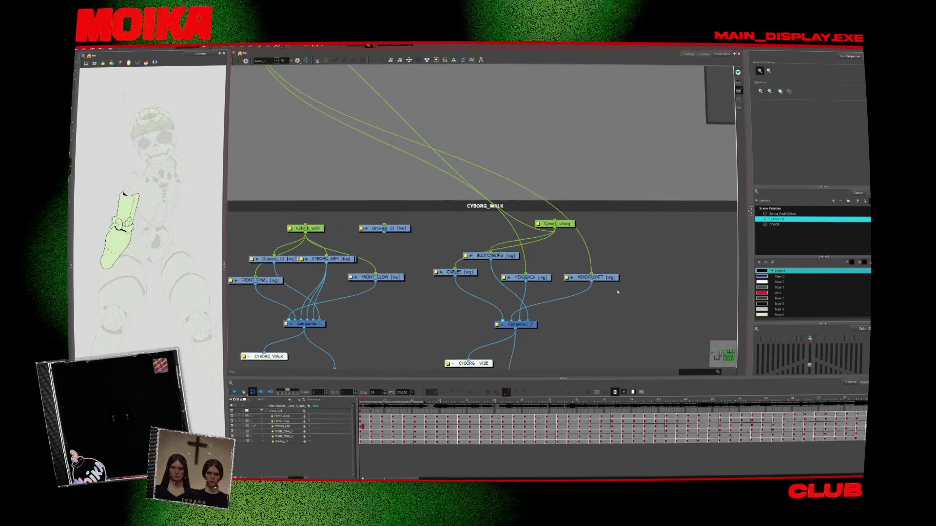
pyautogui.scroll(-5, 403, 225)
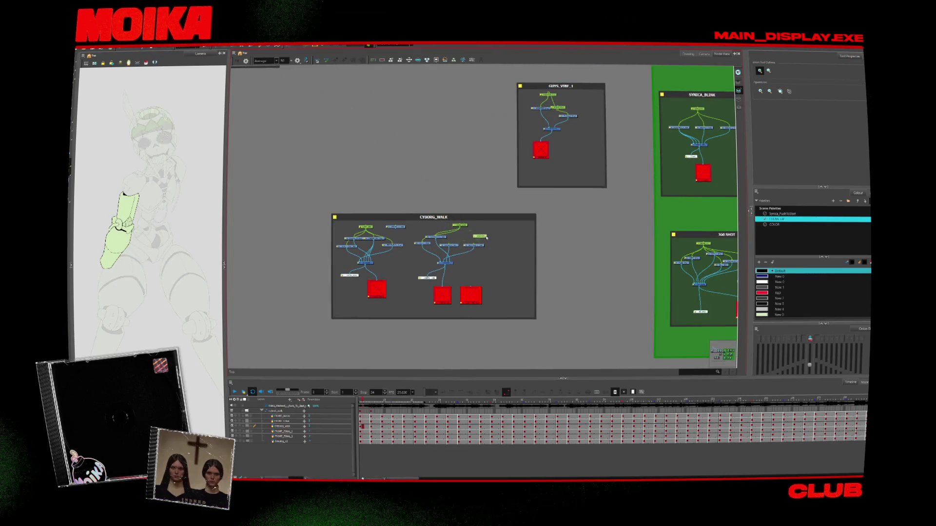
pyautogui.scroll(5, 486, 237)
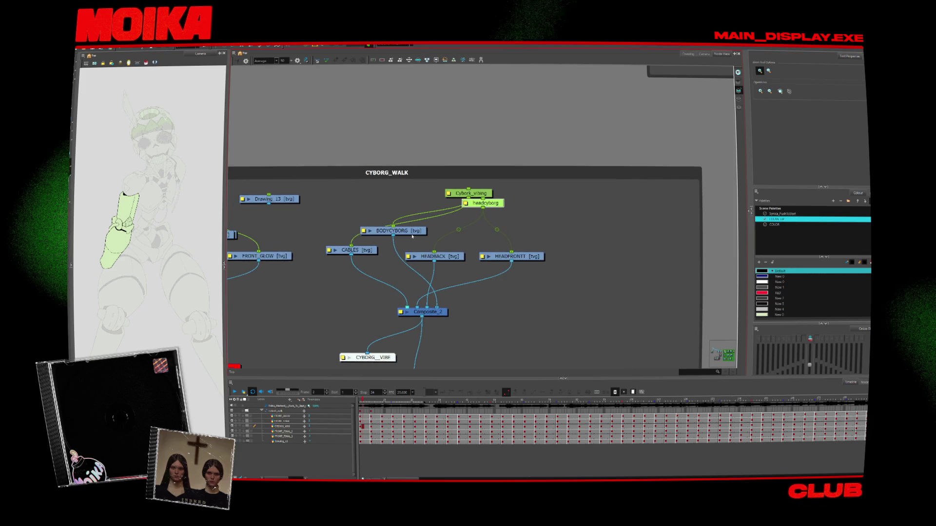
pyautogui.moveTo(411, 236); pyautogui.dragTo(450, 201)
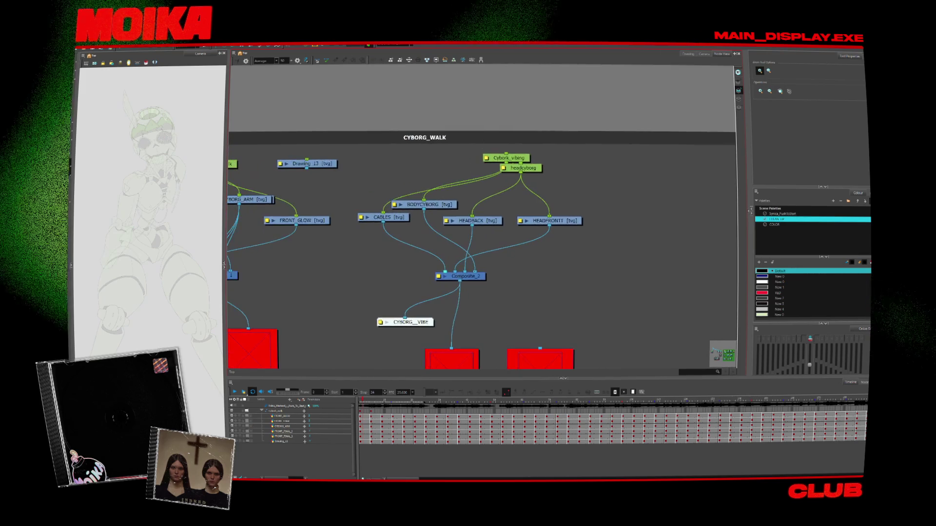
pyautogui.click(392, 45)
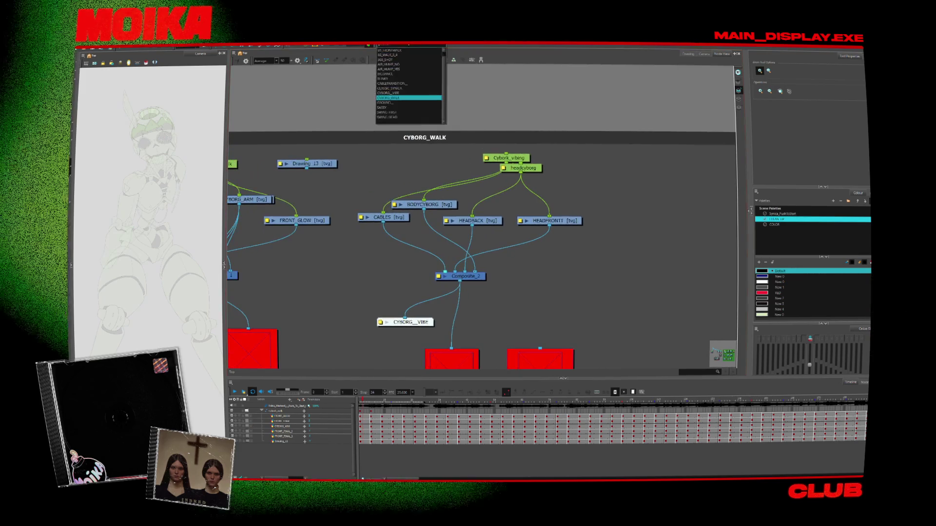
pyautogui.click(404, 97)
pyautogui.click(705, 54)
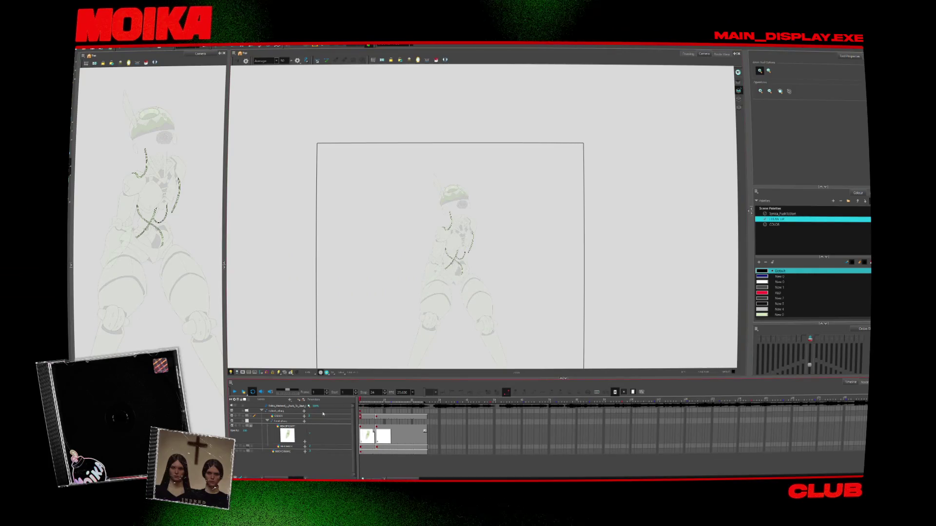
# Rename the HEADFRONT layer, typing CUT as the new name.
pyautogui.click(288, 431)
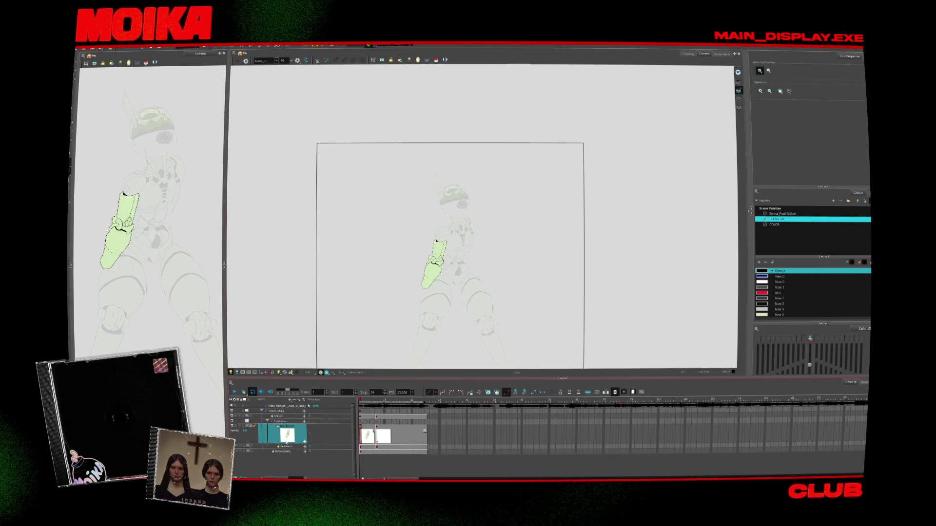
pyautogui.doubleClick(288, 426)
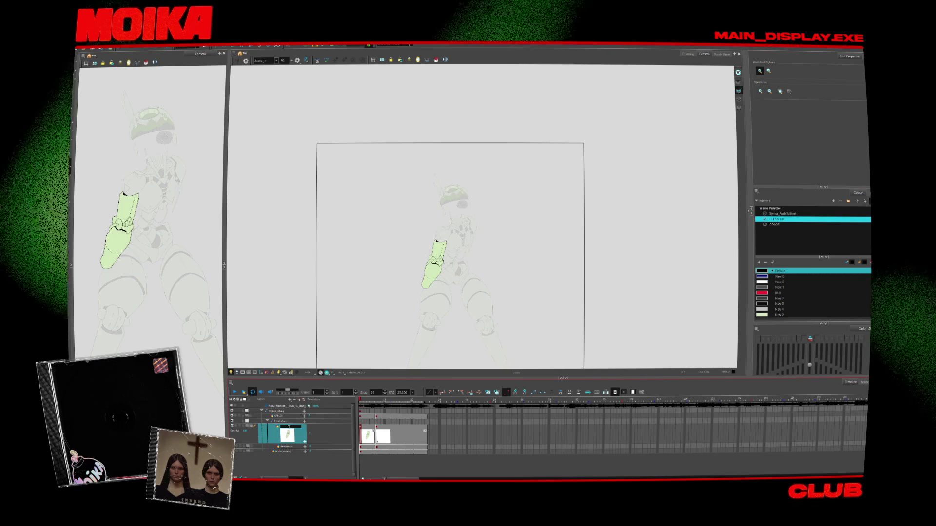
pyautogui.write('CUT')
pyautogui.press('Return')
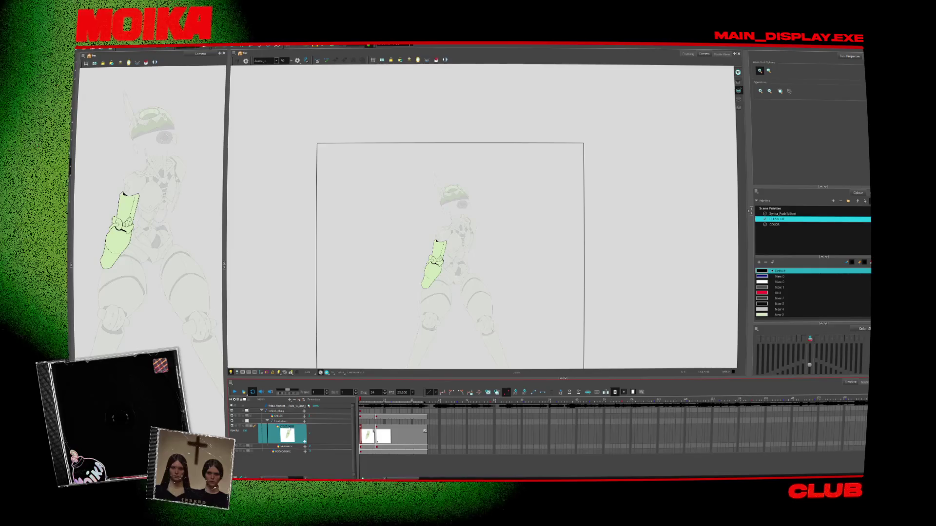
# Trim the layer's exposure cells and go to frame 25.
pyautogui.moveTo(415, 436); pyautogui.dragTo(383, 435)
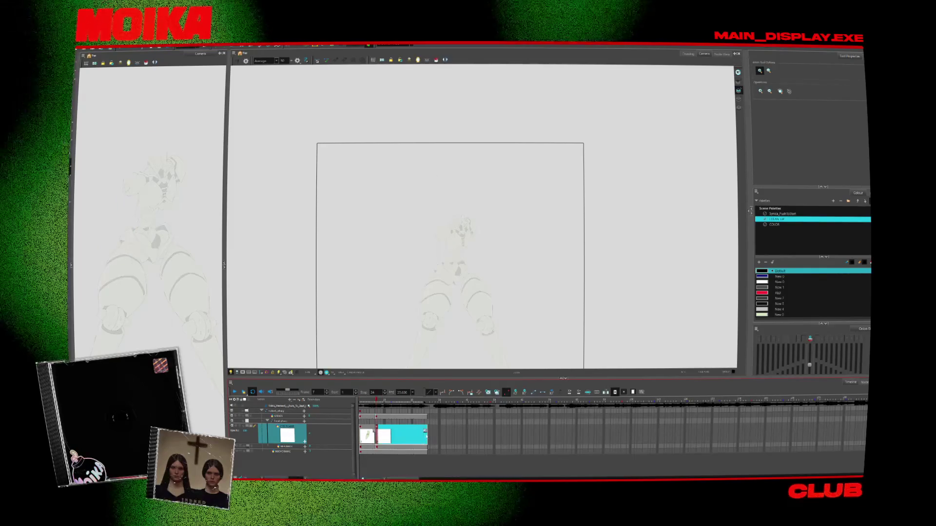
pyautogui.click(426, 433)
pyautogui.click(426, 433)
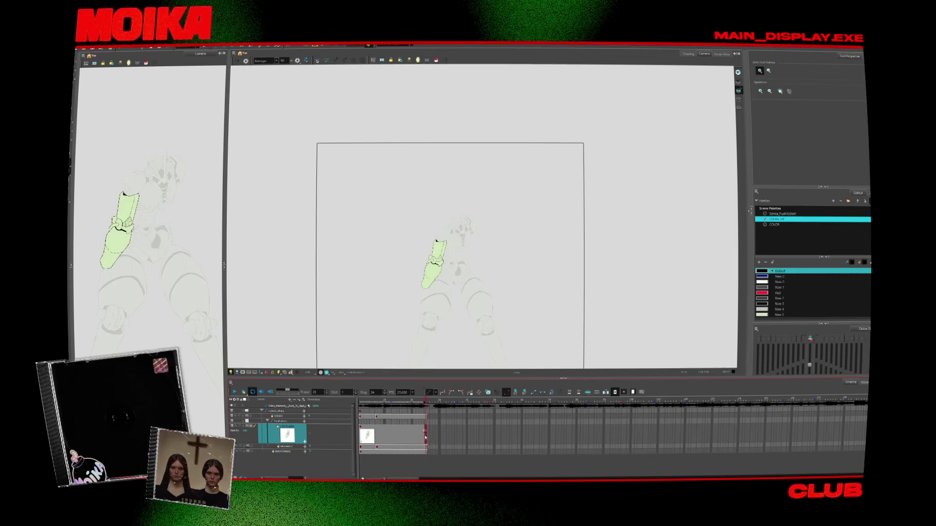
pyautogui.click(722, 54)
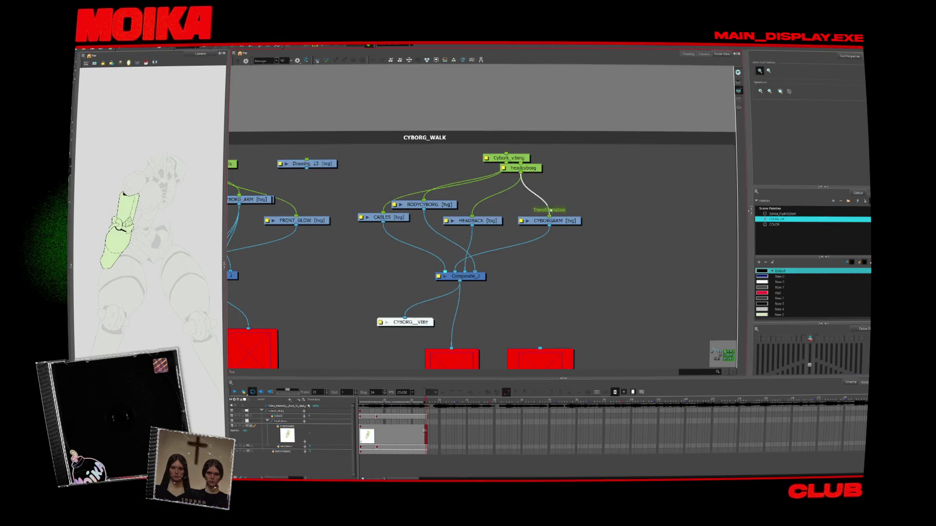
# Rewire CYBORGARM from headcyborg to the Cyborg_vibing peg and into Composite_2.
pyautogui.moveTo(550, 211); pyautogui.dragTo(500, 274)
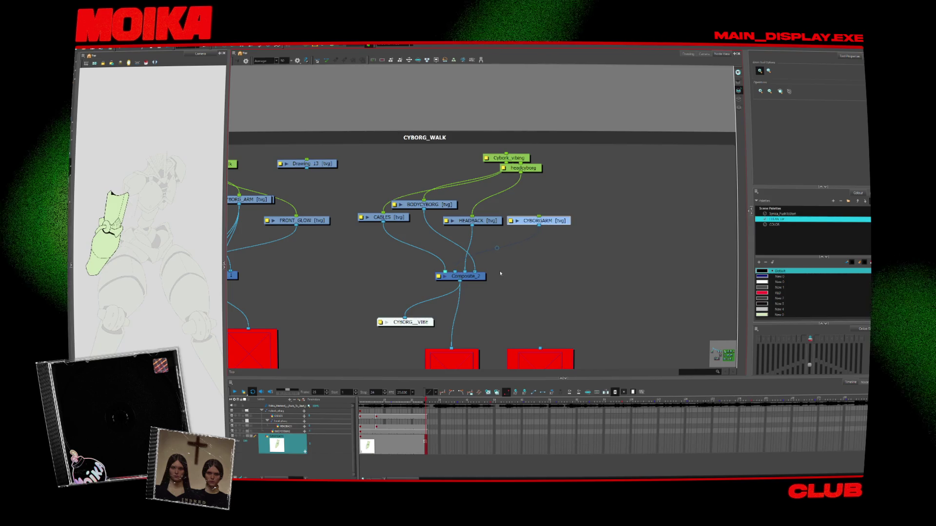
pyautogui.moveTo(538, 221); pyautogui.dragTo(523, 227)
pyautogui.moveTo(522, 168); pyautogui.dragTo(568, 181)
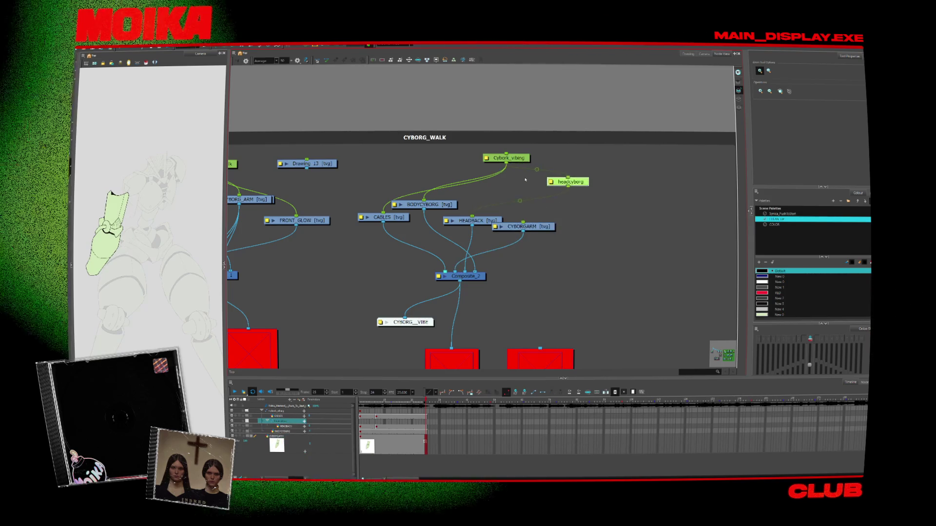
pyautogui.moveTo(507, 163)
pyautogui.mouseDown()
pyautogui.moveTo(523, 222)
pyautogui.moveTo(476, 196)
pyautogui.moveTo(512, 224)
pyautogui.mouseUp()
pyautogui.click(472, 220)
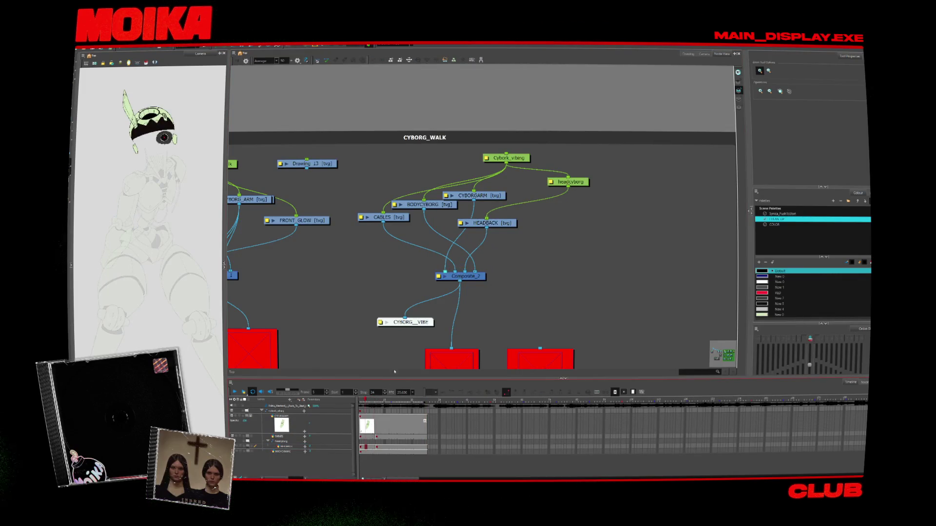
pyautogui.moveTo(511, 280); pyautogui.dragTo(572, 276)
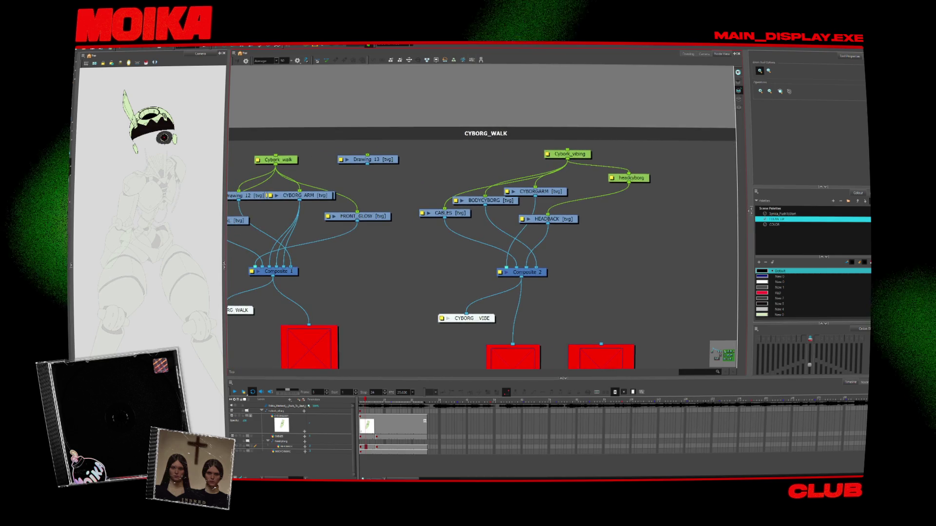
# Reload the CYBORG_WALK group's layers and return to the camera view.
pyautogui.click(408, 60)
pyautogui.click(404, 70)
pyautogui.click(395, 45)
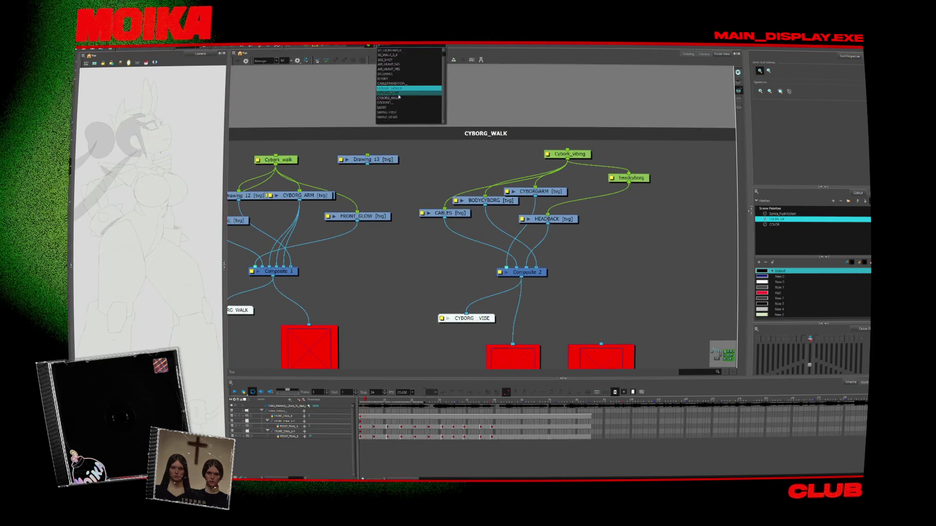
pyautogui.click(390, 97)
pyautogui.click(703, 53)
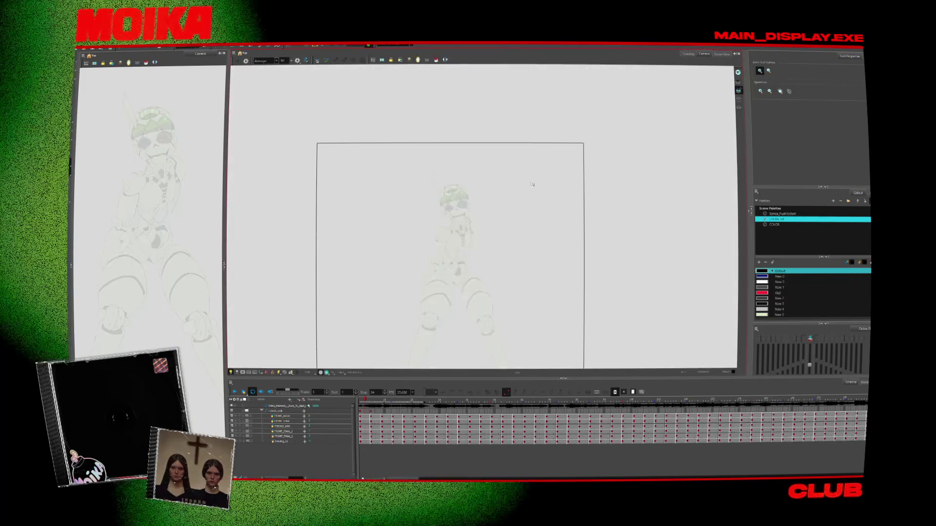
# Duplicate the FRONT_FINAL head layer and rename the copy with OJ.
pyautogui.click(283, 431)
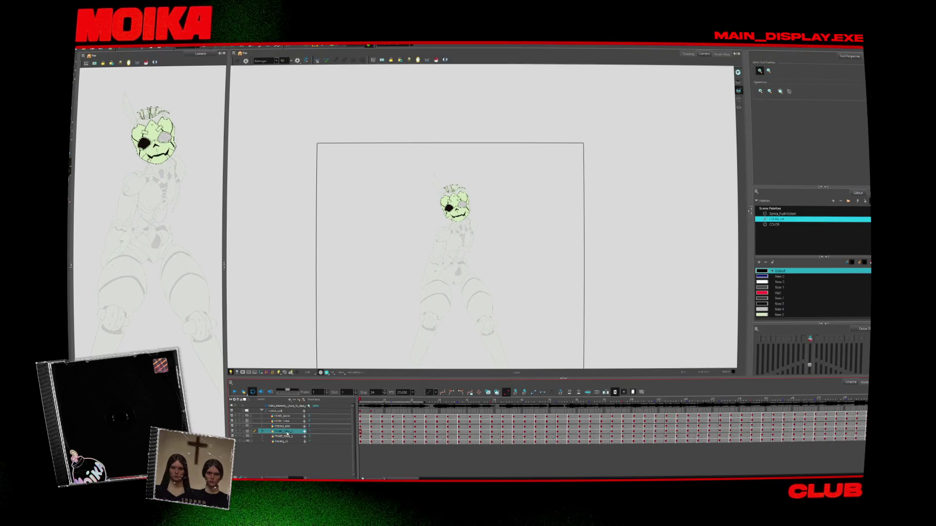
pyautogui.rightClick(287, 434)
pyautogui.click(316, 289)
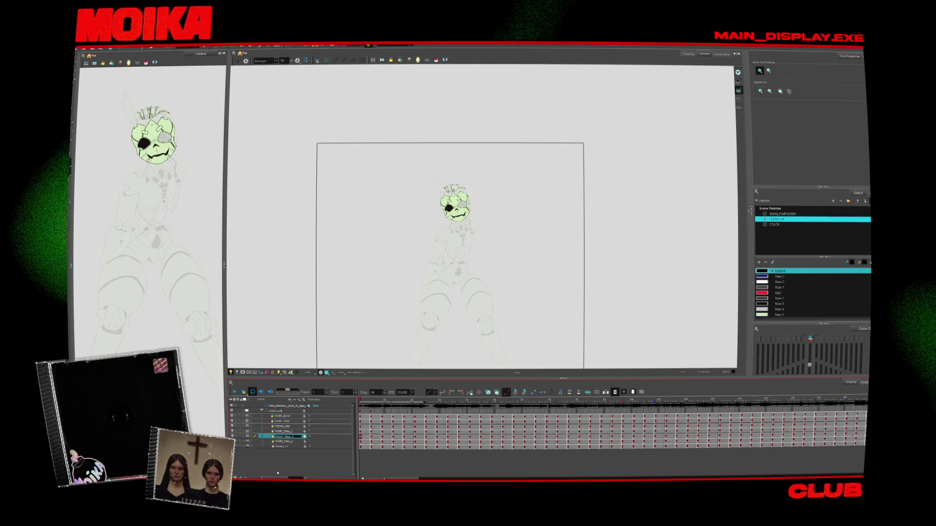
pyautogui.press('BackSpace')
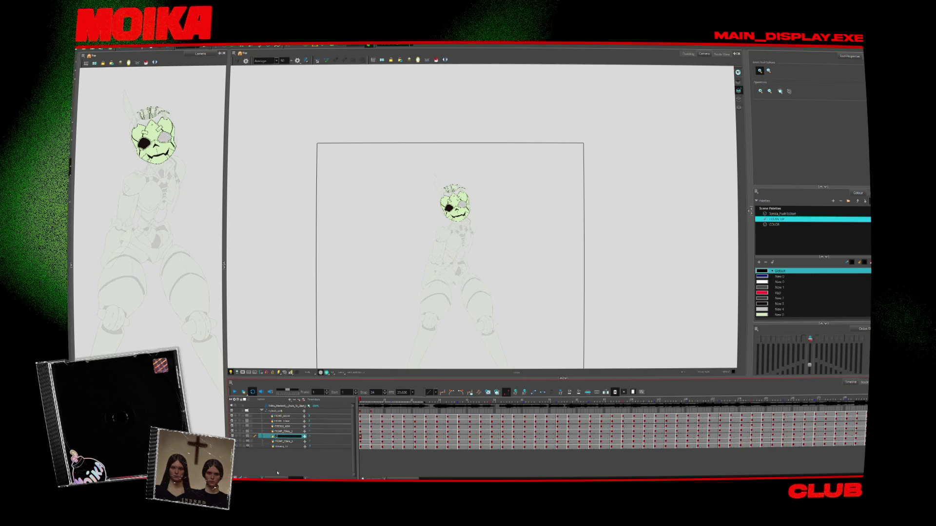
pyautogui.write('OJ')
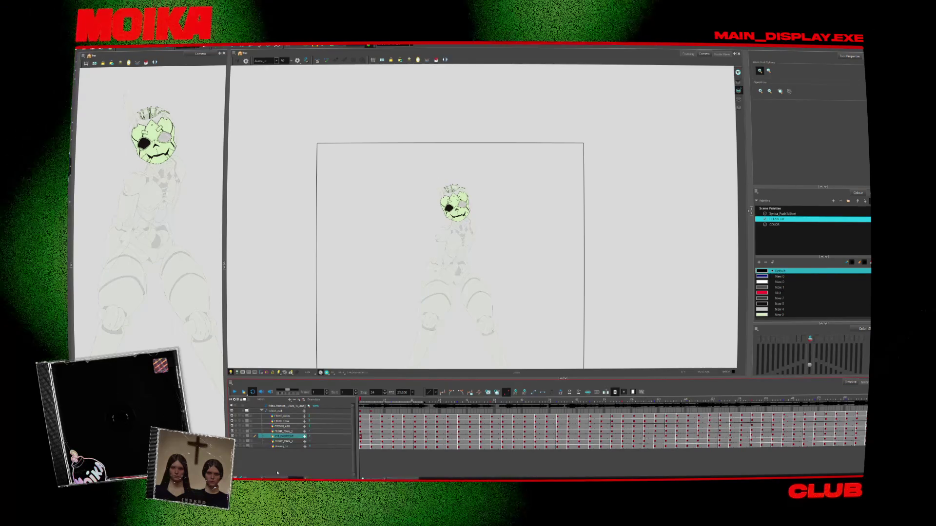
pyautogui.click(718, 54)
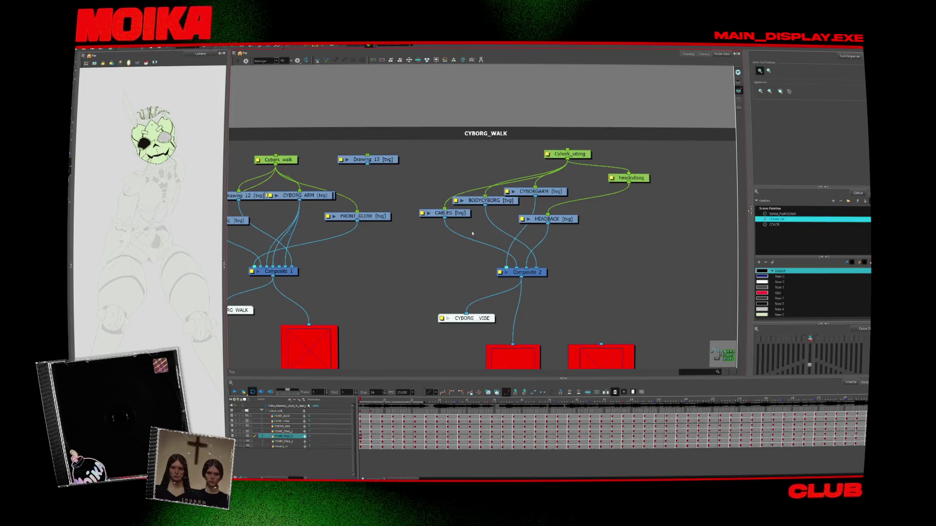
pyautogui.click(703, 54)
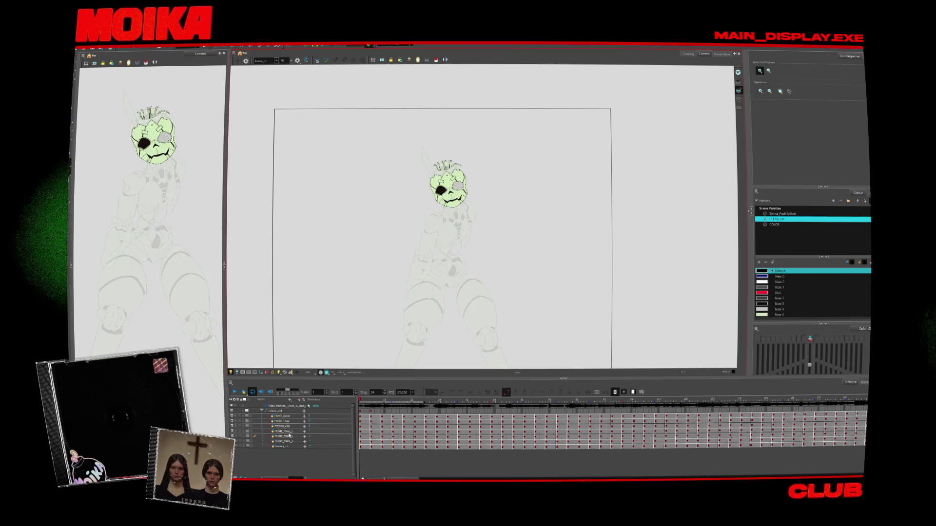
# Clone the FRONT layer and start renaming the clone.
pyautogui.rightClick(288, 431)
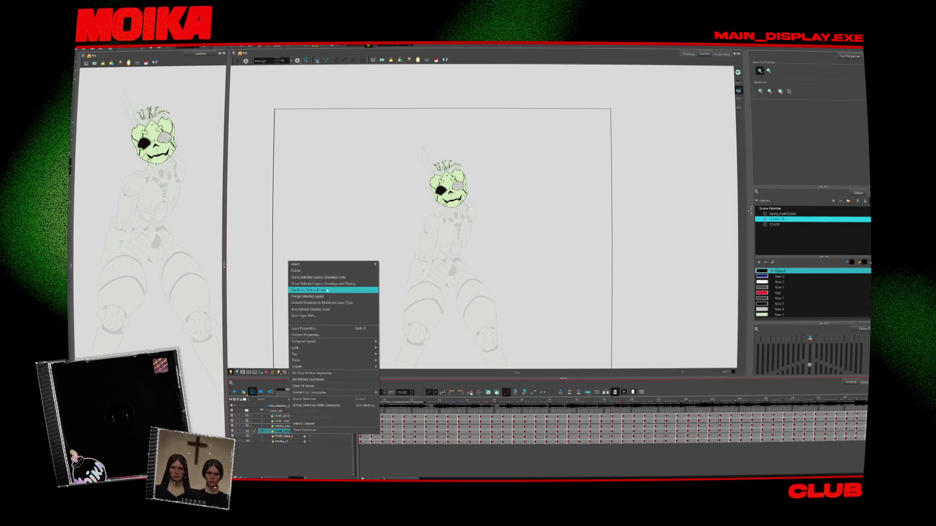
pyautogui.click(312, 278)
pyautogui.doubleClick(287, 436)
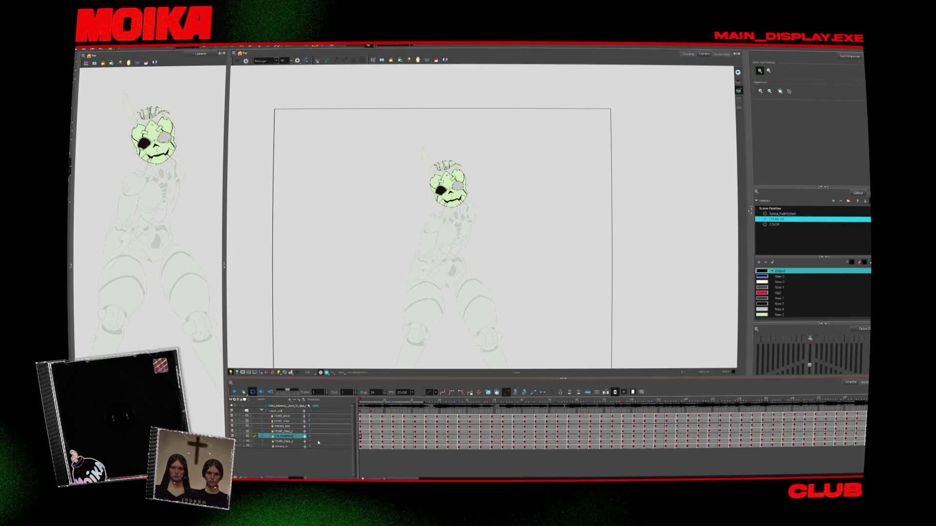
pyautogui.click(718, 54)
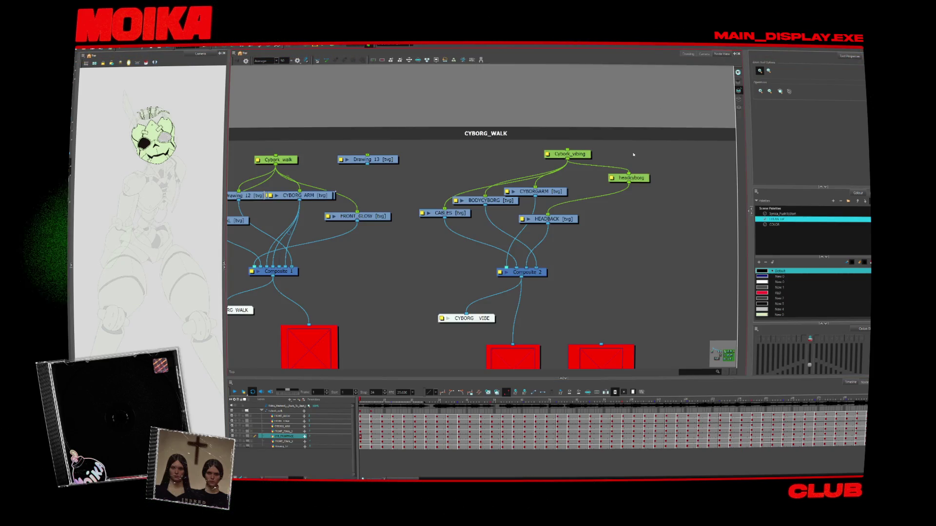
# Arrange the CYBORG_WALK nodes, placing CYB_FRONTFACE beside HEADBACK.
pyautogui.moveTo(552, 304); pyautogui.dragTo(622, 301)
pyautogui.click(355, 213)
pyautogui.moveTo(375, 191)
pyautogui.mouseDown()
pyautogui.moveTo(385, 205)
pyautogui.moveTo(429, 211)
pyautogui.moveTo(682, 216)
pyautogui.mouseUp()
pyautogui.moveTo(681, 259); pyautogui.dragTo(632, 268)
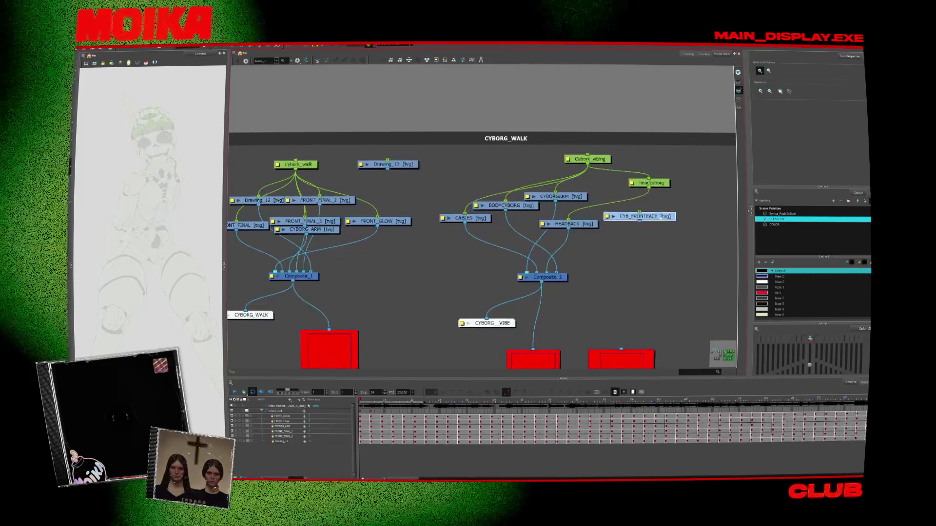
pyautogui.moveTo(647, 224); pyautogui.dragTo(647, 230)
pyautogui.moveTo(591, 225); pyautogui.dragTo(591, 238)
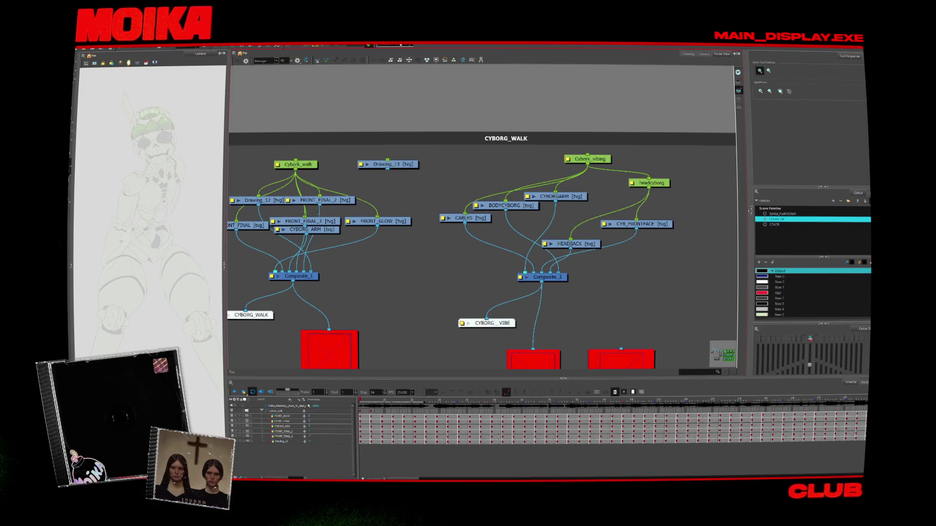
# Display the CYBORG_VIBE character and show the camera view.
pyautogui.click(395, 45)
pyautogui.click(405, 90)
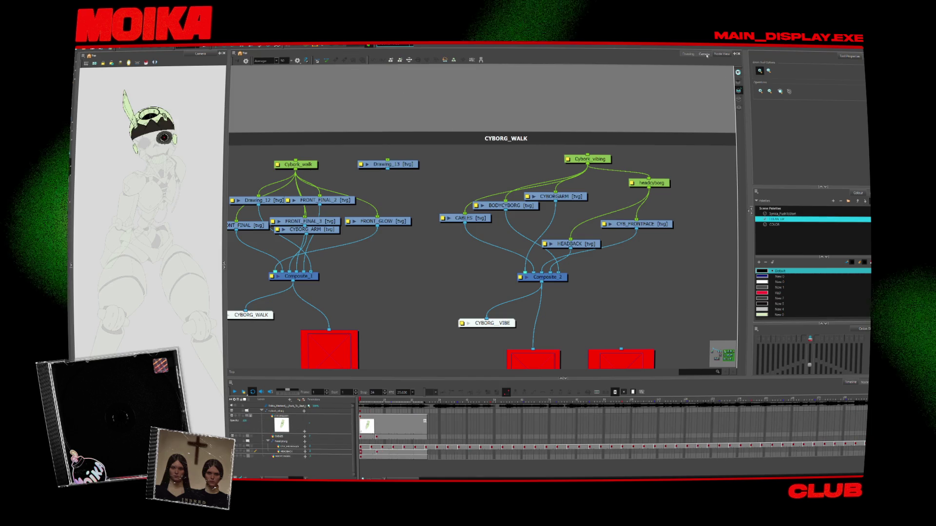
pyautogui.click(704, 54)
# Review CYB_FRONTFACE head drawings at frames 5, 25, 1 and 4, ending zoomed at frame 10.
pyautogui.click(306, 447)
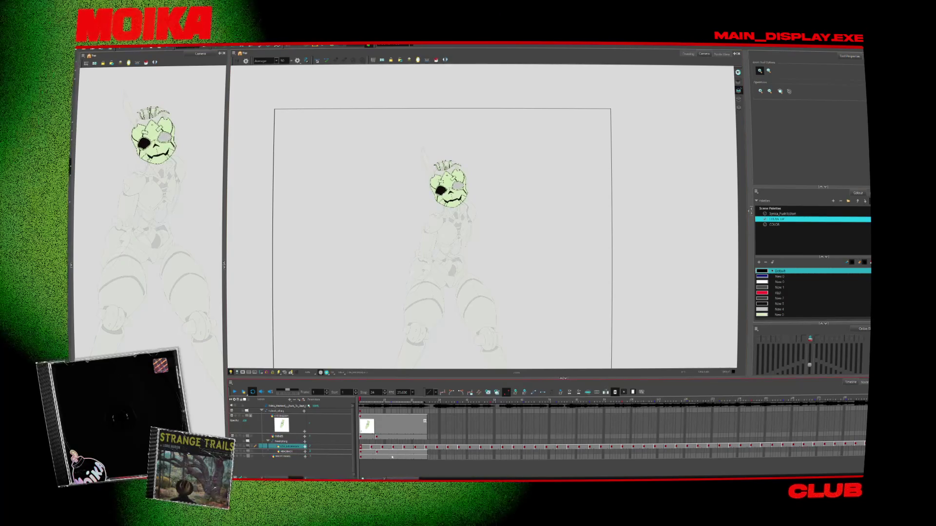
pyautogui.click(392, 457)
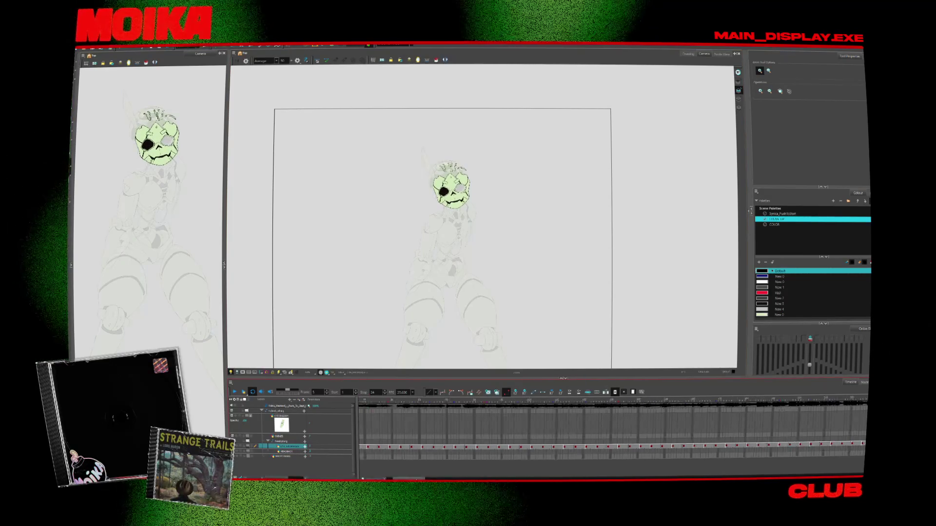
pyautogui.click(415, 462)
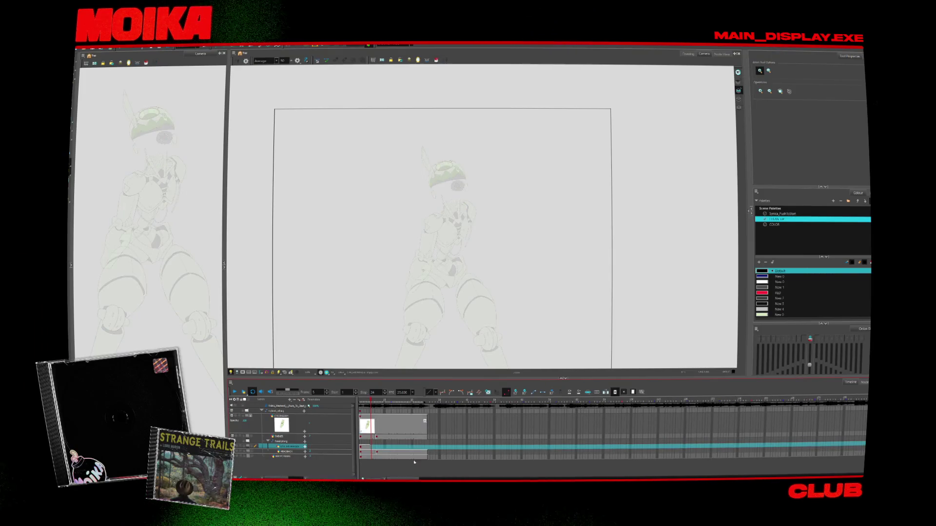
pyautogui.click(428, 452)
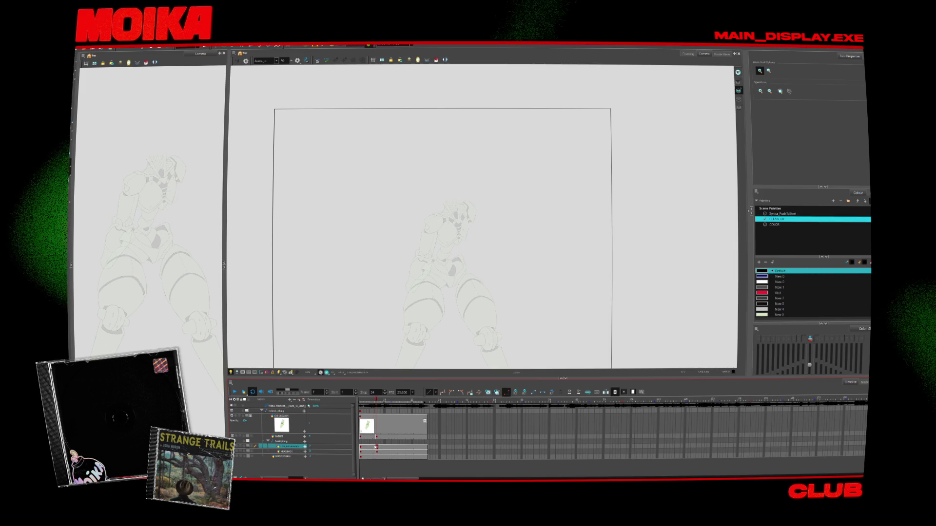
pyautogui.click(372, 406)
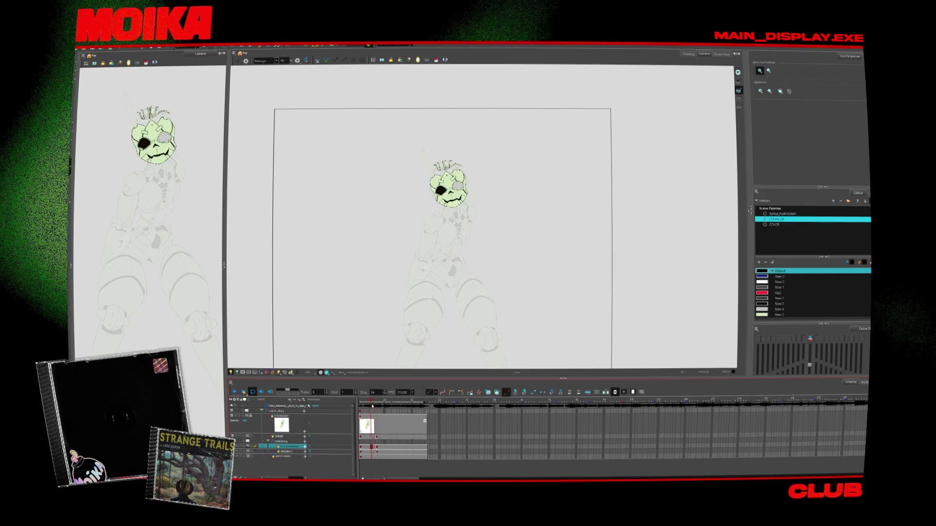
pyautogui.click(376, 452)
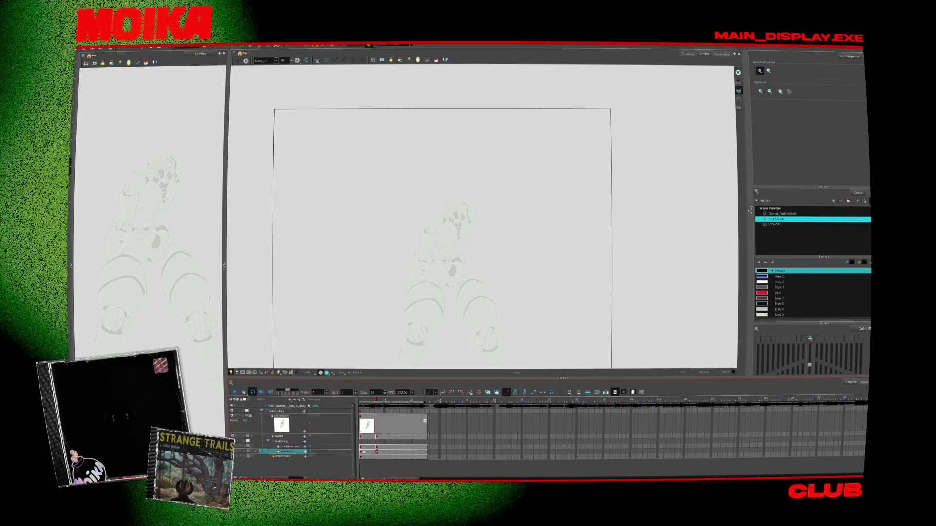
pyautogui.click(366, 404)
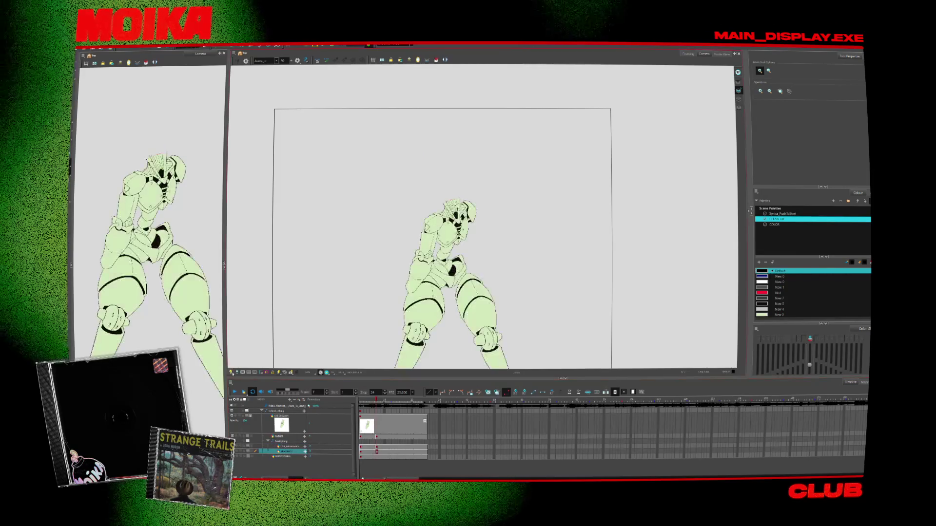
pyautogui.click(367, 404)
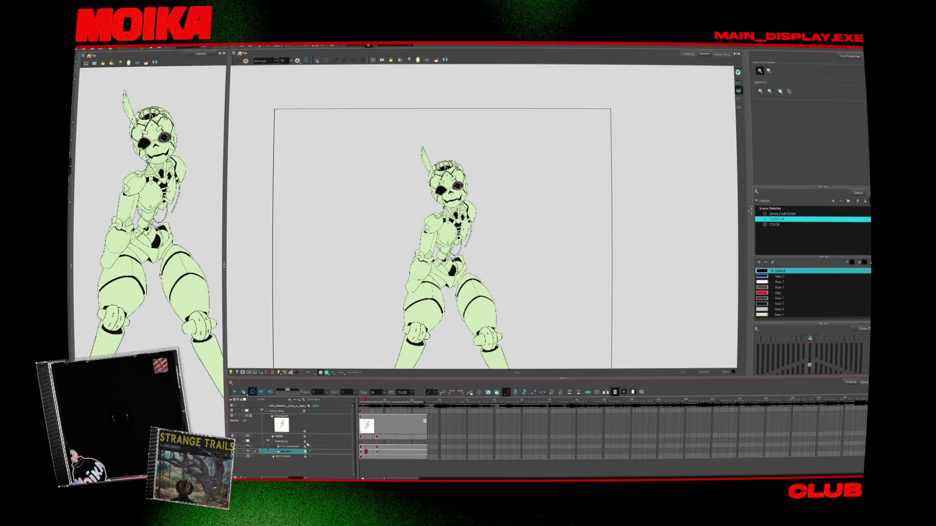
pyautogui.click(376, 436)
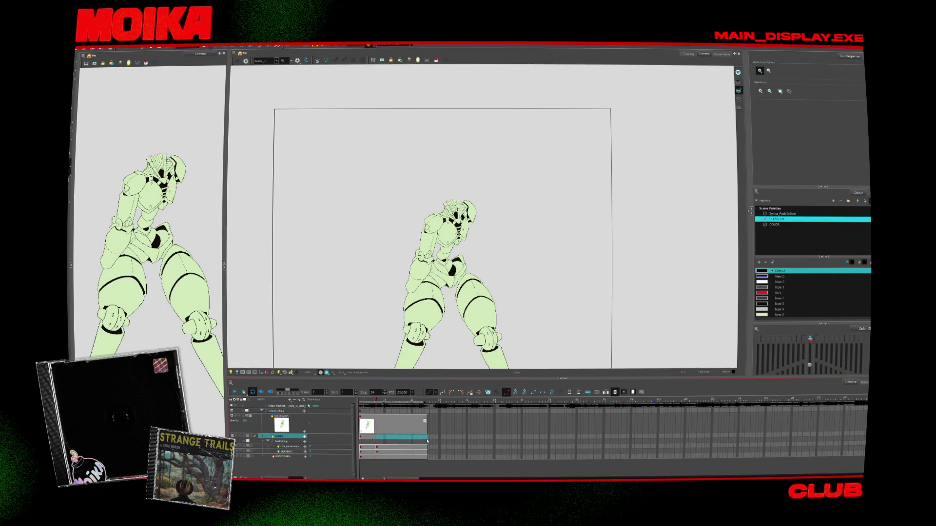
pyautogui.click(384, 404)
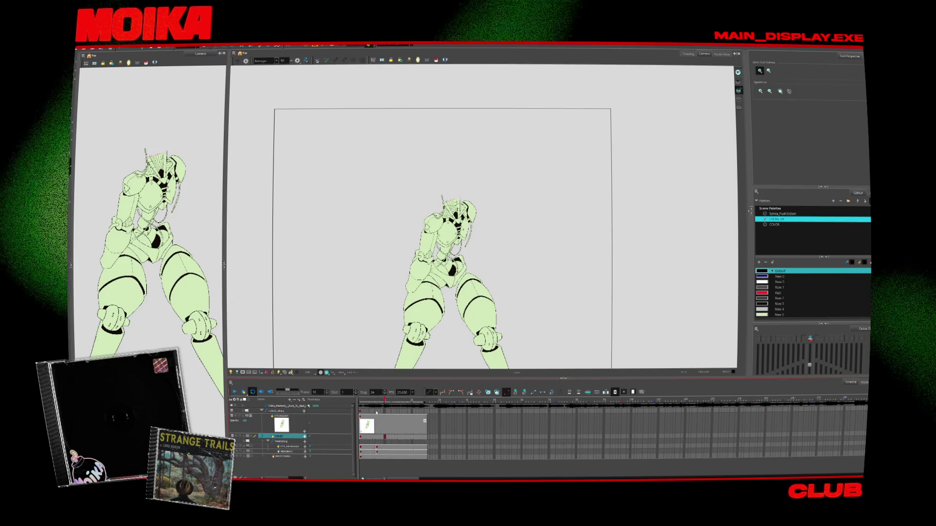
pyautogui.click(519, 280)
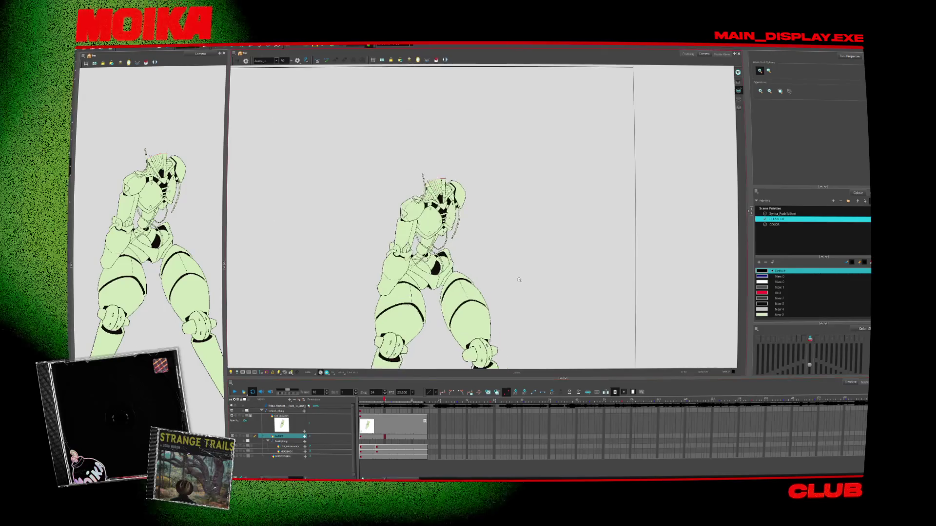
# Return to frame 1 and zoom in on the character's upper body and chest.
pyautogui.hotkey('shift', ',')
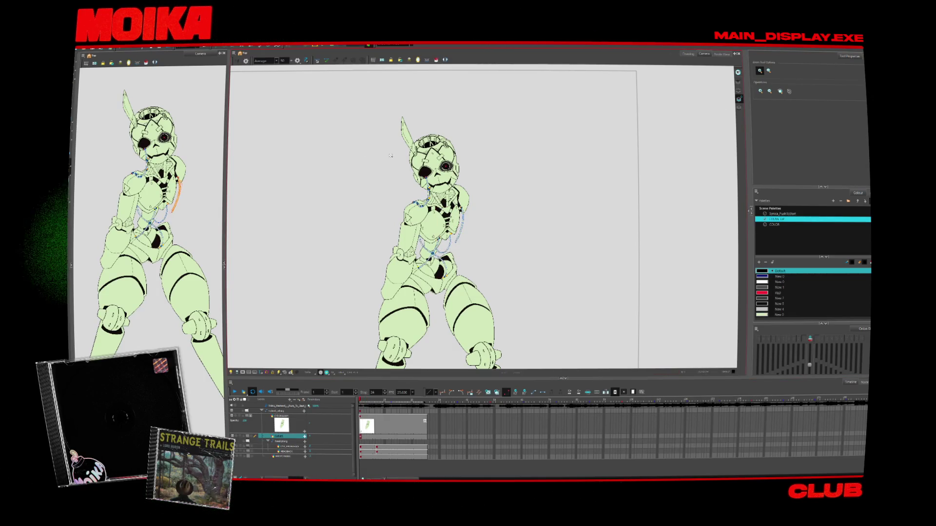
pyautogui.hotkey('alt', 's')
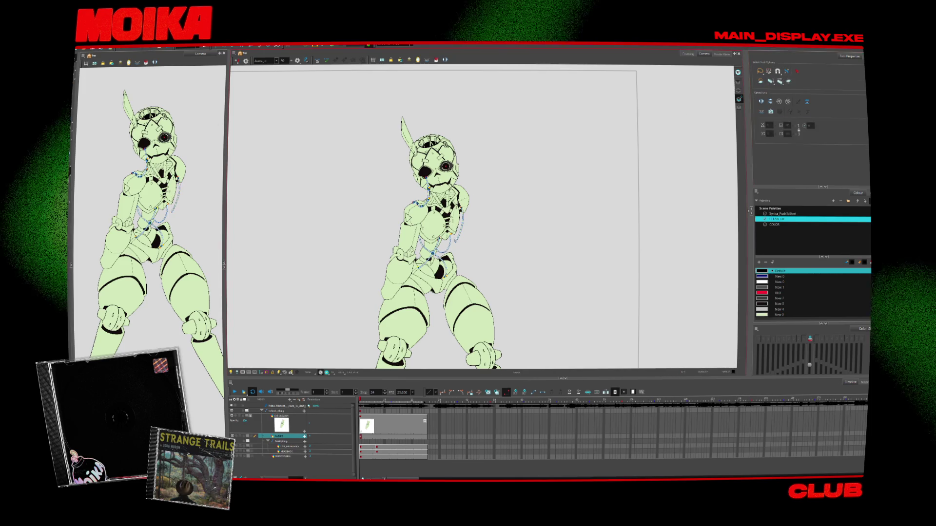
pyautogui.hotkey('alt', 'z')
pyautogui.click(463, 215)
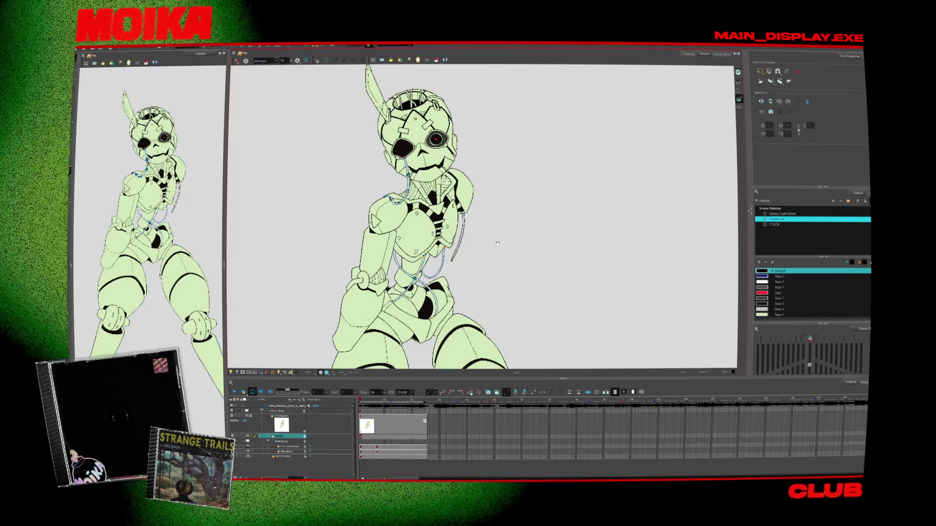
pyautogui.hotkey('alt', 's')
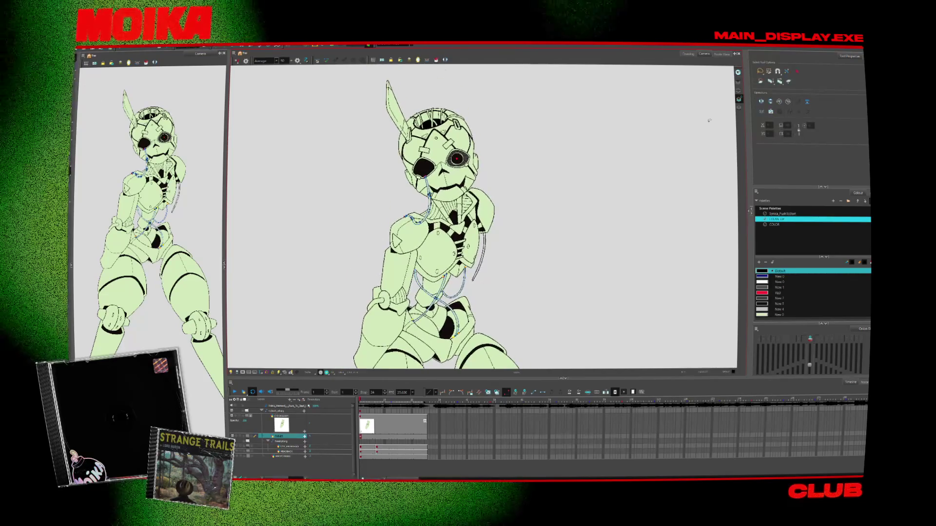
pyautogui.hotkey('alt', 'z')
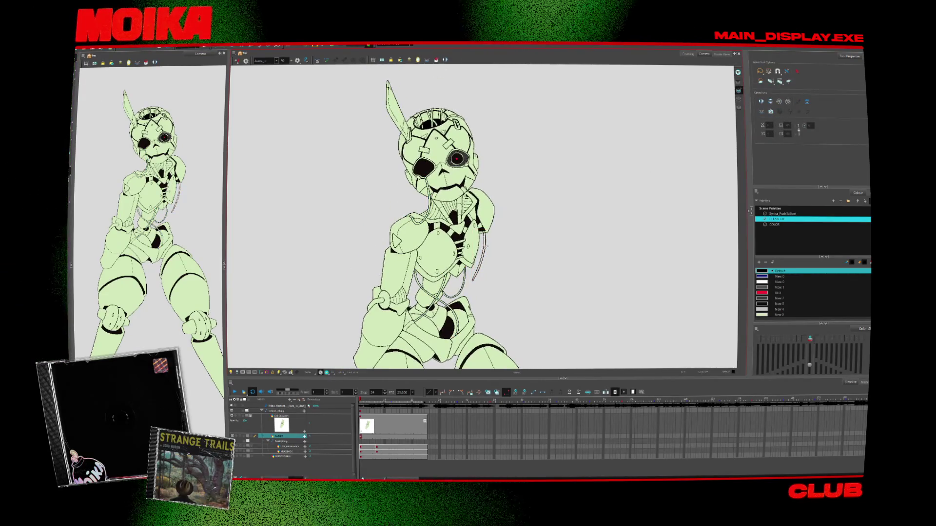
pyautogui.click(484, 257)
# Try a thin cable line down the right side, undo it, and reset the view.
pyautogui.hotkey('alt', 'b')
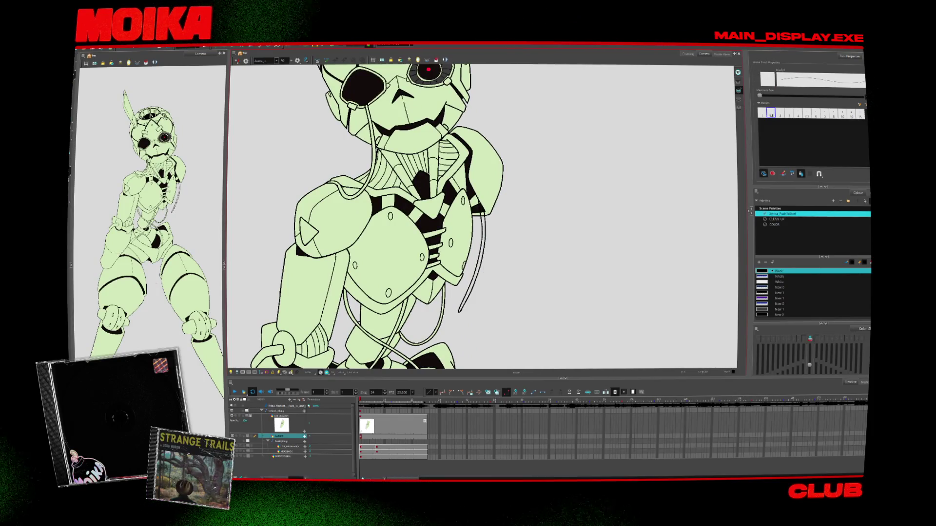
pyautogui.hotkey('shift', 'l')
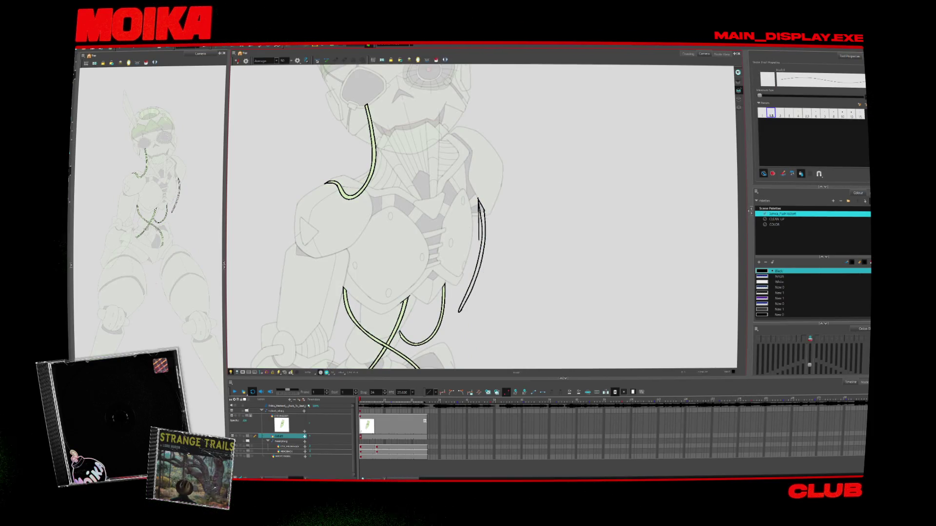
pyautogui.moveTo(479, 200); pyautogui.dragTo(484, 311)
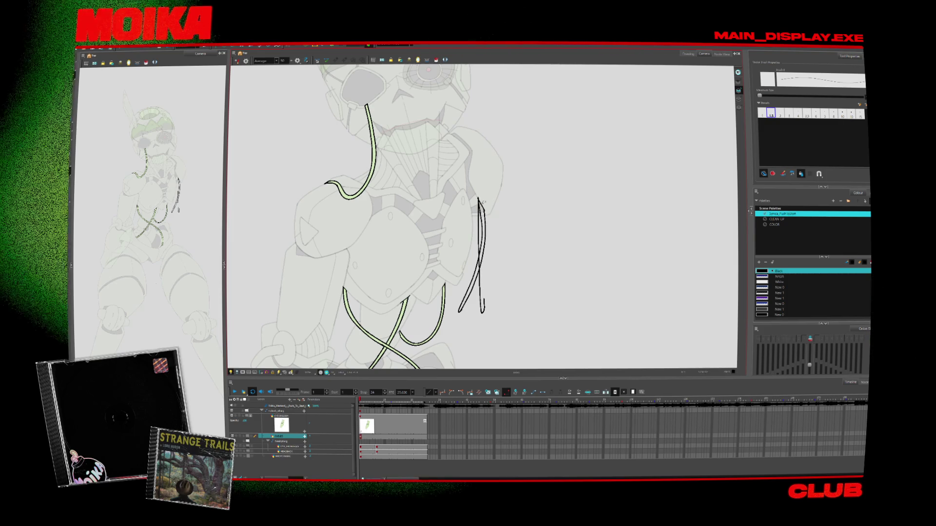
pyautogui.press('v')
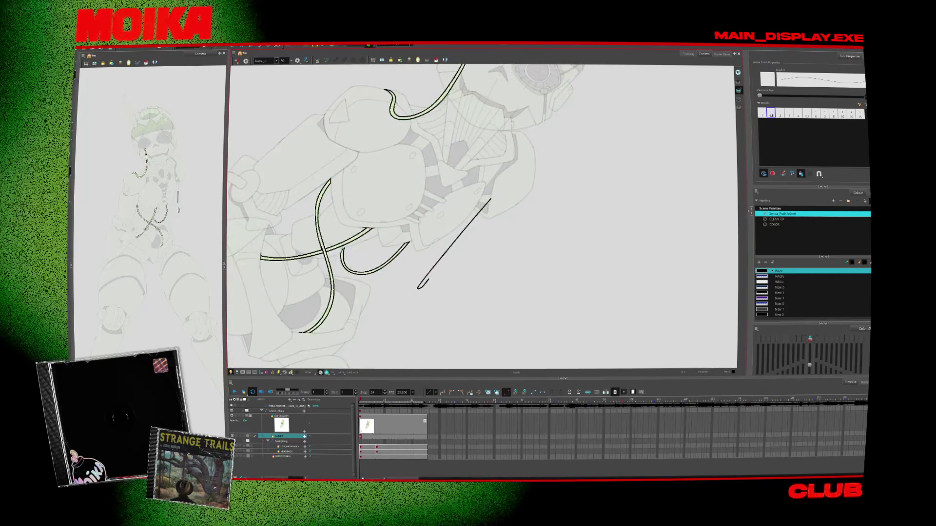
pyautogui.hotkey('ctrl', 'z')
pyautogui.hotkey('shift', 'm')
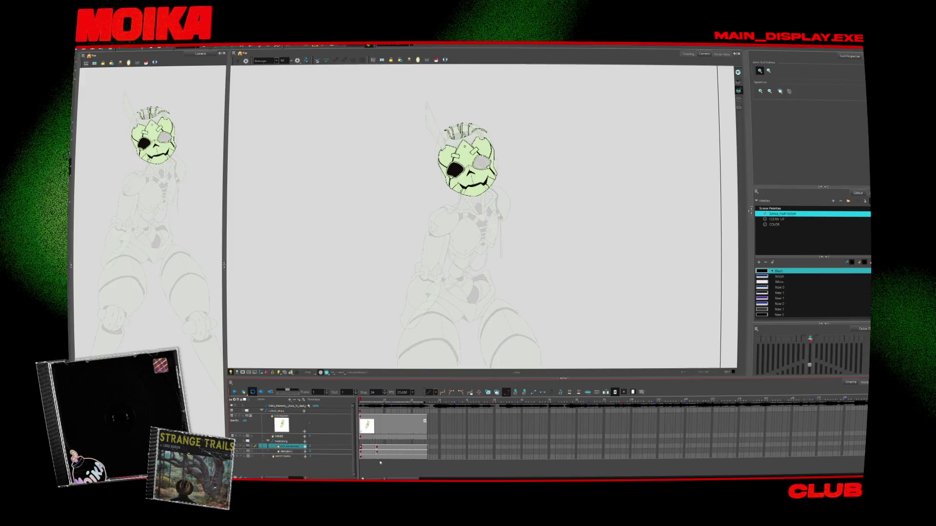
pyautogui.click(368, 441)
# Fade the body lines, select the whole head drawing, and nudge it up and back down.
pyautogui.click(450, 450)
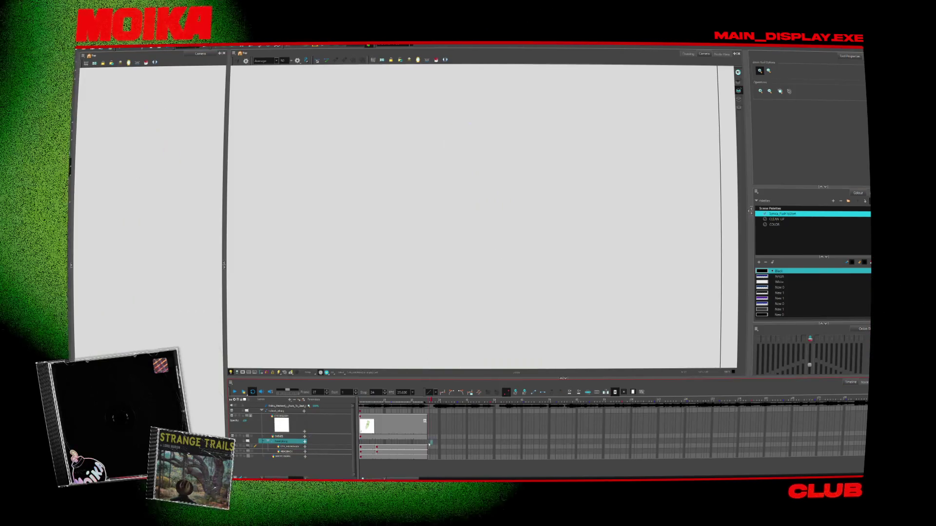
pyautogui.click(361, 443)
pyautogui.hotkey('alt', 's')
pyautogui.hotkey('ctrl', 'a')
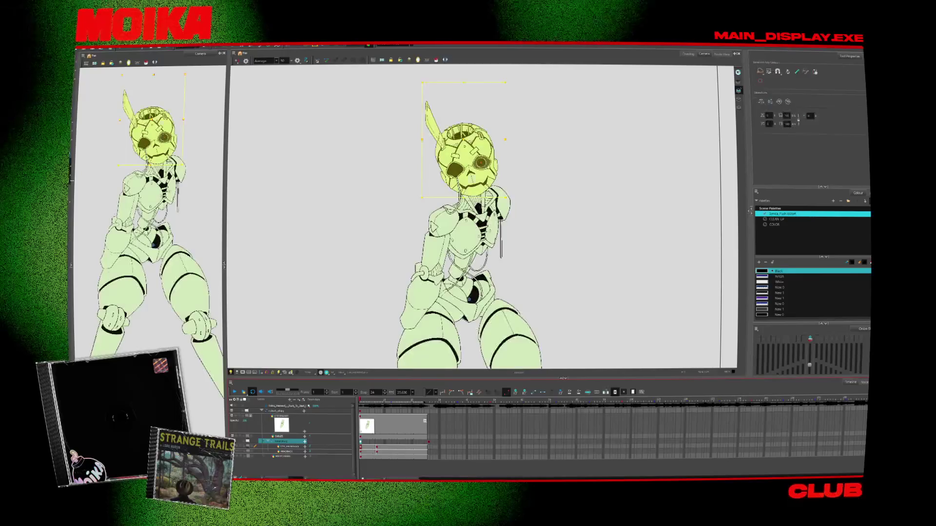
pyautogui.press('Up')
pyautogui.press('Up')
pyautogui.press('Up')
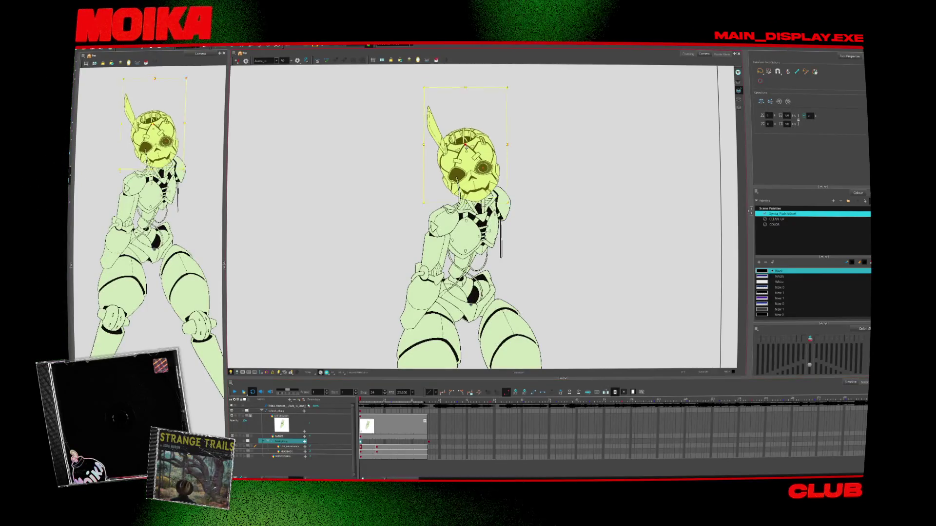
pyautogui.press('Down')
pyautogui.press('Down')
pyautogui.press('Down')
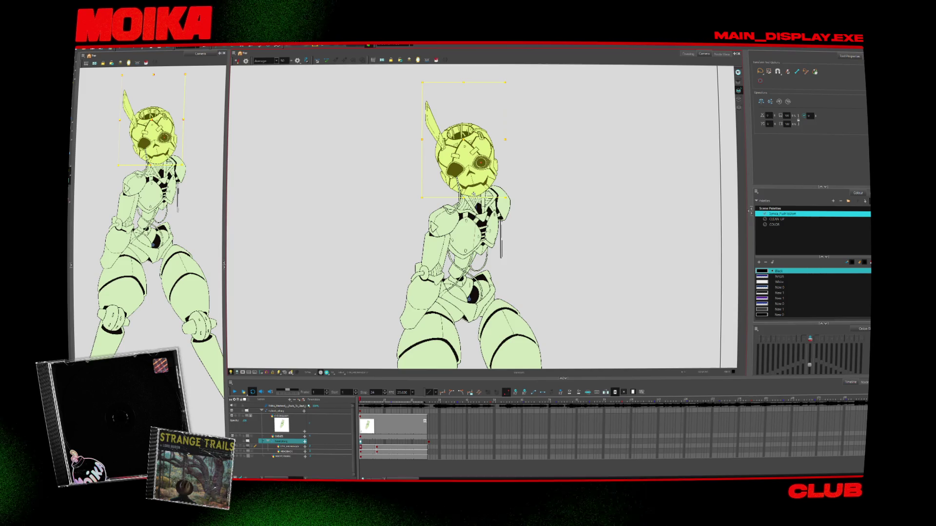
pyautogui.click(498, 149)
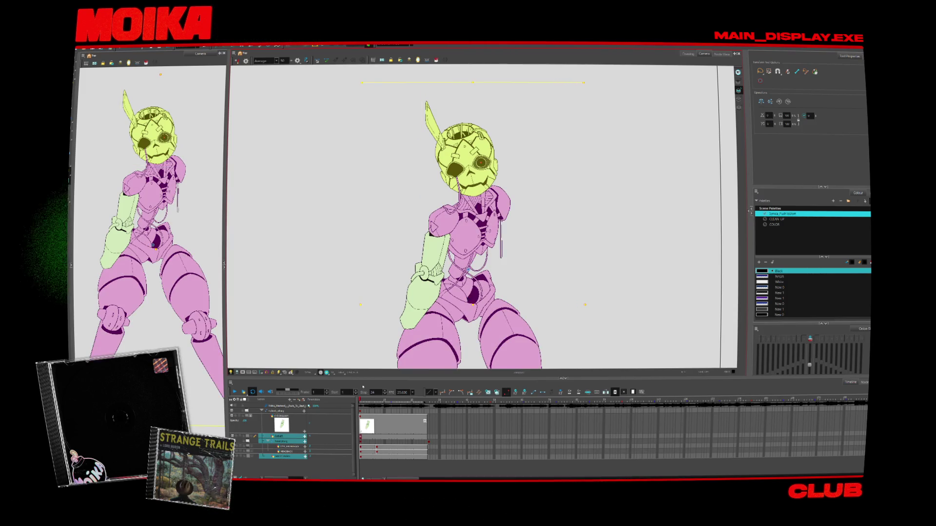
pyautogui.click(316, 441)
pyautogui.click(283, 441)
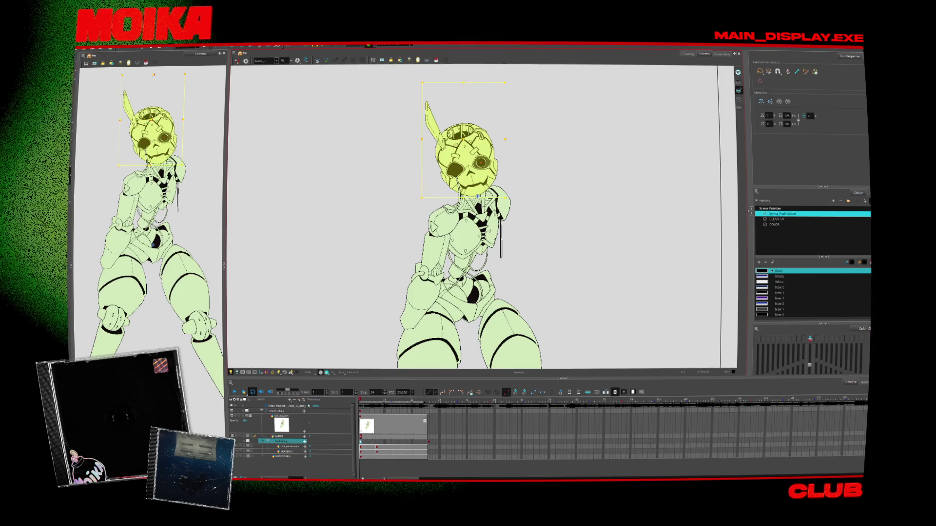
# Rotate the head group slightly clockwise, then make the EYE layer active with the Brush.
pyautogui.click(361, 442)
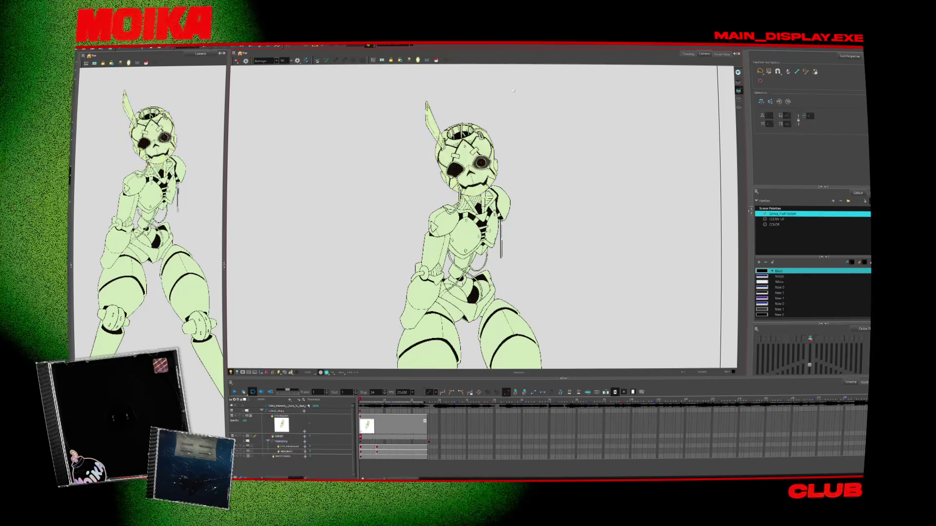
pyautogui.click(361, 442)
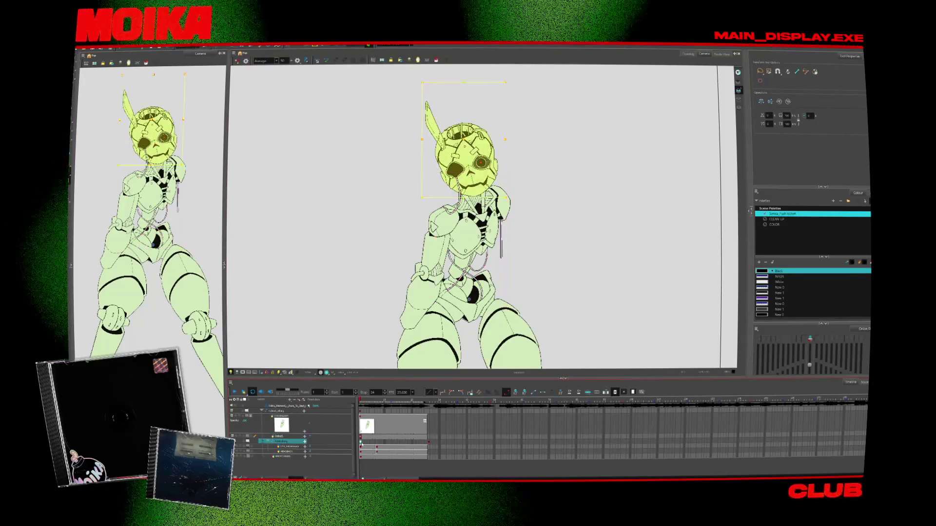
pyautogui.press('Escape')
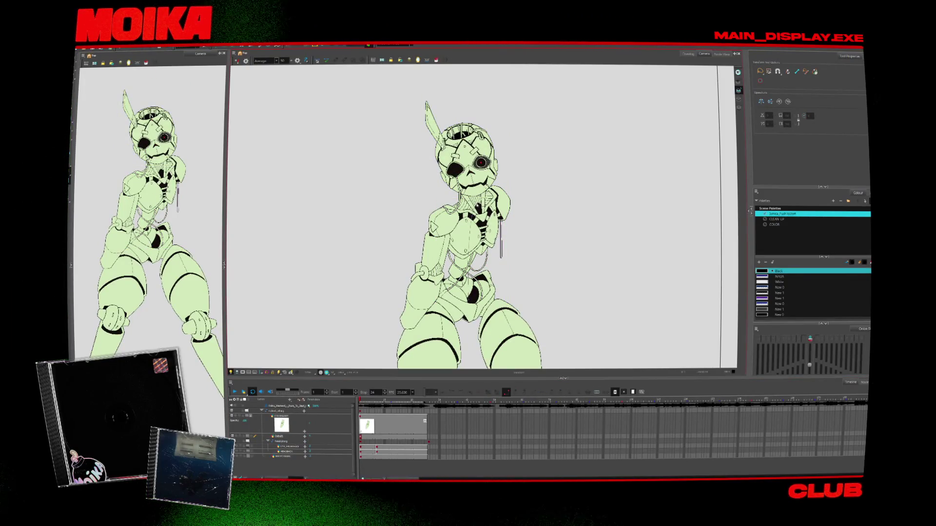
pyautogui.moveTo(561, 273); pyautogui.dragTo(409, 375)
pyautogui.click(361, 441)
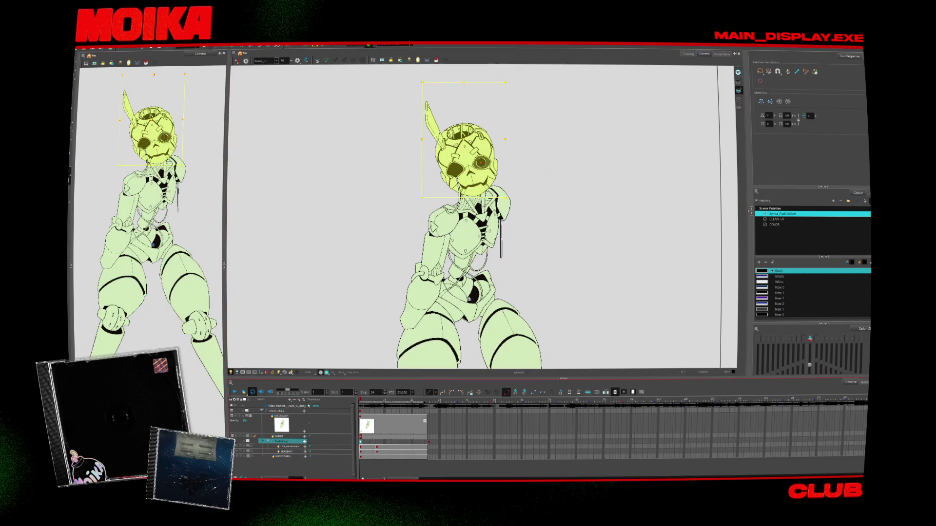
pyautogui.moveTo(507, 82); pyautogui.dragTo(529, 97)
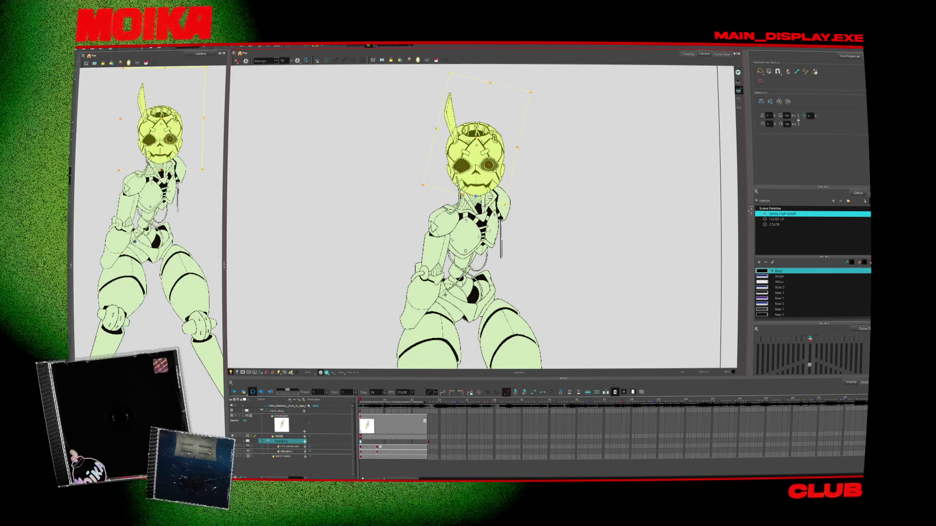
pyautogui.click(240, 445)
pyautogui.hotkey('alt', 'b')
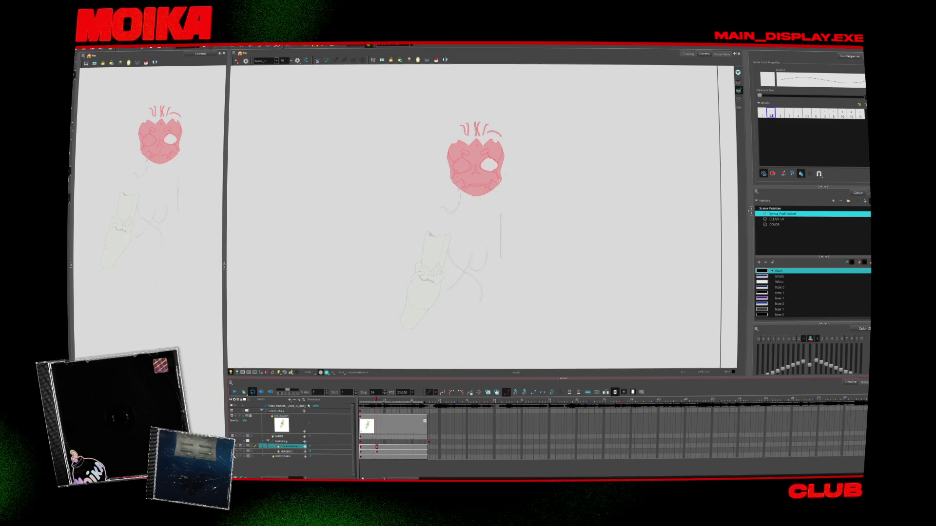
# Zoom in on the frame 1 head and change its fill swatch to light grey.
pyautogui.hotkey('alt', 'i')
pyautogui.scroll(5, 476, 161)
pyautogui.press('Home')
pyautogui.doubleClick(761, 315)
pyautogui.click(481, 232)
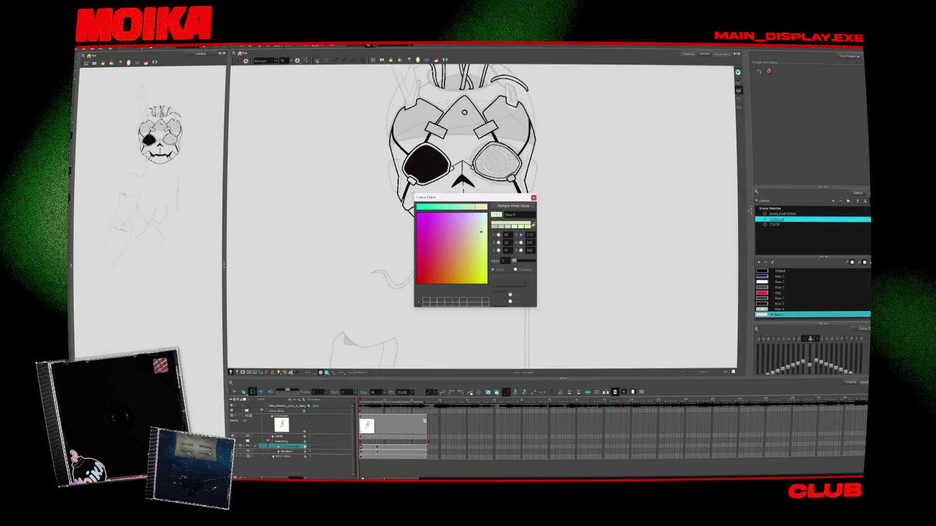
pyautogui.click(779, 309)
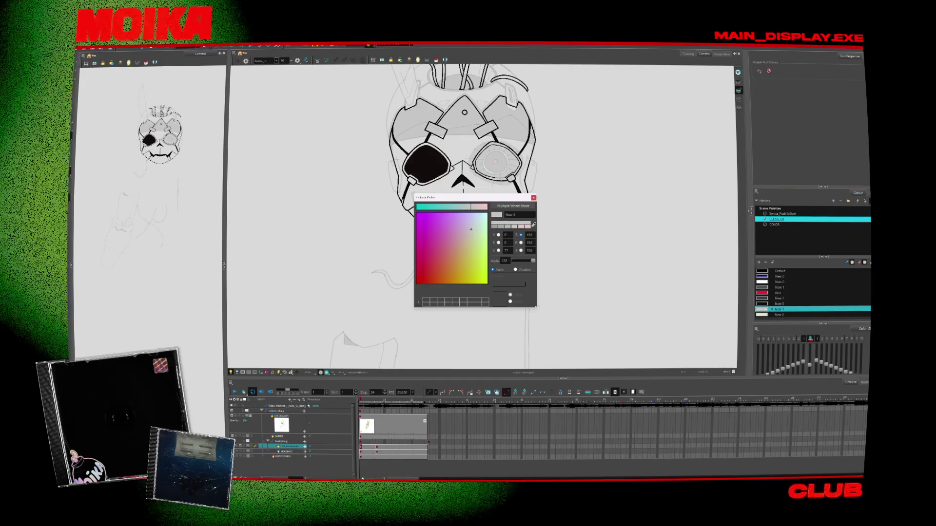
pyautogui.click(762, 305)
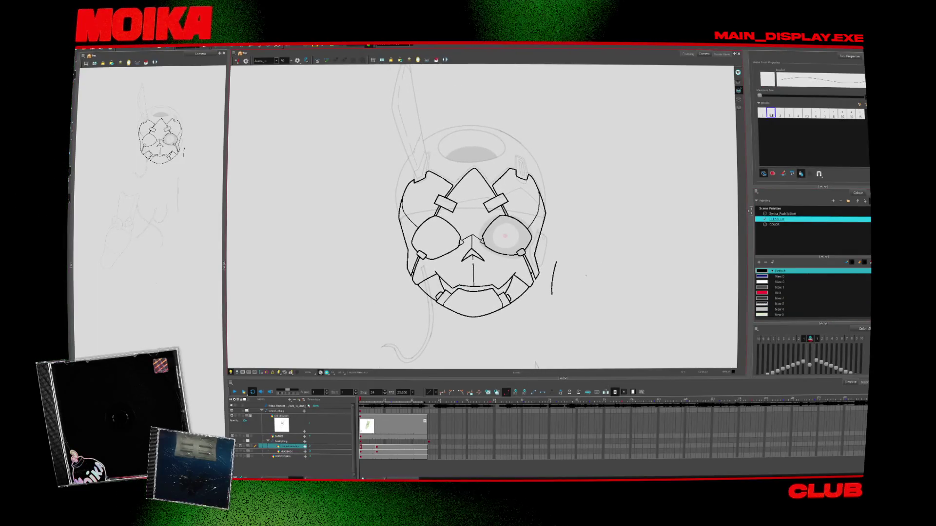
# Go to frame 7 with onion skin on and pick the New 1 sketching swatch.
pyautogui.press('g')
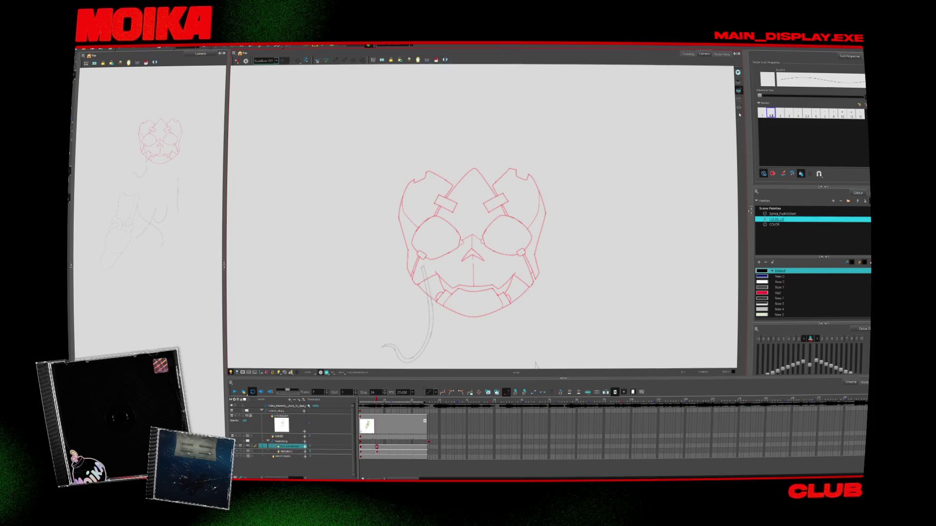
pyautogui.click(248, 451)
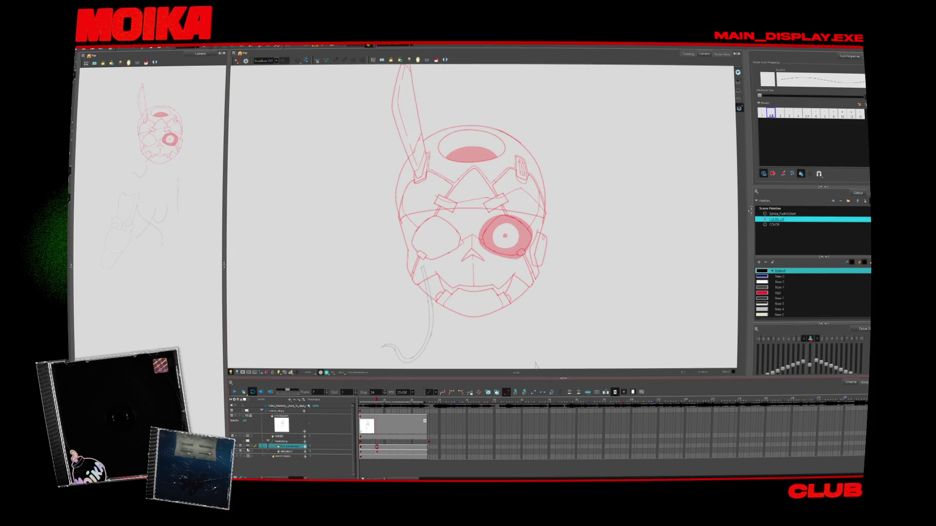
pyautogui.click(775, 214)
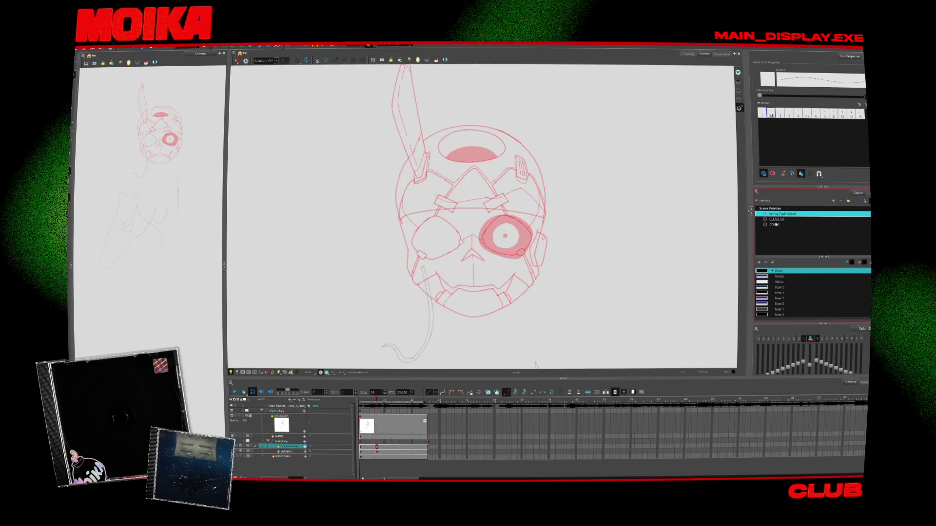
pyautogui.click(775, 298)
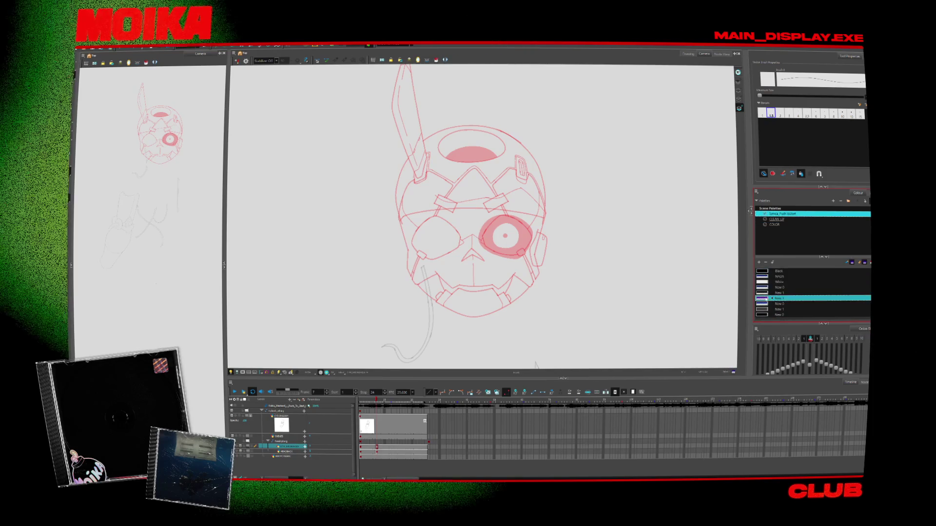
pyautogui.click(533, 198)
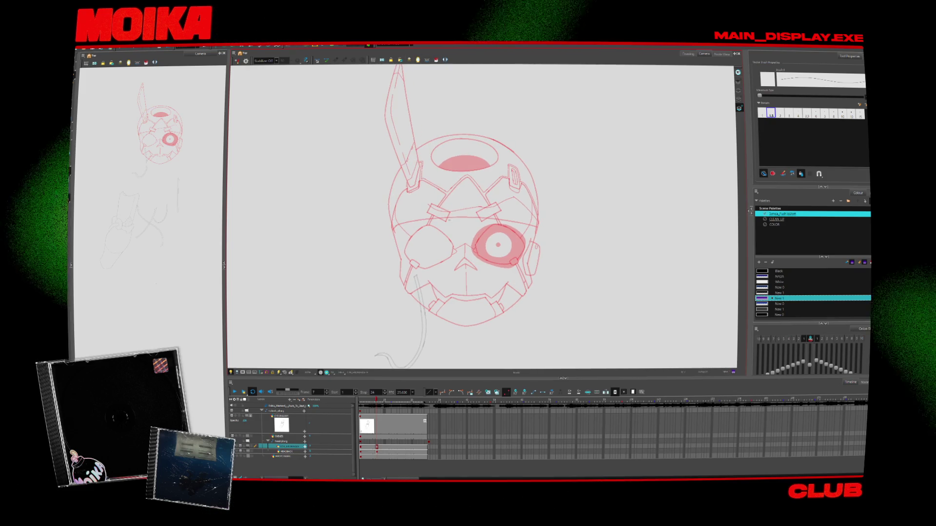
# Sketch the mouth line across the face and a short stroke beside the left eye.
pyautogui.moveTo(399, 235); pyautogui.dragTo(397, 260)
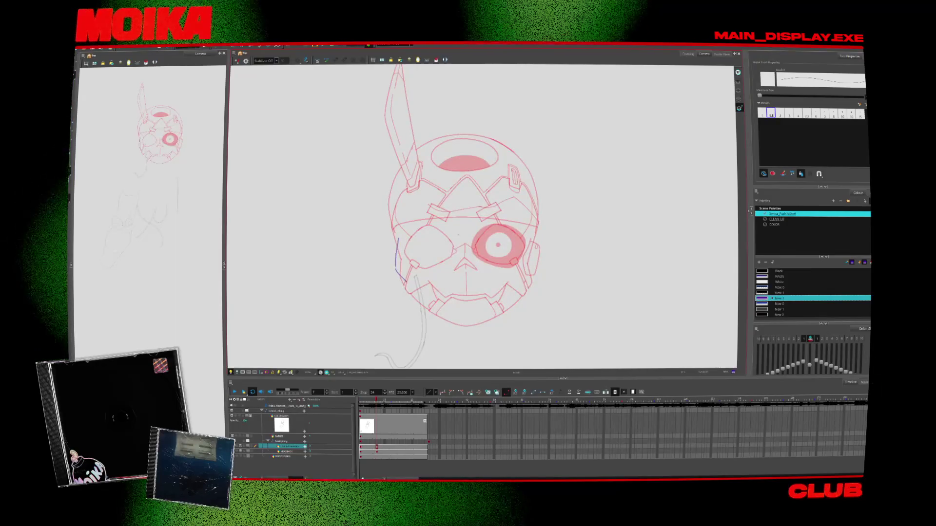
pyautogui.hotkey('ctrl', 'z')
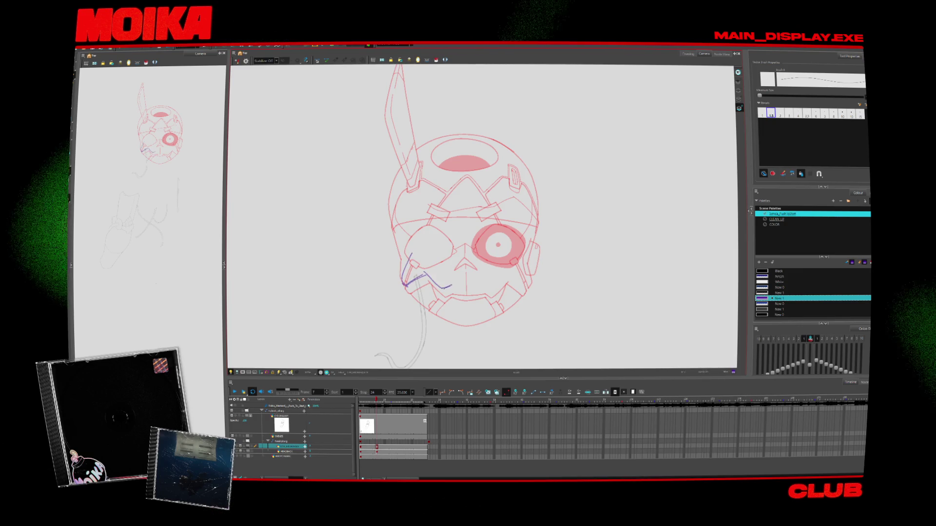
pyautogui.moveTo(441, 286)
pyautogui.mouseDown()
pyautogui.moveTo(505, 281)
pyautogui.moveTo(510, 269)
pyautogui.mouseUp()
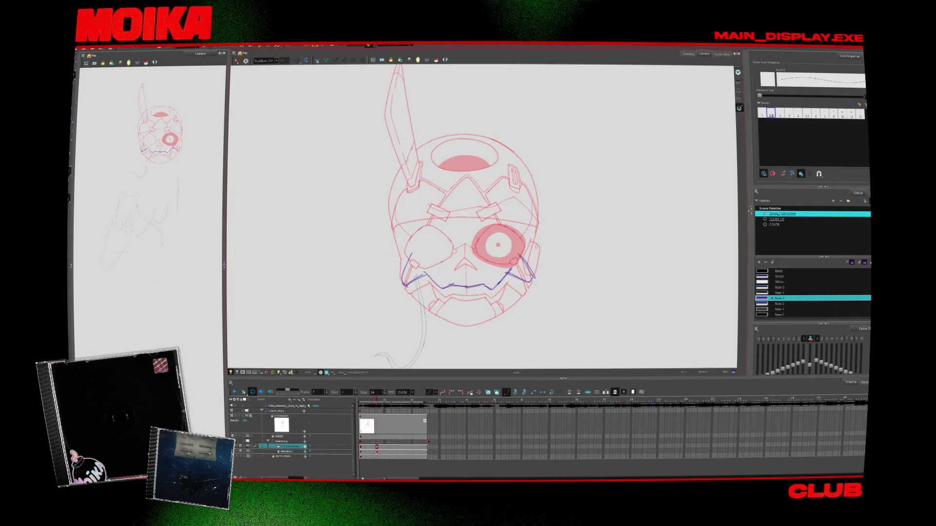
pyautogui.moveTo(453, 248); pyautogui.dragTo(460, 240)
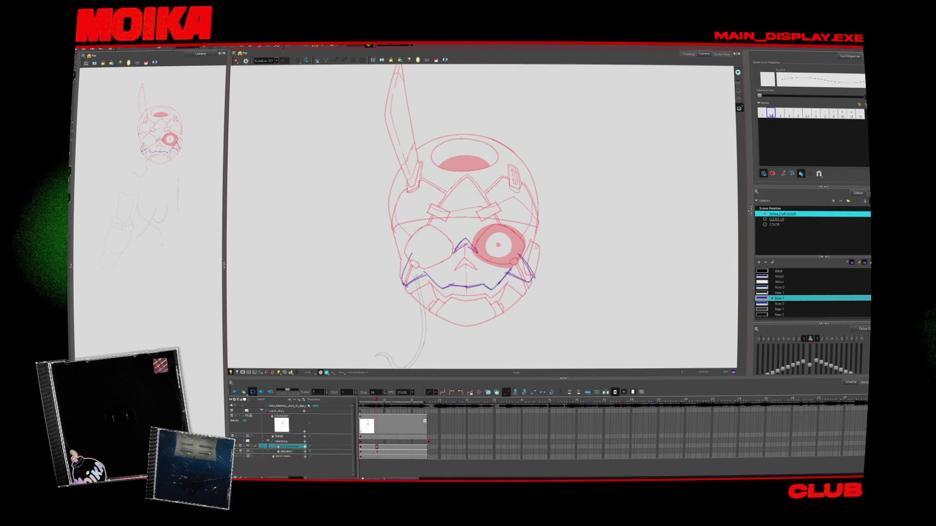
# Flip between neighbouring frames to compare the sketch, briefly using the eraser, then return to the pencil.
pyautogui.press('.')
pyautogui.press(',')
pyautogui.press('.')
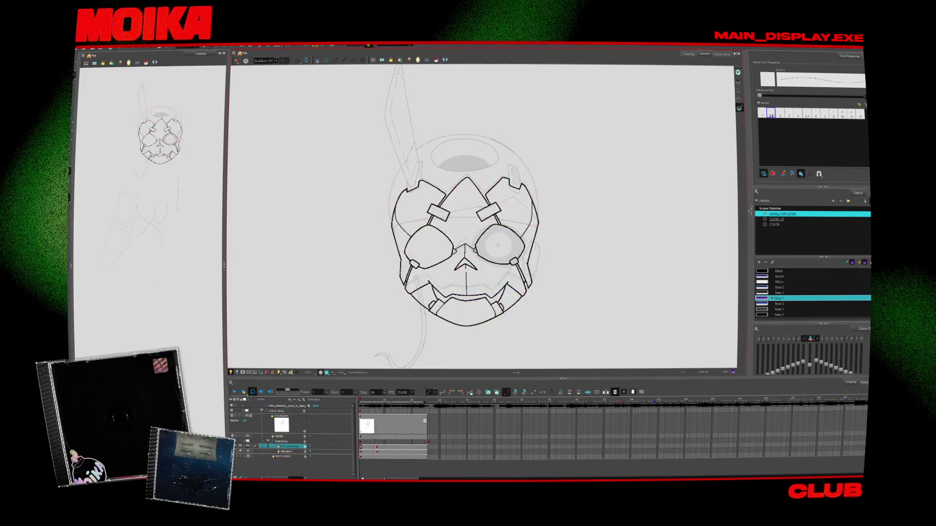
pyautogui.press(',')
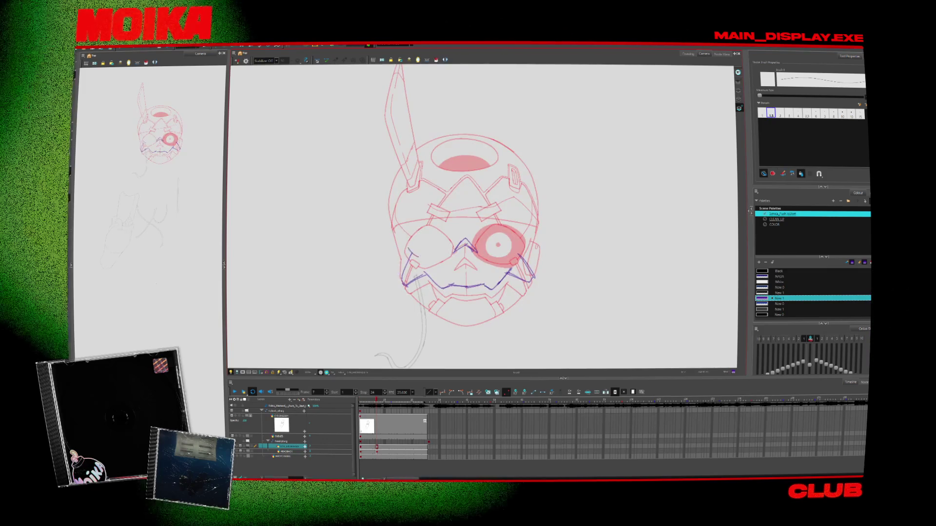
pyautogui.press('.')
pyautogui.press(',')
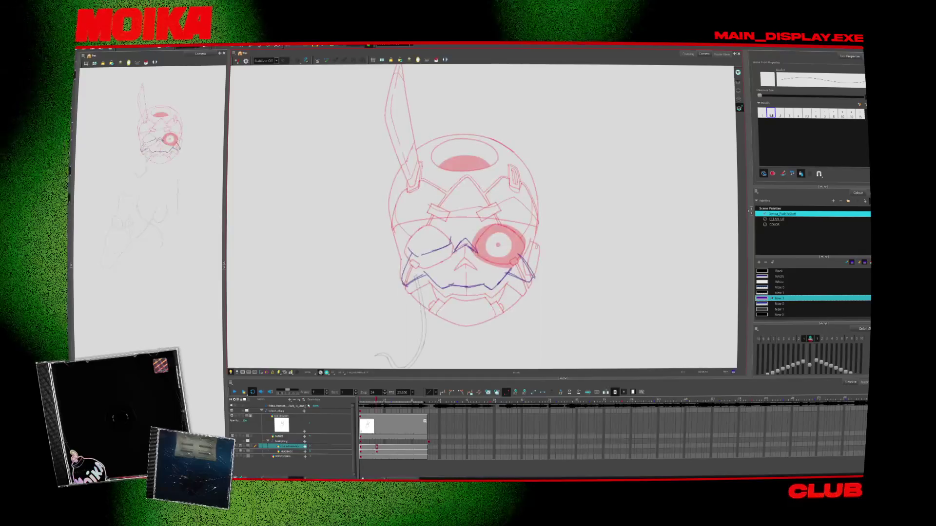
pyautogui.press('.')
pyautogui.press(',')
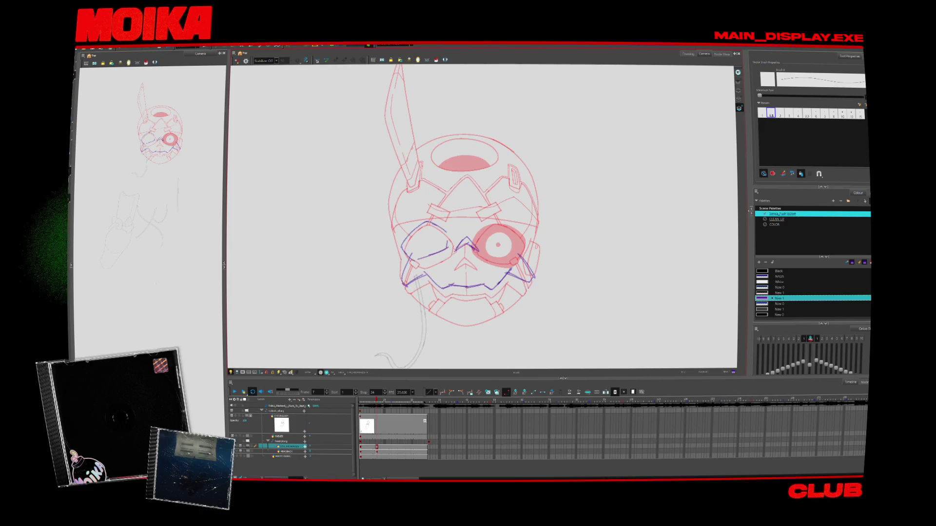
pyautogui.press('.')
pyautogui.press(',')
pyautogui.hotkey('alt', 'e')
pyautogui.press('.')
pyautogui.press(',')
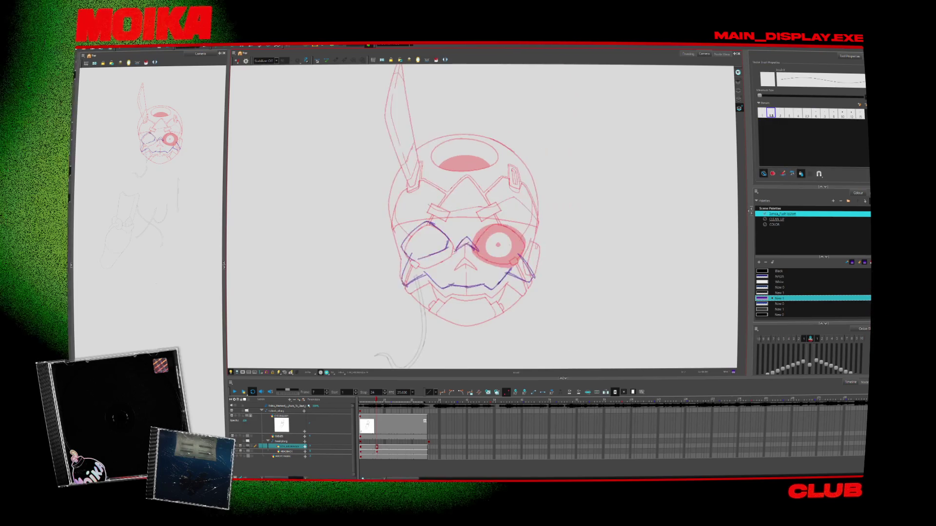
pyautogui.hotkey('alt', '/')
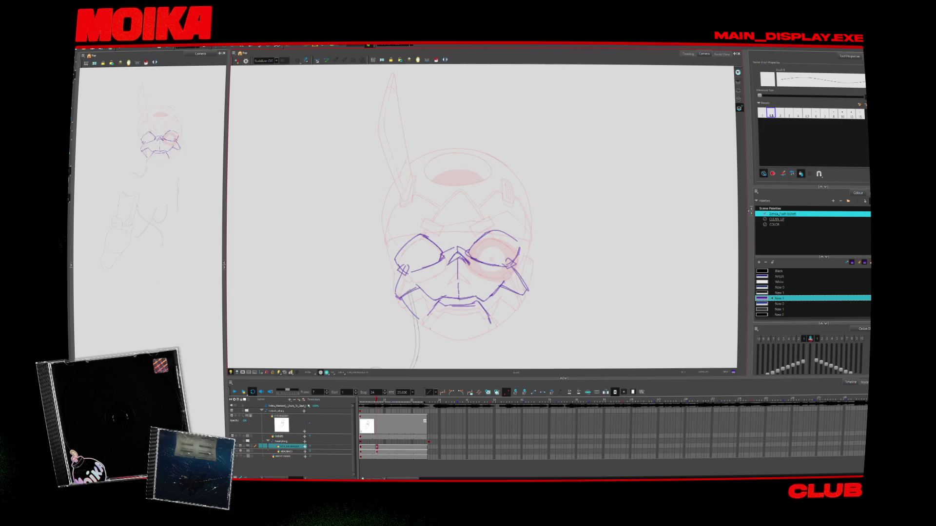
# Sketch the mask's bottom edge and nose, zooming into the skull and toggling Mirror View for symmetry.
pyautogui.moveTo(429, 329); pyautogui.dragTo(456, 336)
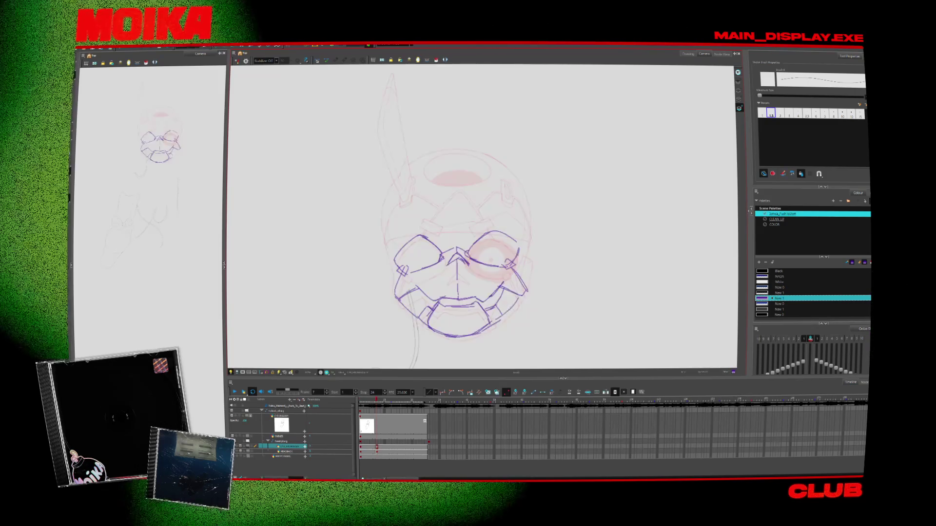
pyautogui.press('4')
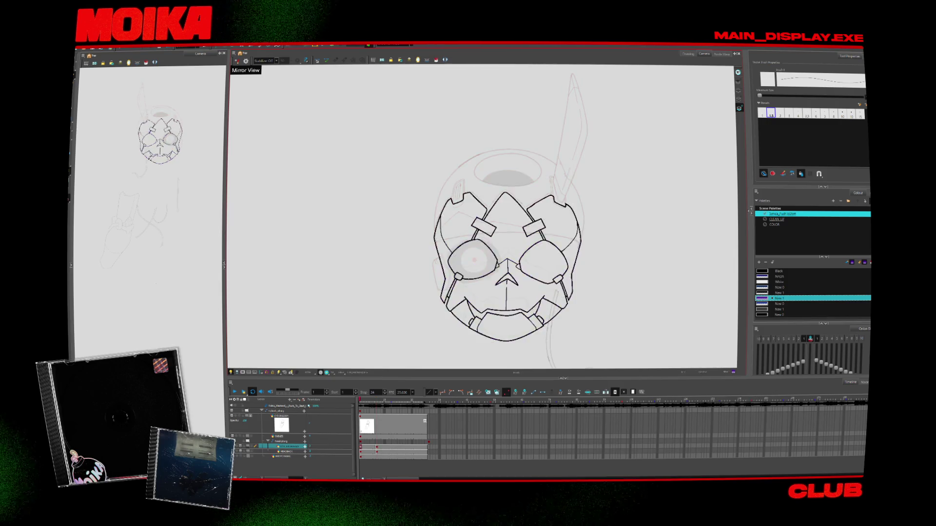
pyautogui.press('4')
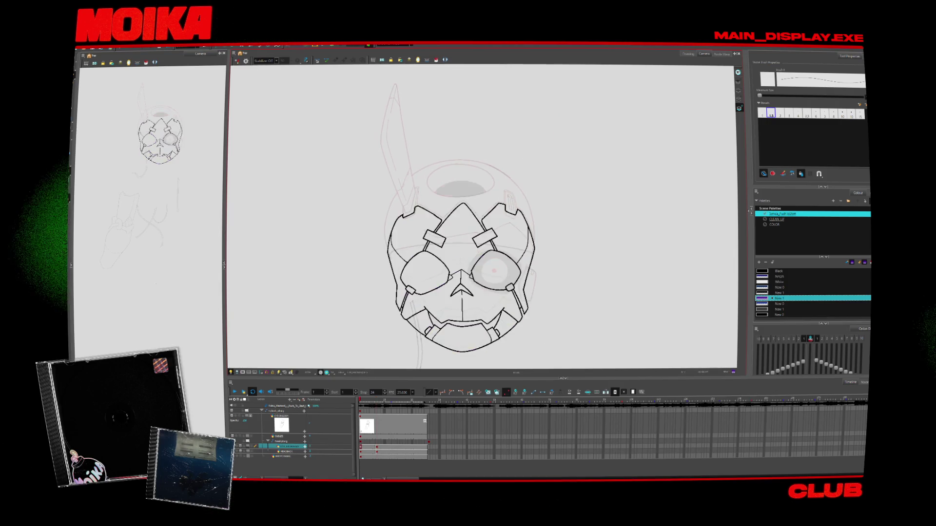
pyautogui.click(461, 276)
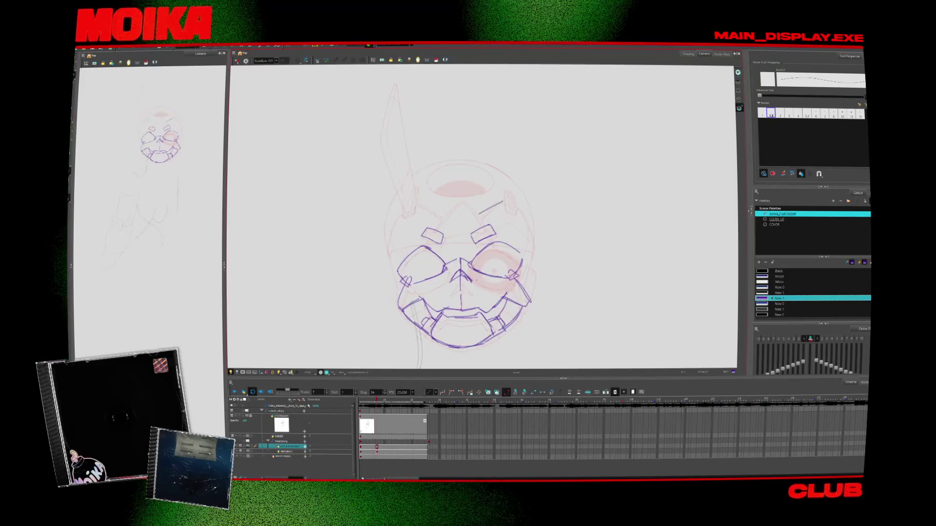
pyautogui.hotkey('alt', 'z')
pyautogui.click(472, 232)
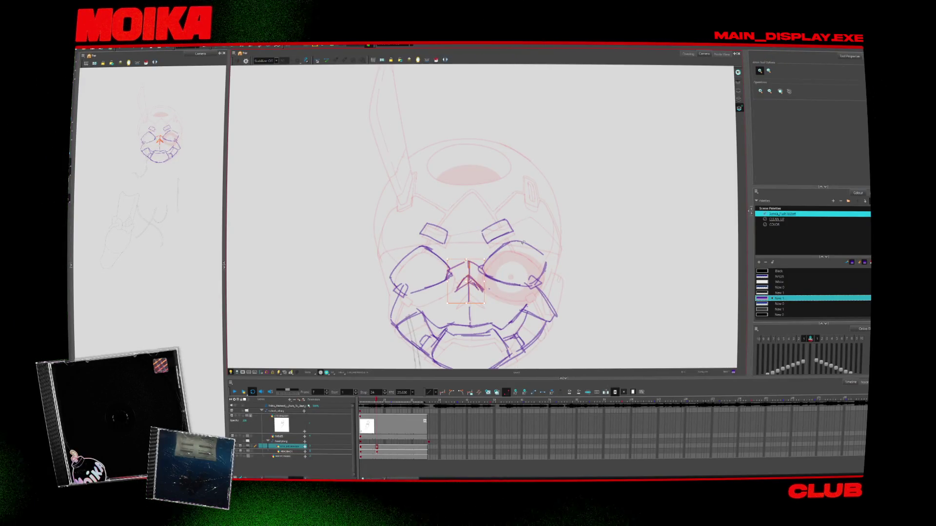
pyautogui.hotkey('alt', '/')
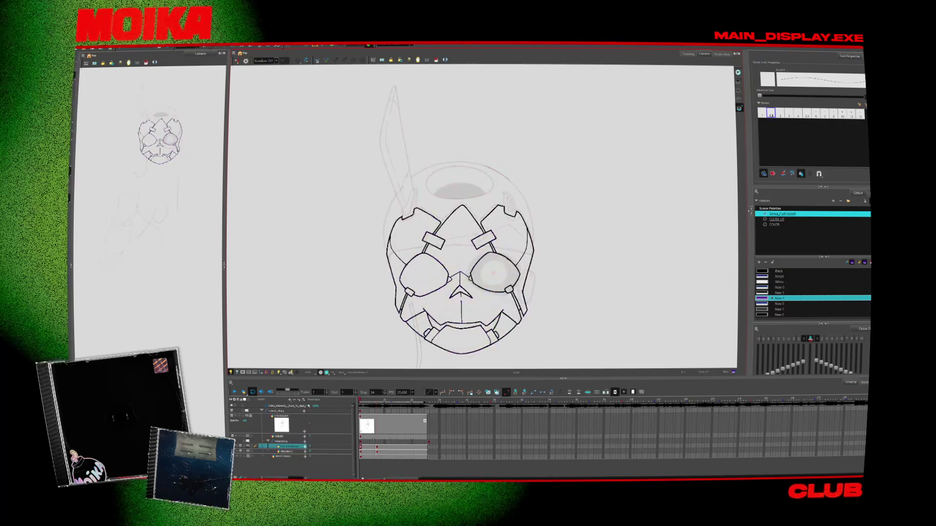
pyautogui.click(237, 61)
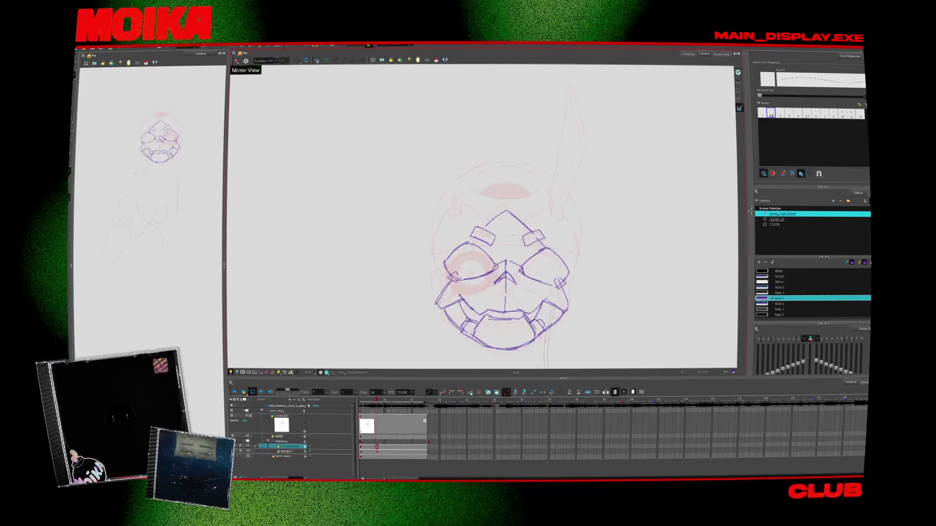
pyautogui.click(236, 60)
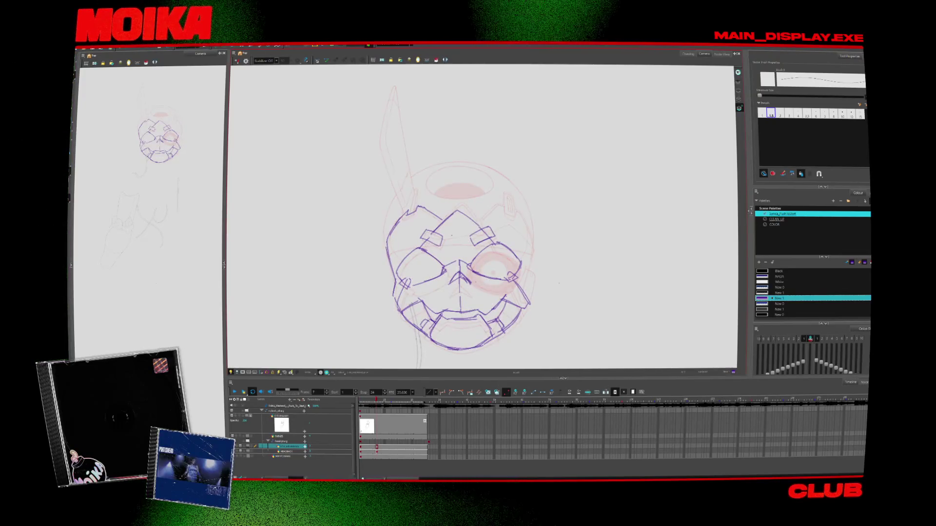
pyautogui.click(237, 61)
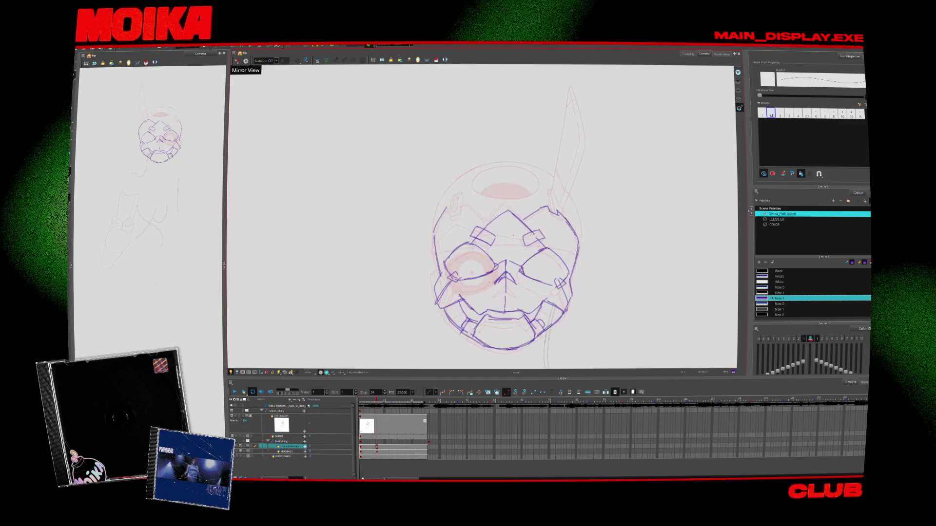
pyautogui.click(237, 61)
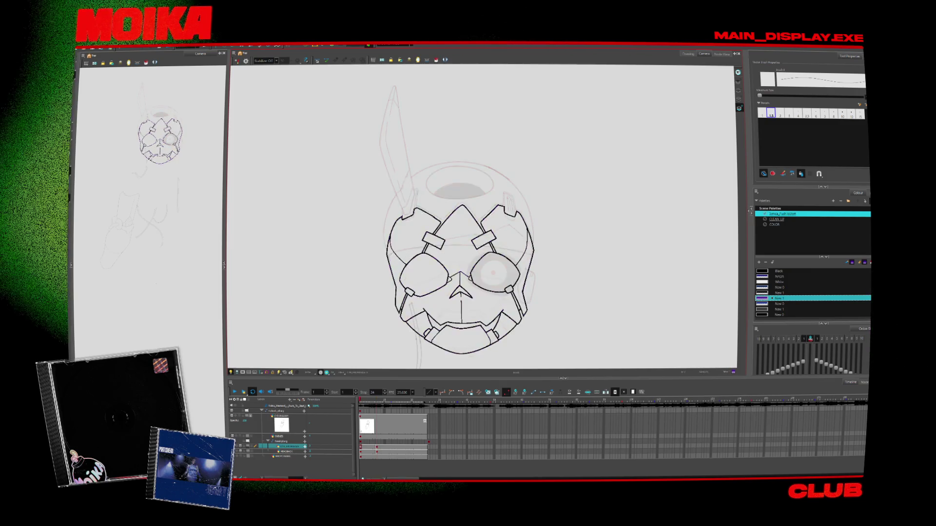
# Extend the antenna stroke above the head, then undo it to revise its shape.
pyautogui.scroll(2, 459, 266)
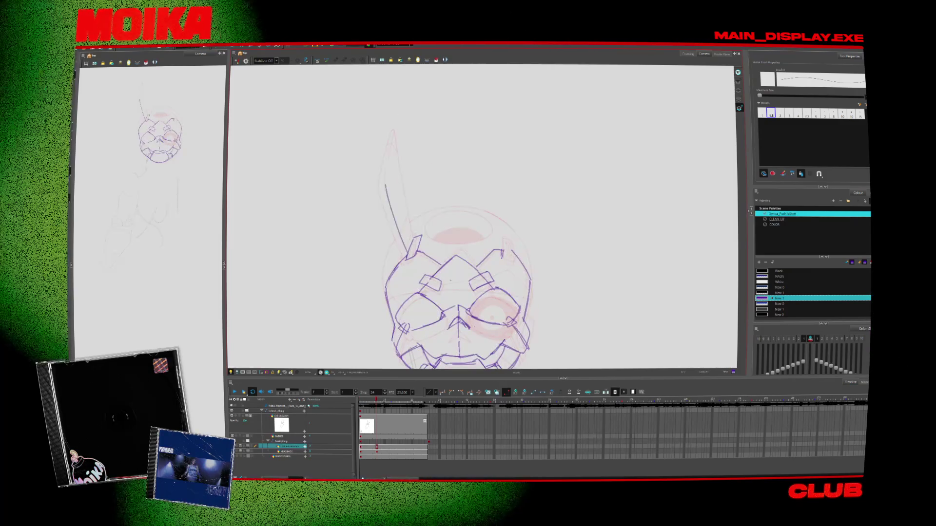
pyautogui.moveTo(399, 140)
pyautogui.mouseDown()
pyautogui.moveTo(404, 130)
pyautogui.moveTo(407, 155)
pyautogui.mouseUp()
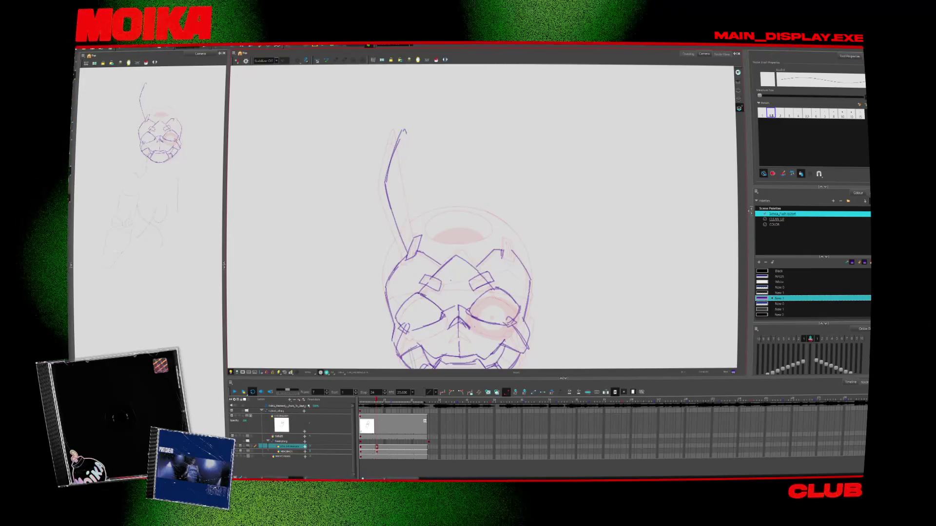
pyautogui.hotkey('ctrl', 'z')
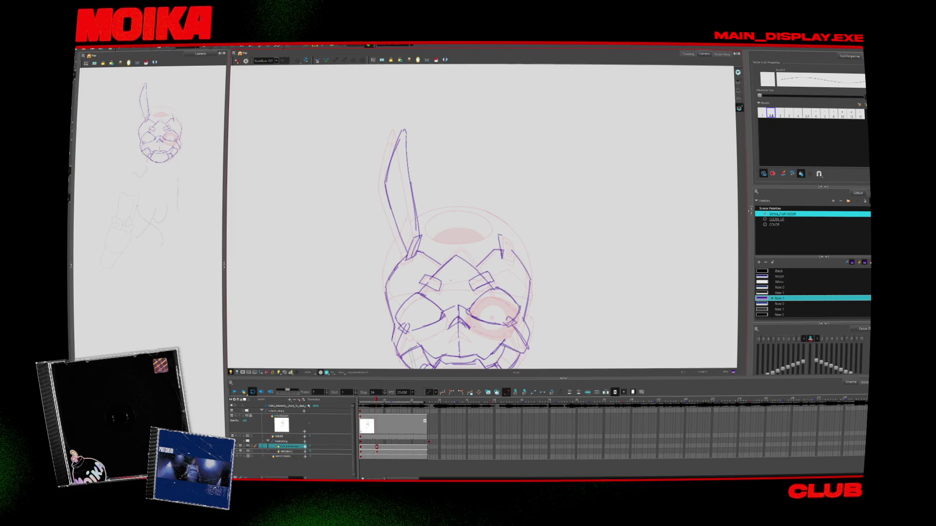
# On frame 1, redraw the head's upper contour and check it with Mirror View.
pyautogui.hotkey('shift', ',')
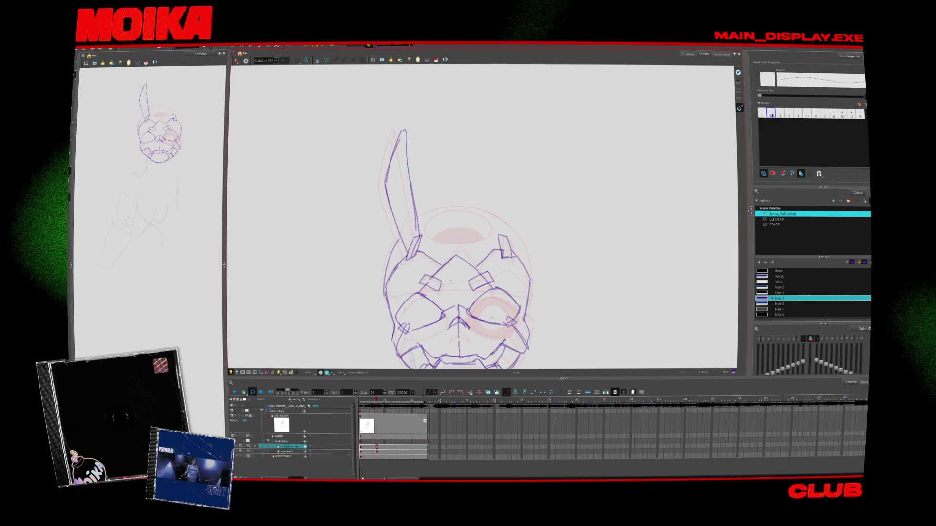
pyautogui.moveTo(449, 211); pyautogui.dragTo(385, 287)
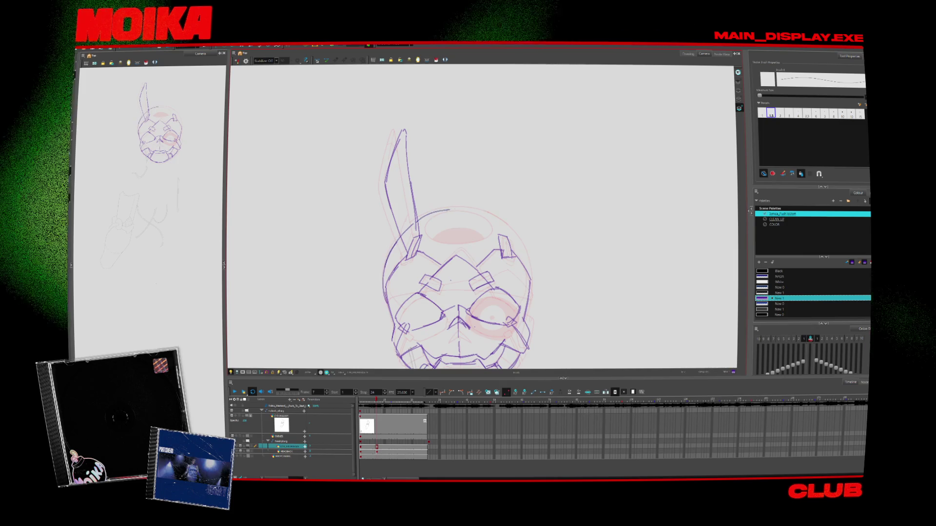
pyautogui.hotkey('ctrl', 'z')
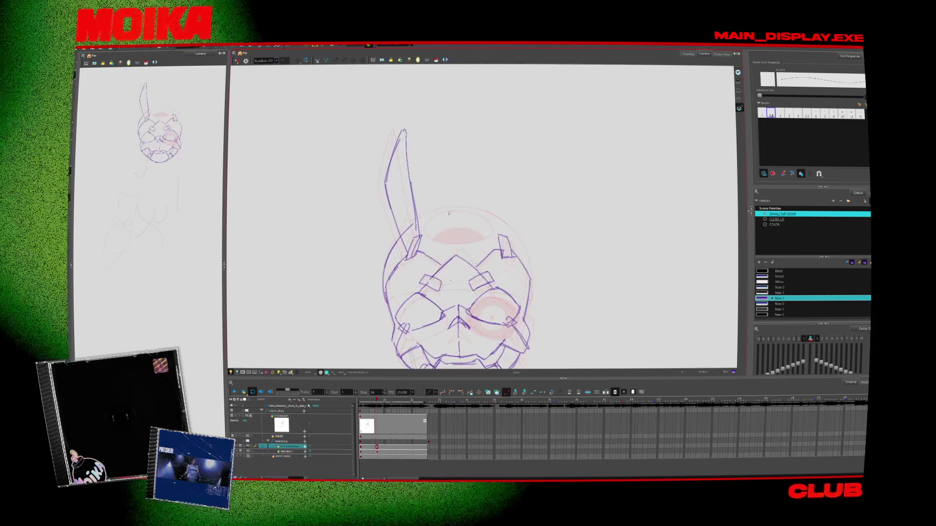
pyautogui.moveTo(434, 215)
pyautogui.mouseDown()
pyautogui.moveTo(422, 225)
pyautogui.moveTo(445, 239)
pyautogui.mouseUp()
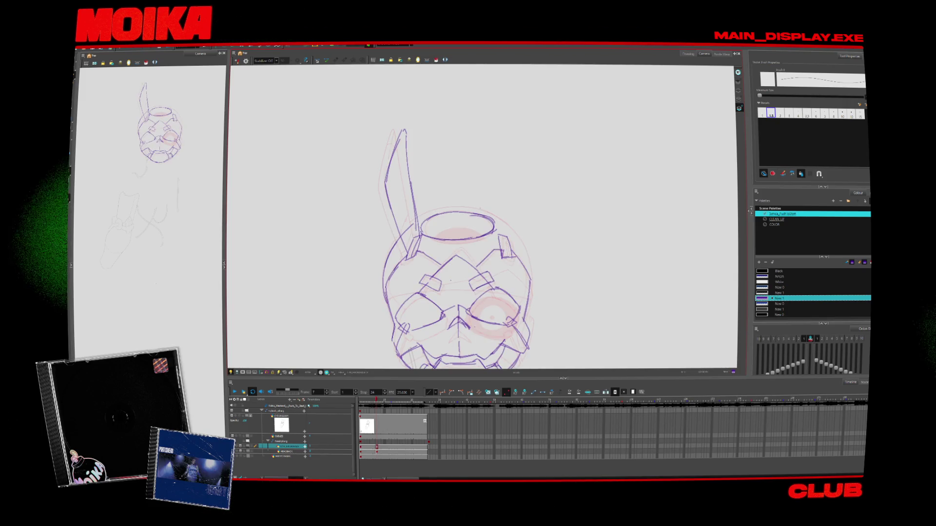
pyautogui.click(458, 212)
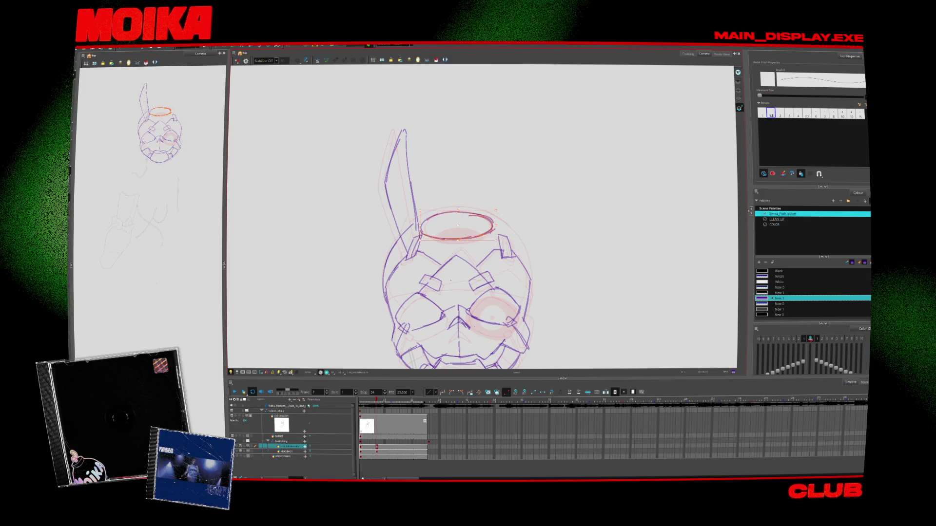
pyautogui.press('Escape')
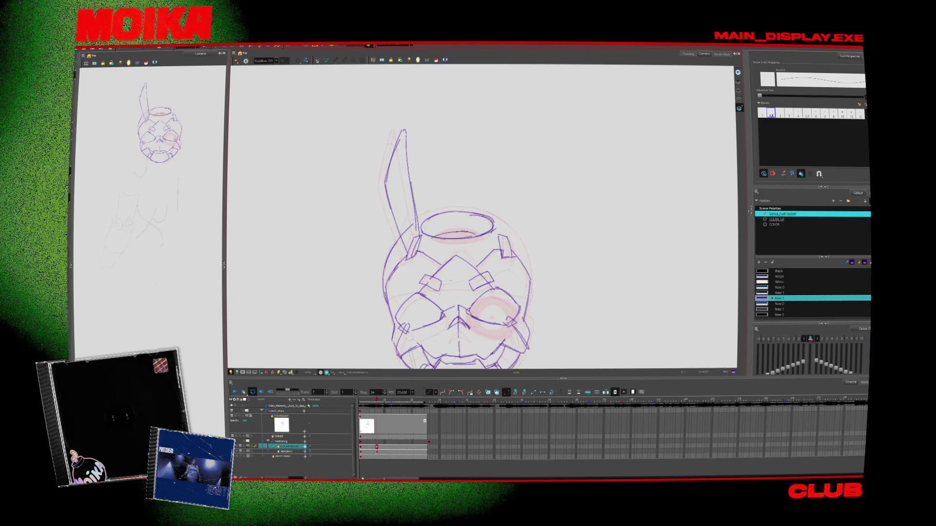
pyautogui.press('4')
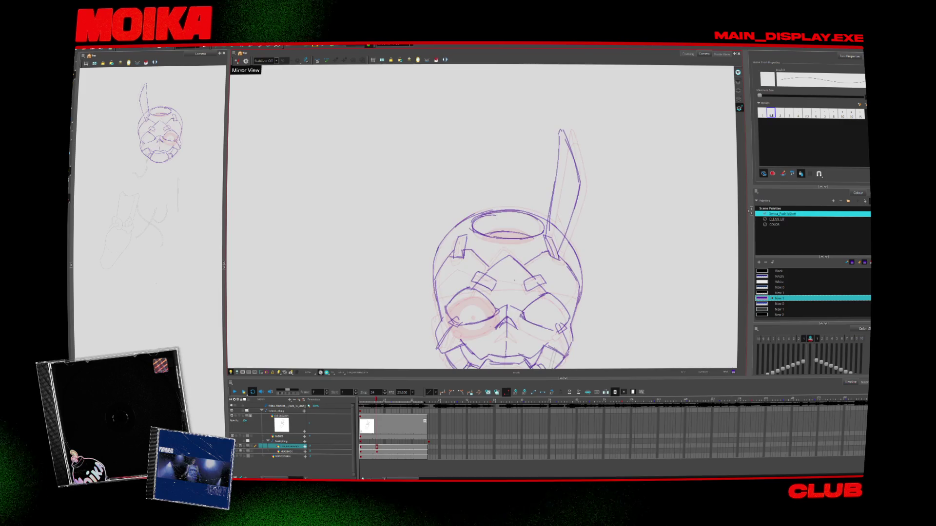
pyautogui.press('4')
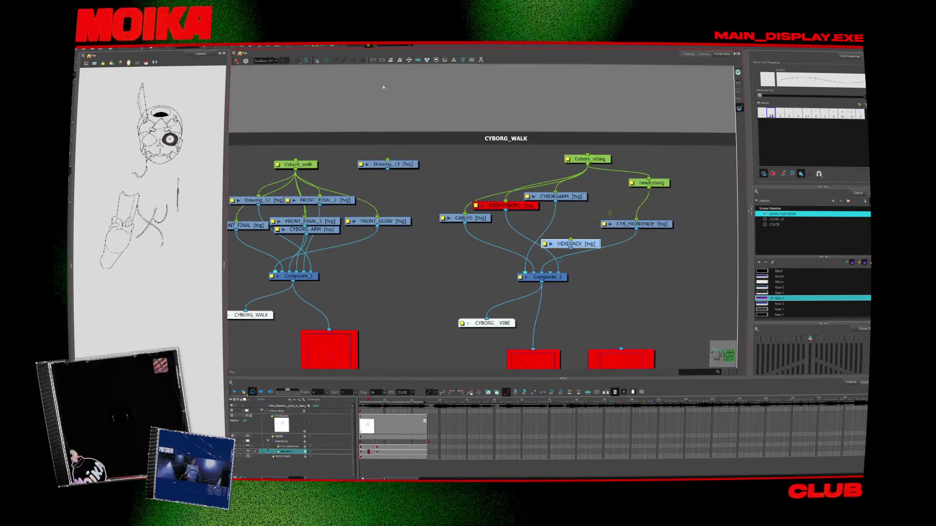
# Load the CYBORG_WALK group and open its FRONT_FINAL_2 head drawing in the Drawing view.
pyautogui.click(395, 45)
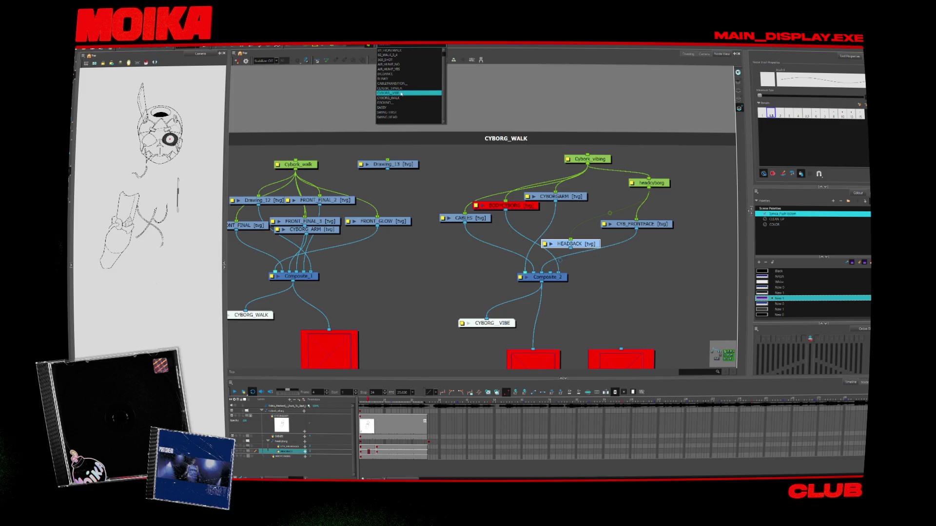
pyautogui.click(401, 98)
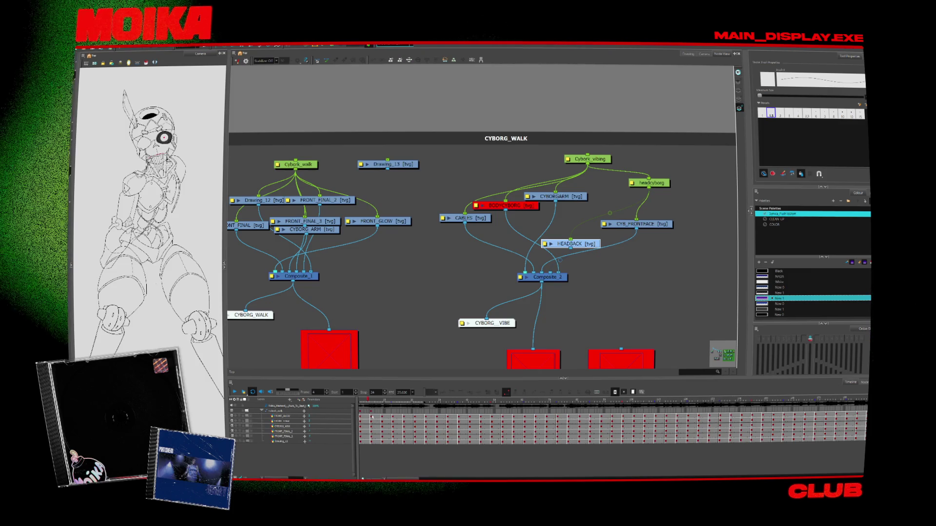
pyautogui.click(281, 436)
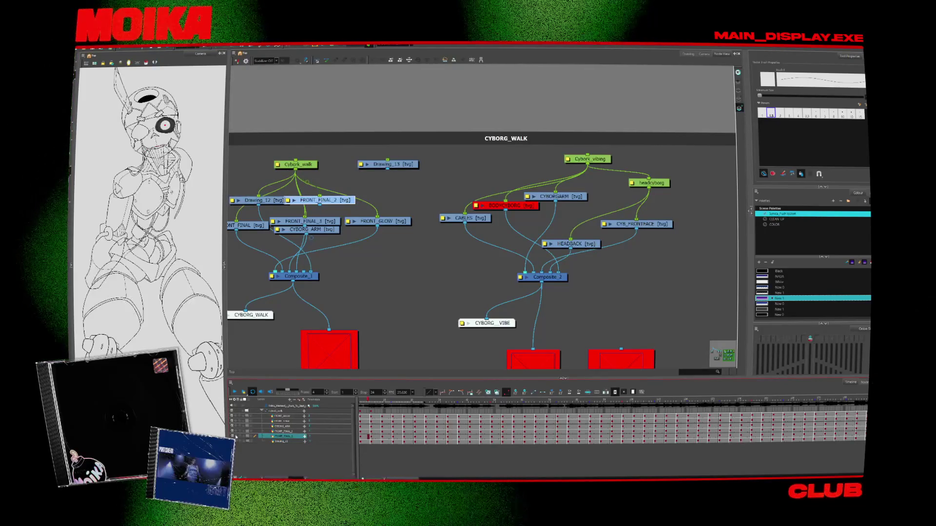
pyautogui.hotkey('alt', 's')
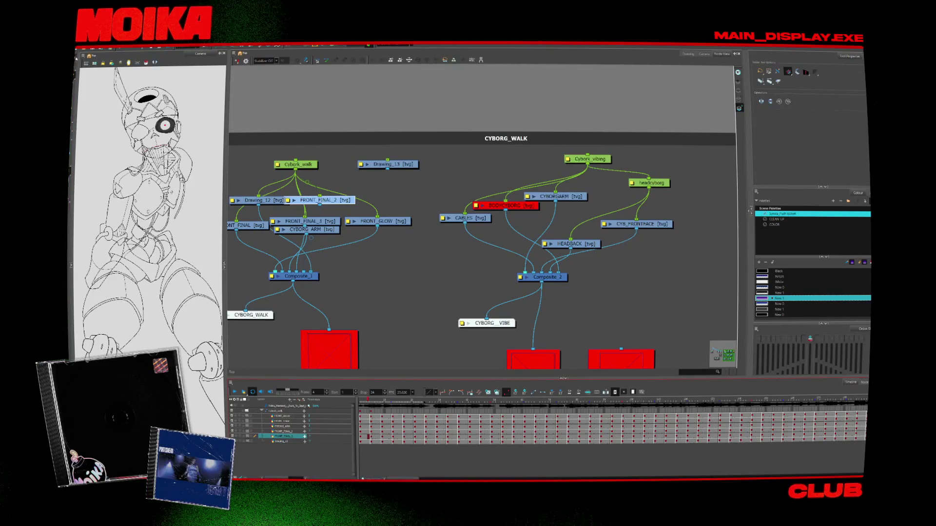
pyautogui.click(149, 107)
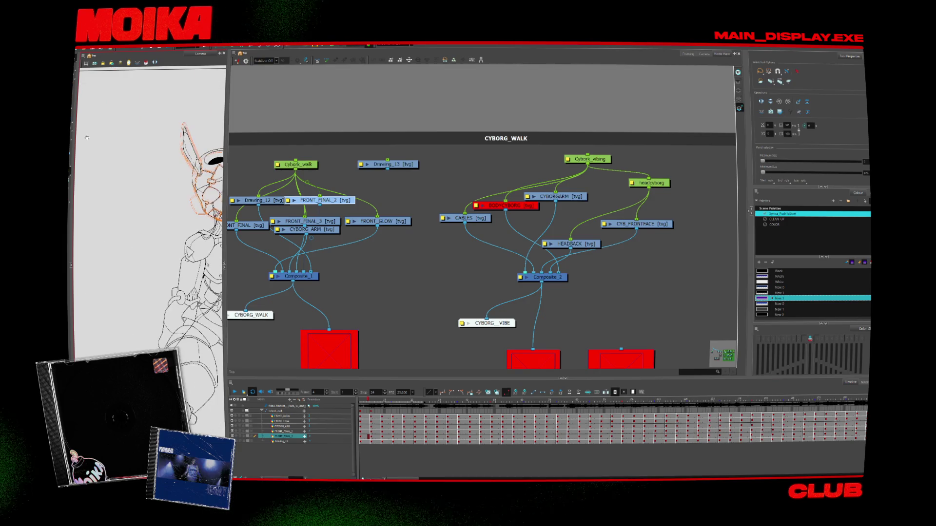
pyautogui.click(121, 145)
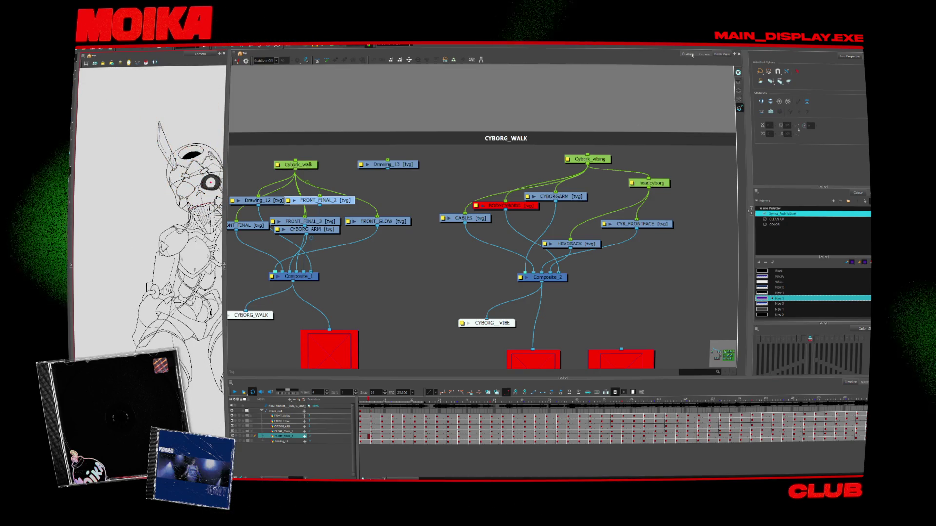
pyautogui.click(689, 55)
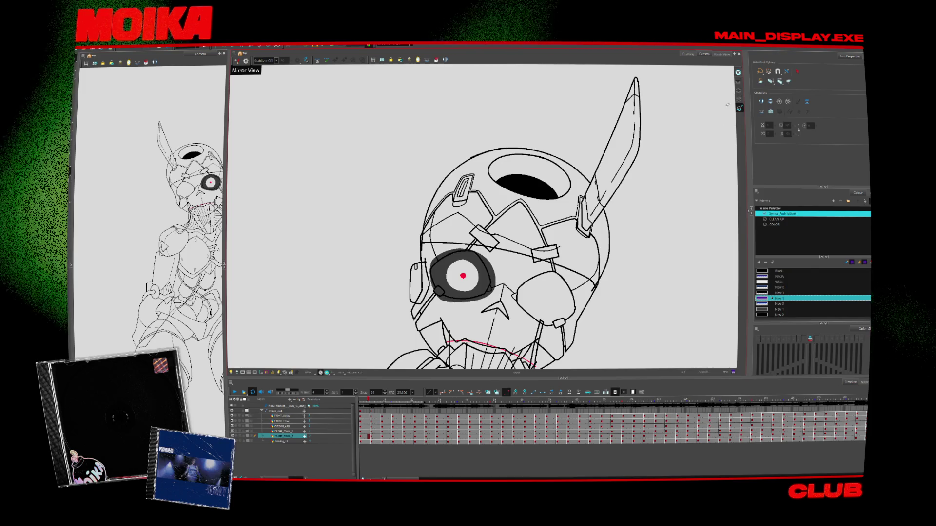
# Pan the head drawing into view, then select and clear all its strokes.
pyautogui.moveTo(687, 158); pyautogui.dragTo(603, 134)
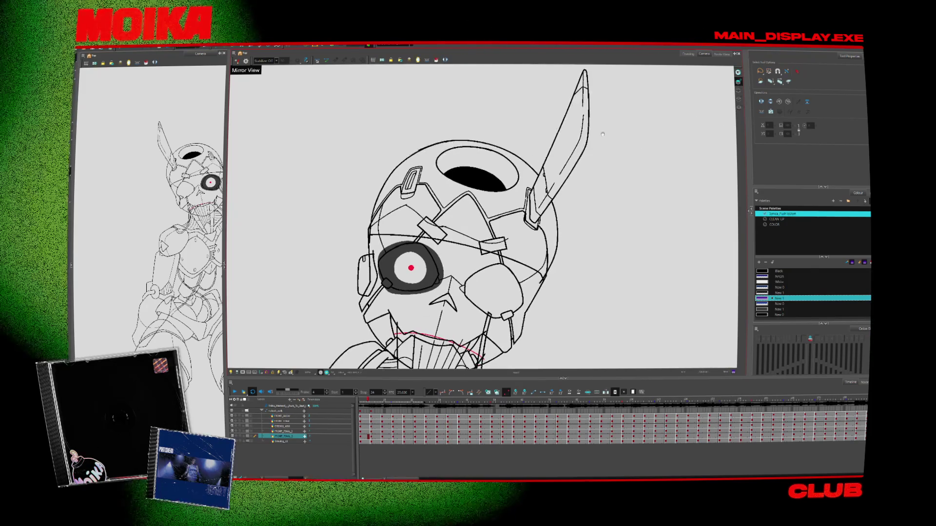
pyautogui.hotkey('ctrl', 'a')
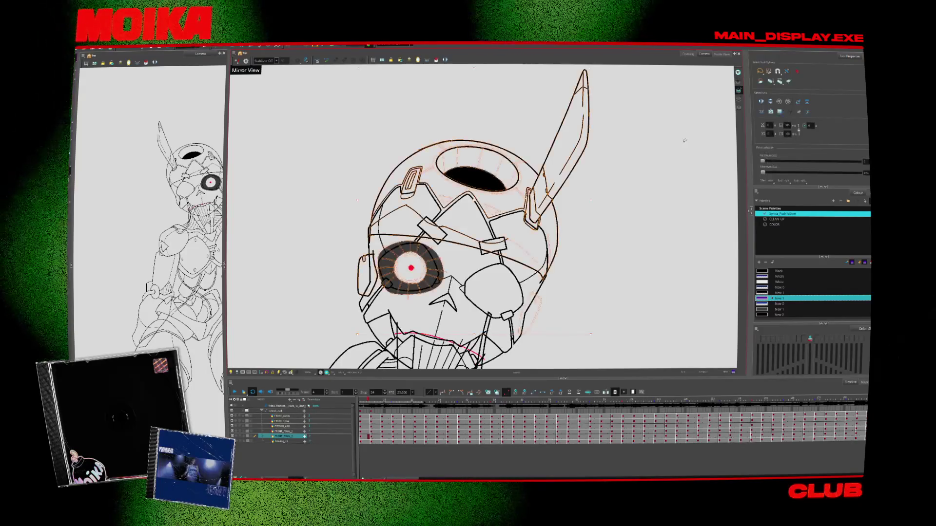
pyautogui.press('Escape')
pyautogui.scroll(-2, 615, 272)
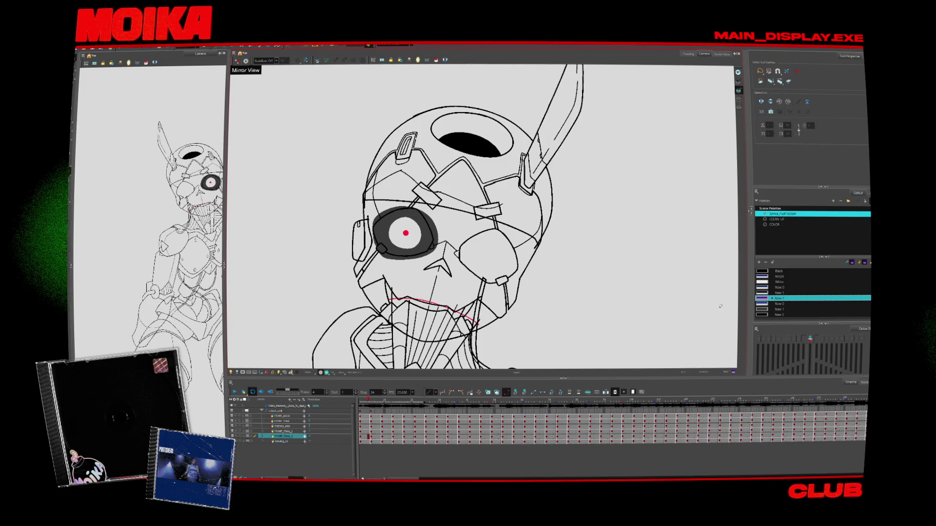
# Switch to the CLEAN UP palette, choose Default, and inspect the New 5 and last swatches.
pyautogui.click(764, 293)
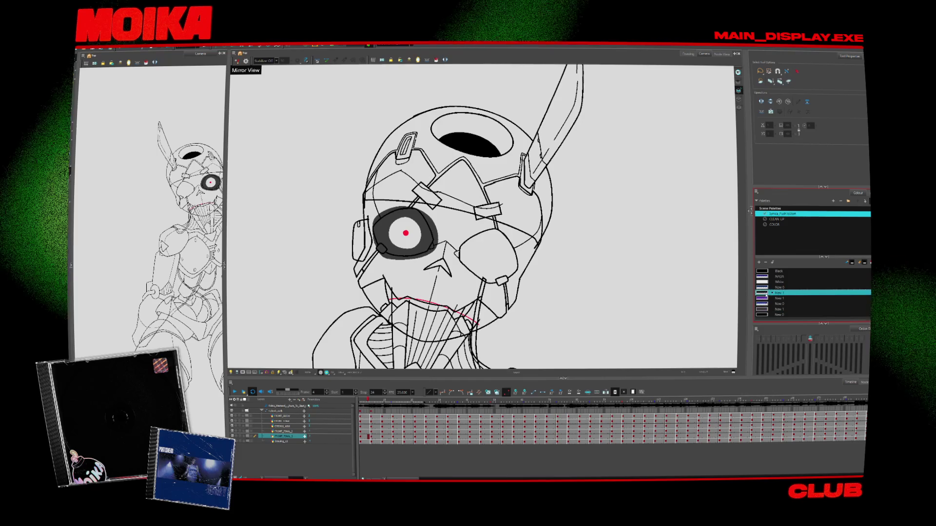
pyautogui.click(775, 218)
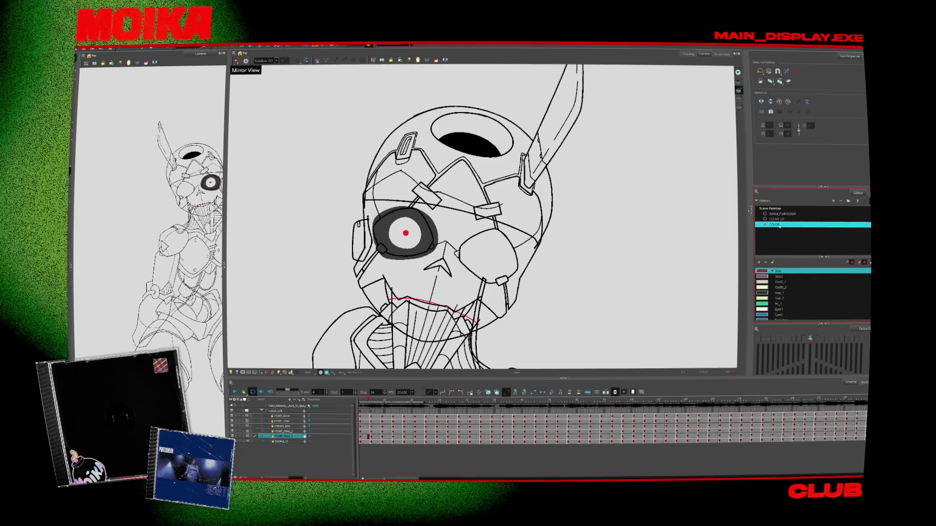
pyautogui.doubleClick(775, 304)
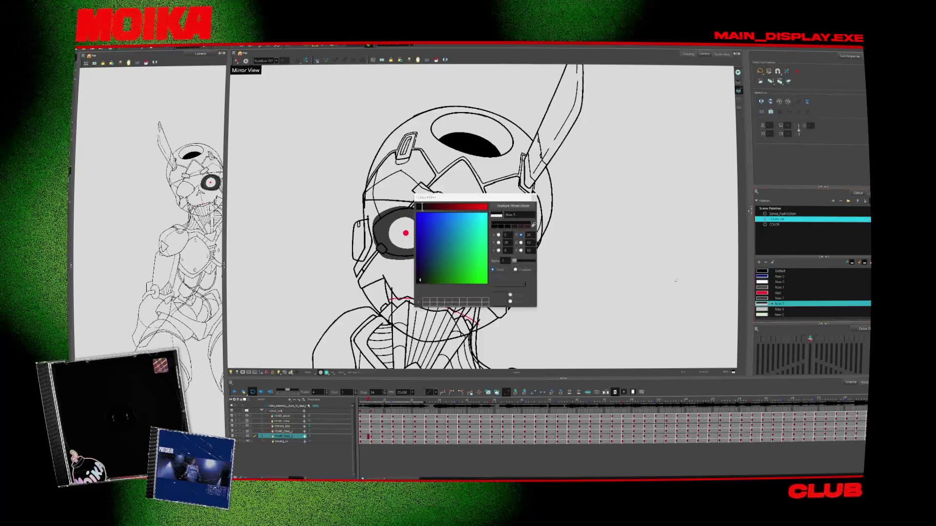
pyautogui.click(533, 197)
pyautogui.scroll(-3, 483, 219)
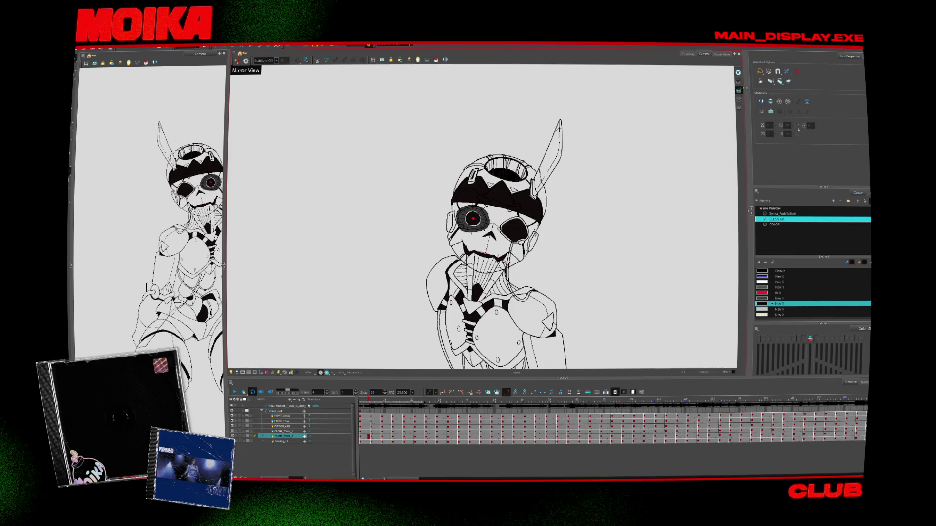
pyautogui.scroll(1, 644, 221)
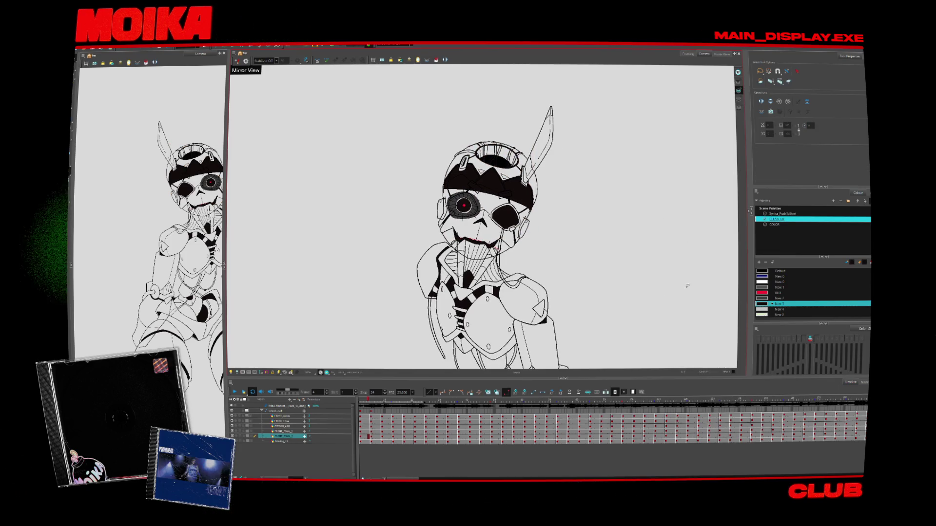
pyautogui.click(713, 320)
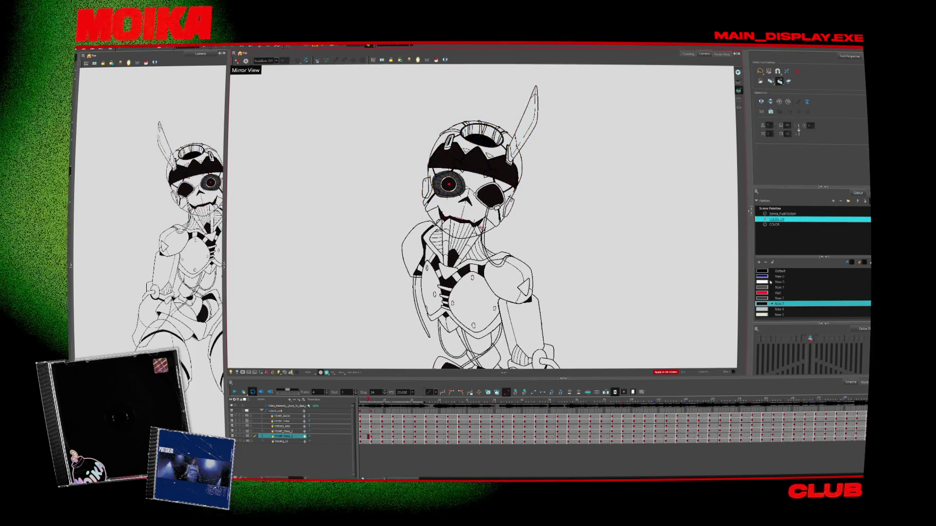
pyautogui.click(617, 268)
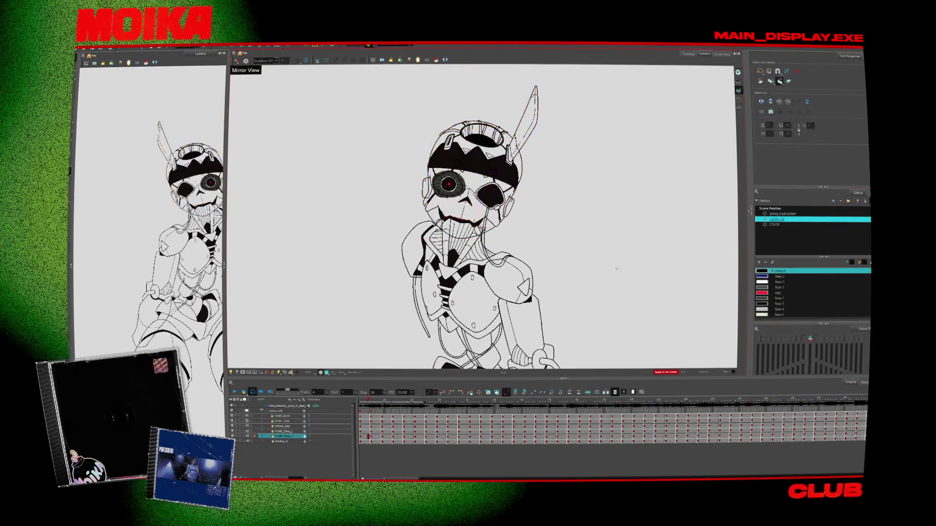
pyautogui.doubleClick(762, 304)
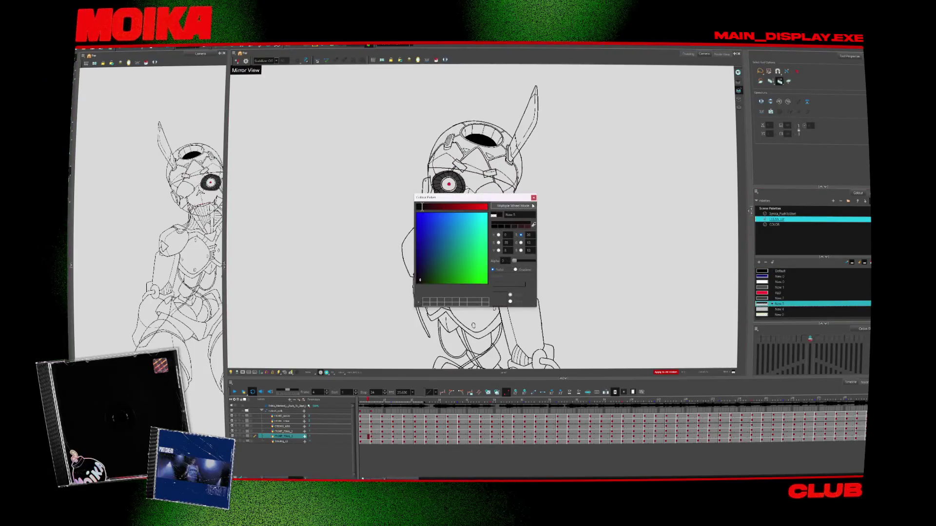
pyautogui.press('Escape')
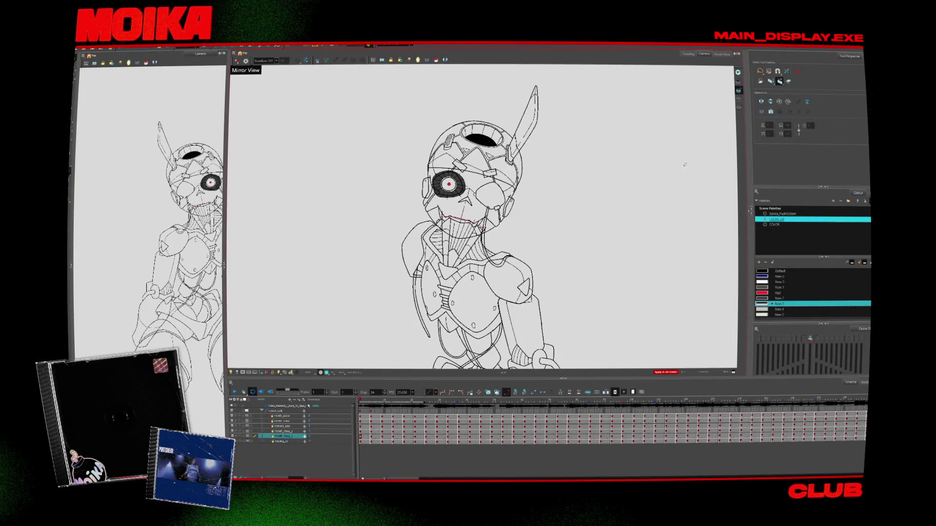
pyautogui.doubleClick(762, 314)
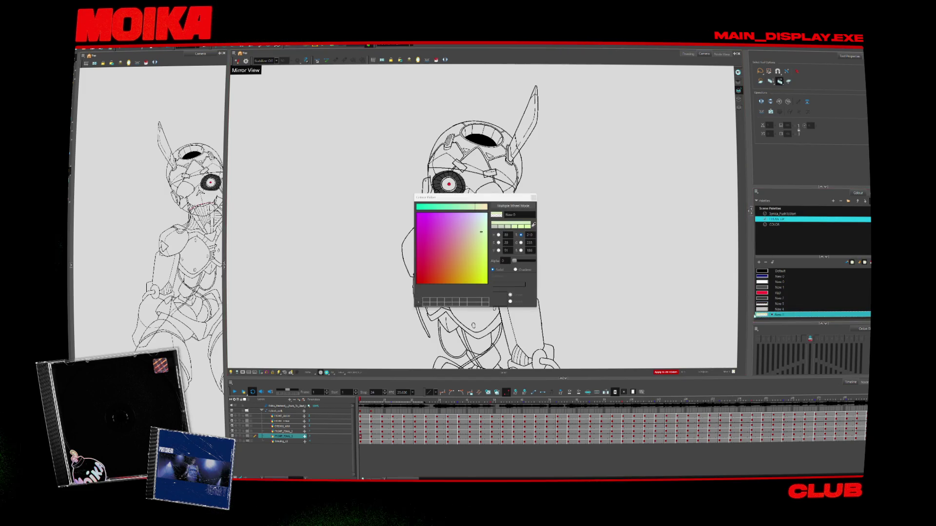
pyautogui.click(534, 198)
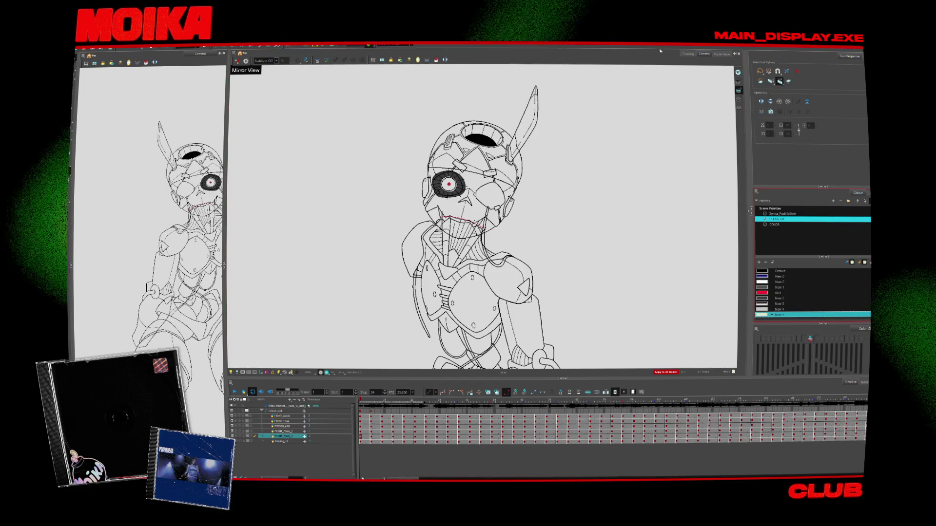
# Load the other drawing with the skull sketch and return to its sketch frame.
pyautogui.click(409, 45)
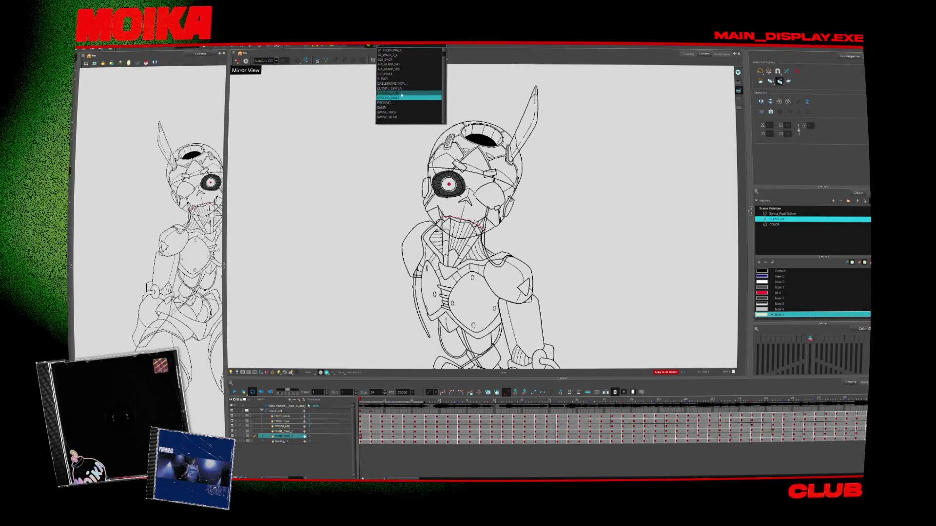
pyautogui.click(402, 92)
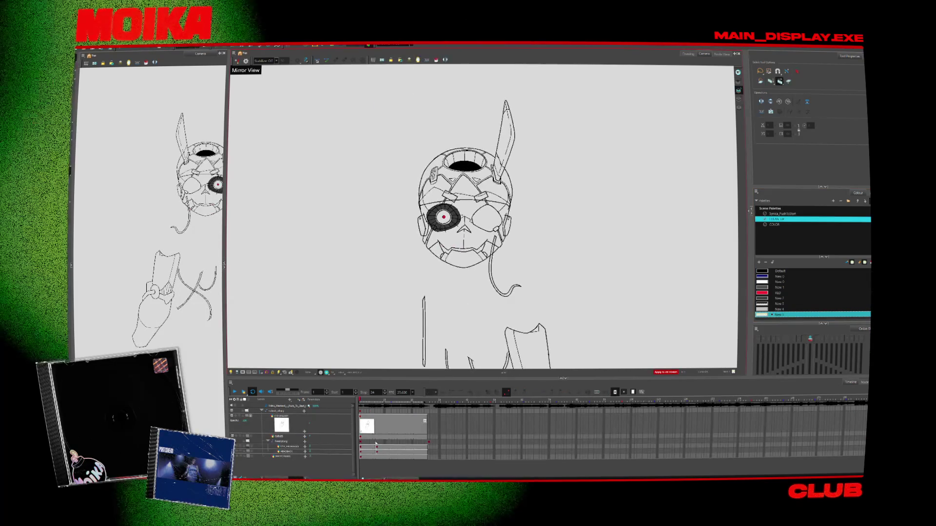
pyautogui.click(428, 442)
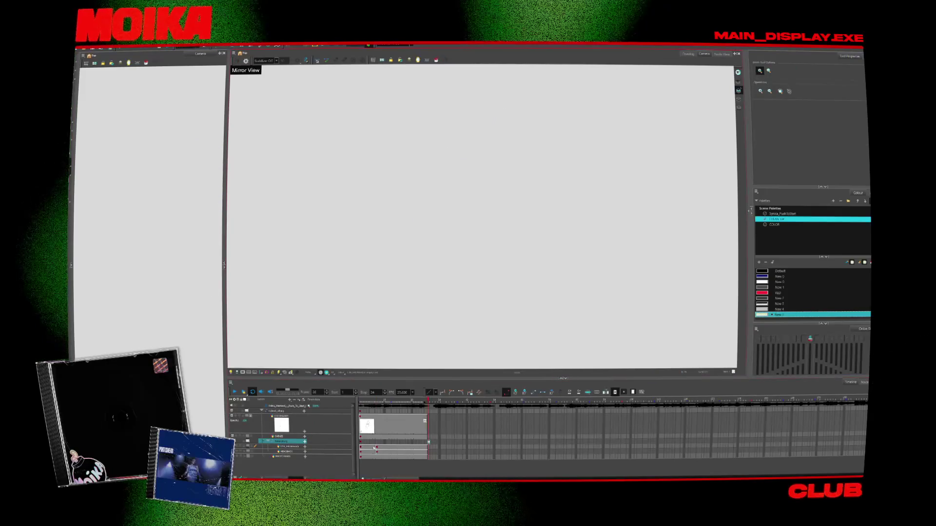
pyautogui.click(374, 447)
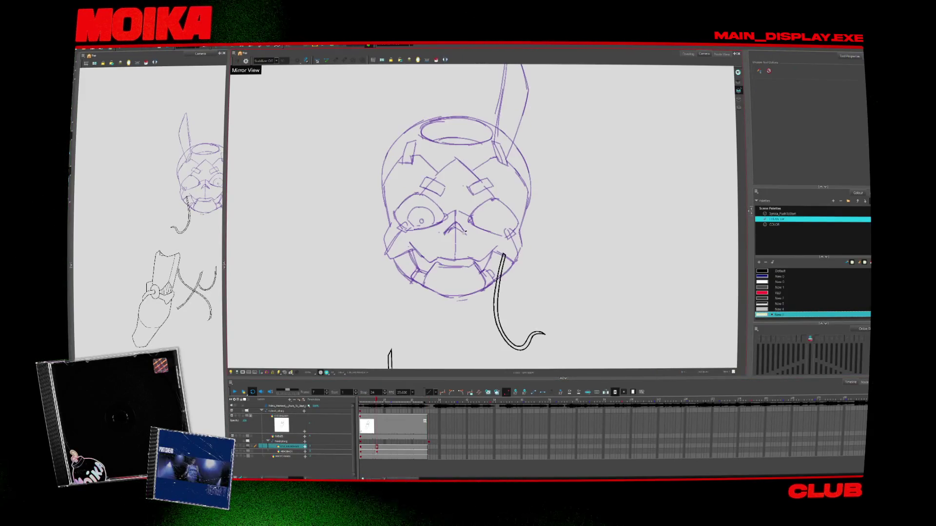
# Select all the purple skull strokes, then pick and deselect the small upper-left patch.
pyautogui.hotkey('alt', 'b')
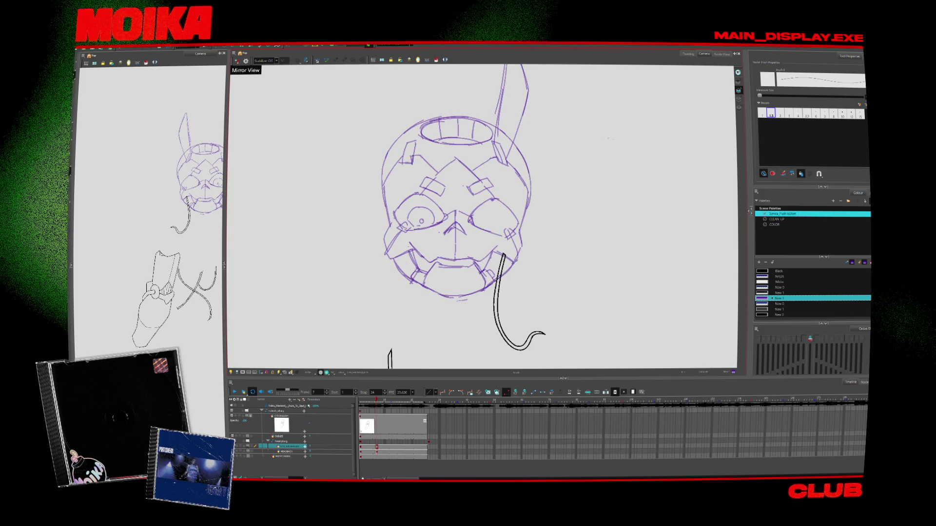
pyautogui.hotkey('ctrl', 'a')
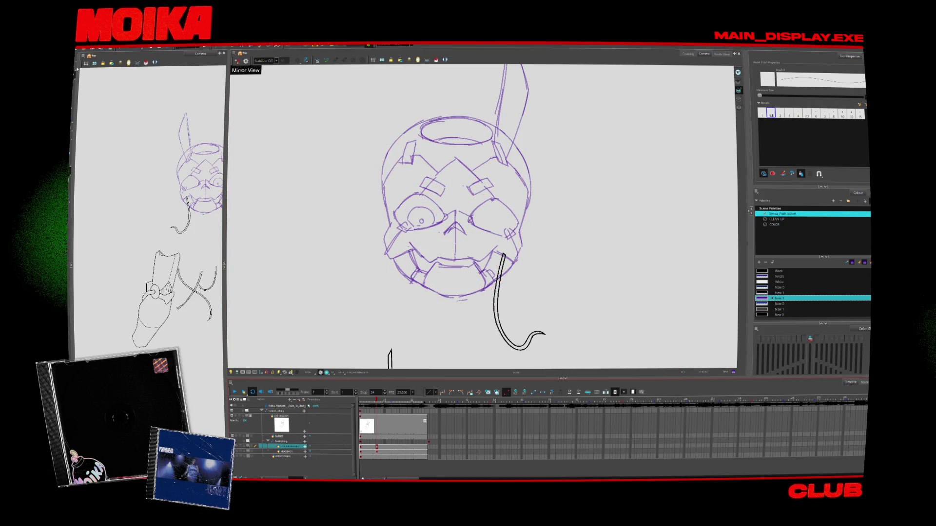
pyautogui.hotkey('alt', 's')
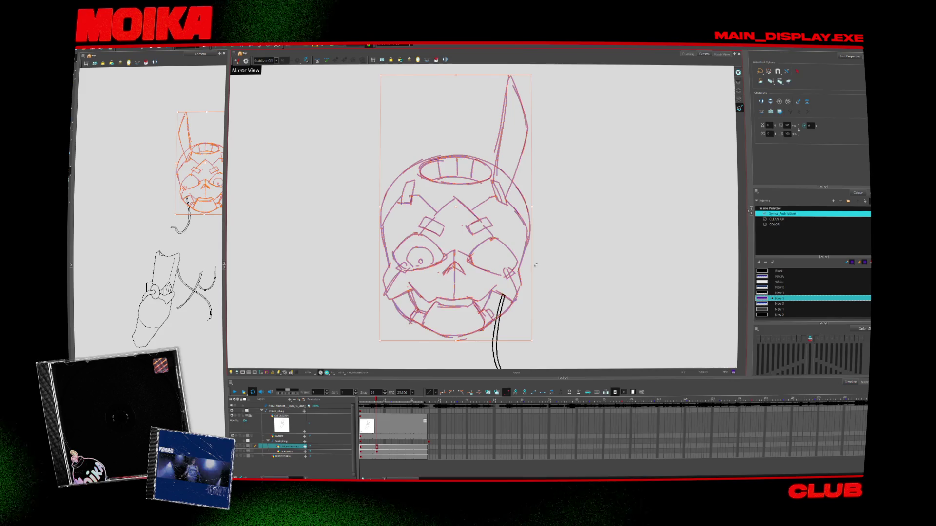
pyautogui.hotkey('alt', 'b')
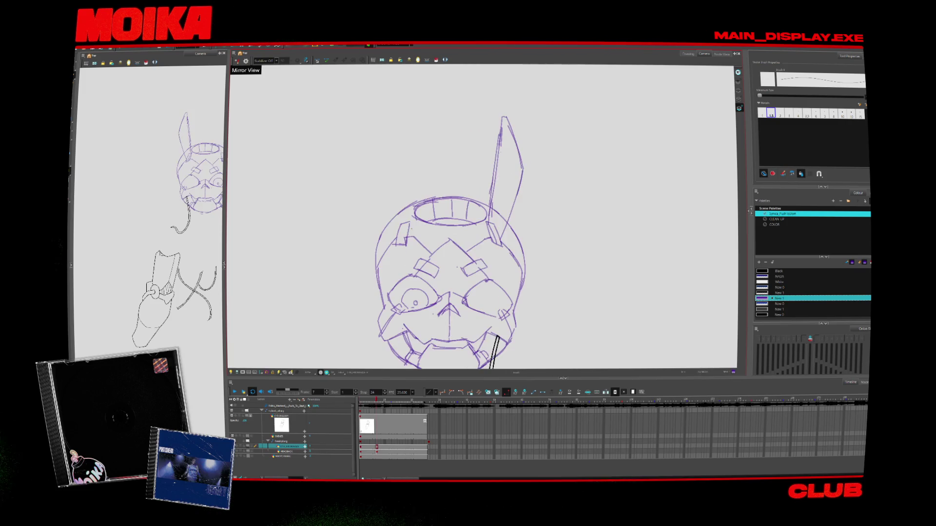
pyautogui.click(398, 235)
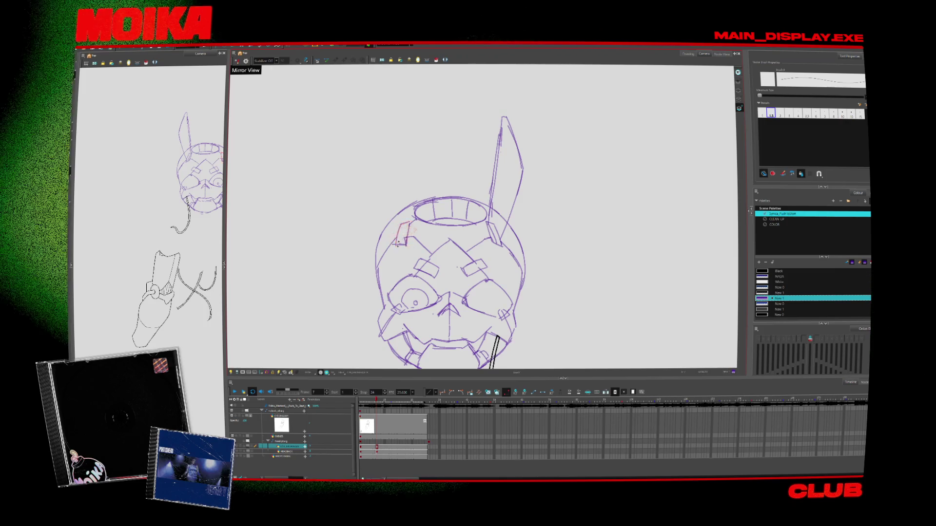
pyautogui.press('Escape')
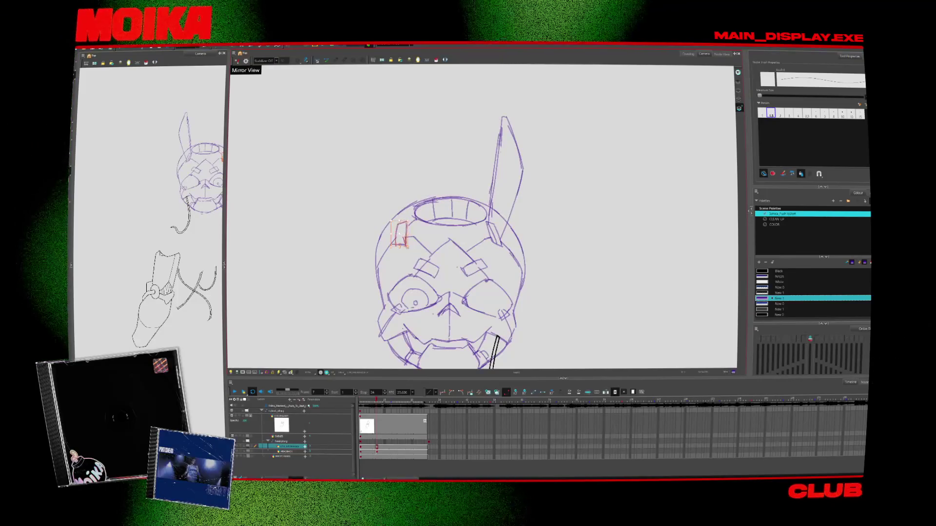
pyautogui.hotkey('alt', 'e')
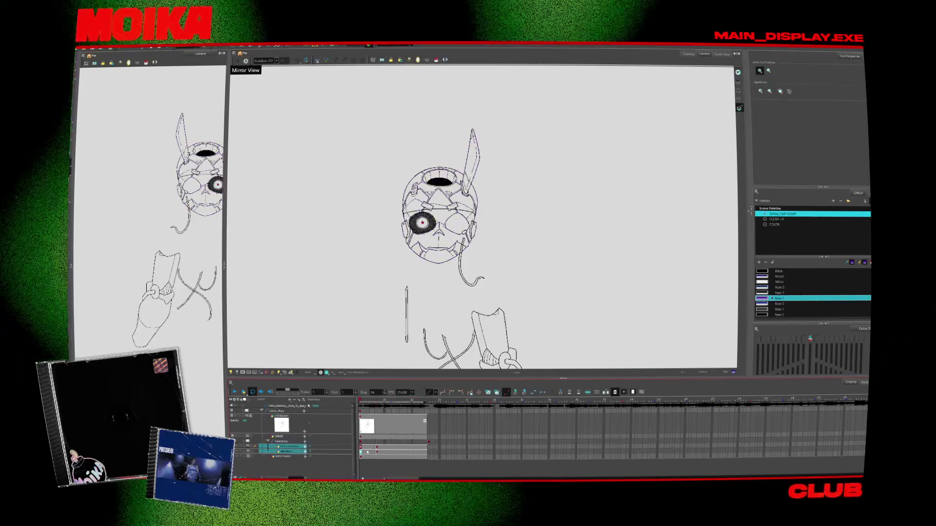
pyautogui.click(393, 453)
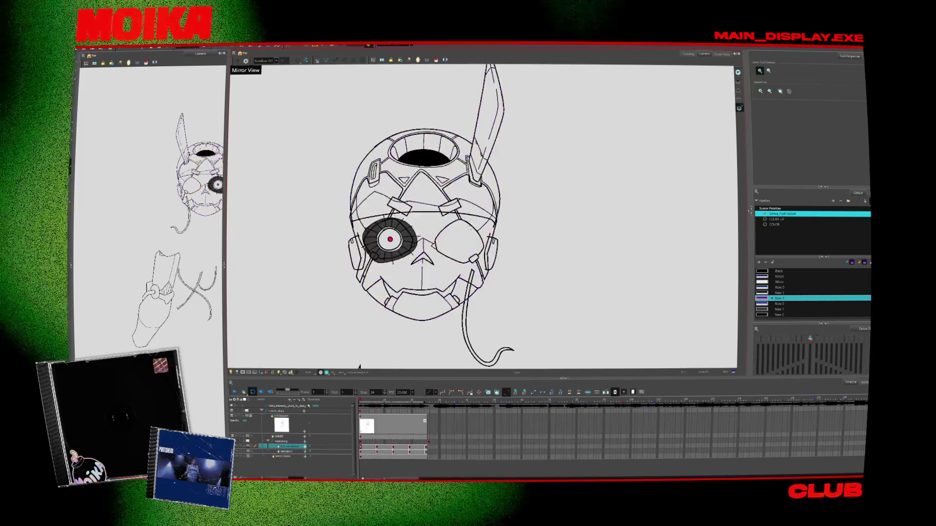
# Zoom the Camera view out and back in on the cyborg head.
pyautogui.scroll(-3, 465, 223)
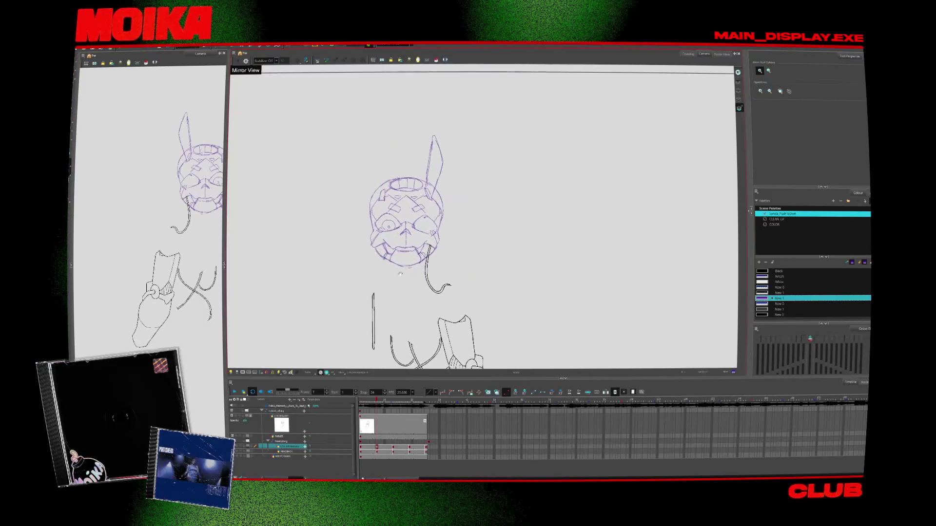
pyautogui.scroll(-2, 291, 365)
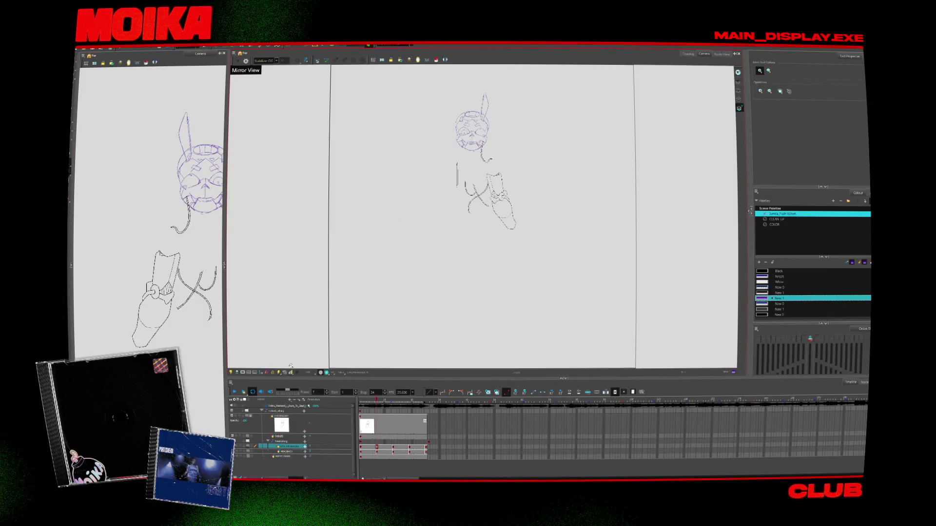
pyautogui.scroll(1, 480, 151)
pyautogui.scroll(4, 480, 151)
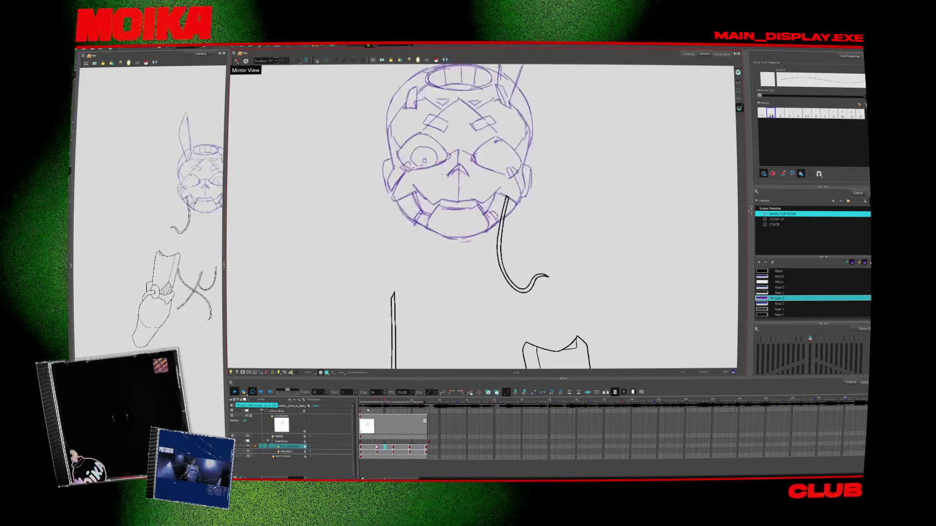
# Switch between the Brush and Pencil, then start a Windows search for Paint with 'msi'.
pyautogui.hotkey('alt', 'b')
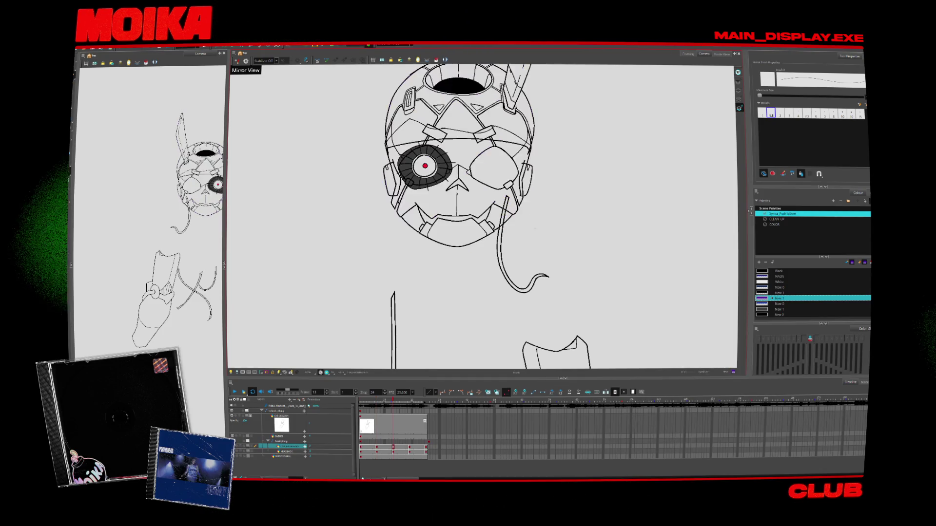
pyautogui.hotkey('alt', 'b')
pyautogui.hotkey('alt', '/')
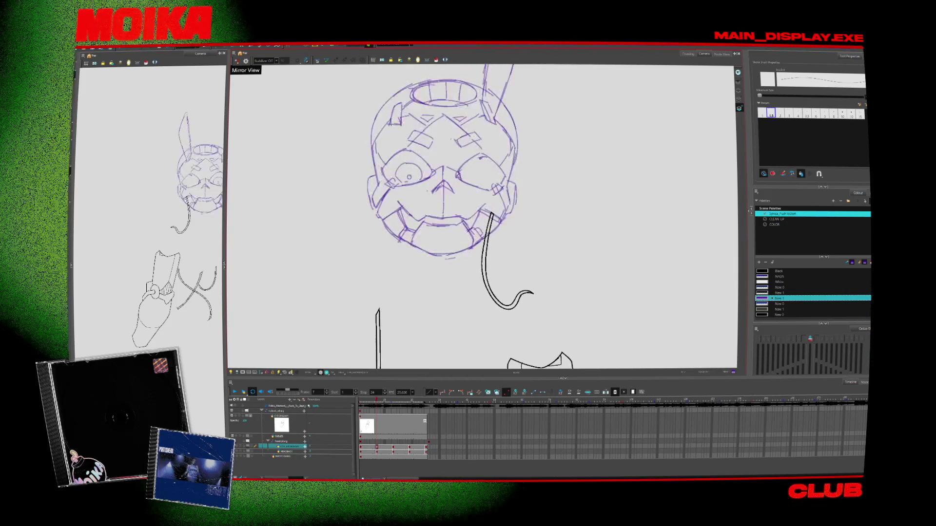
pyautogui.press('super')
pyautogui.write('msi')
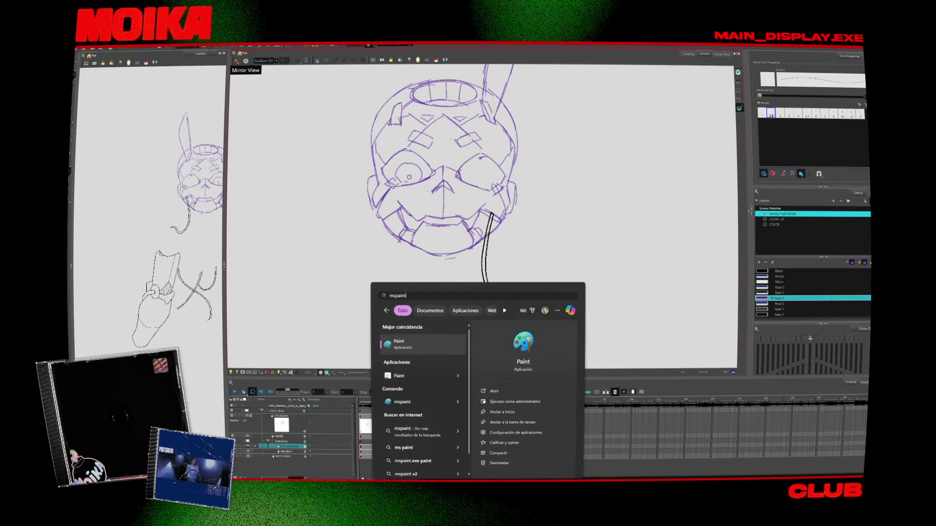
# Launch Paint and sketch a lunging figure with an oval head, diagonal leg, torso and smile.
pyautogui.press('Return')
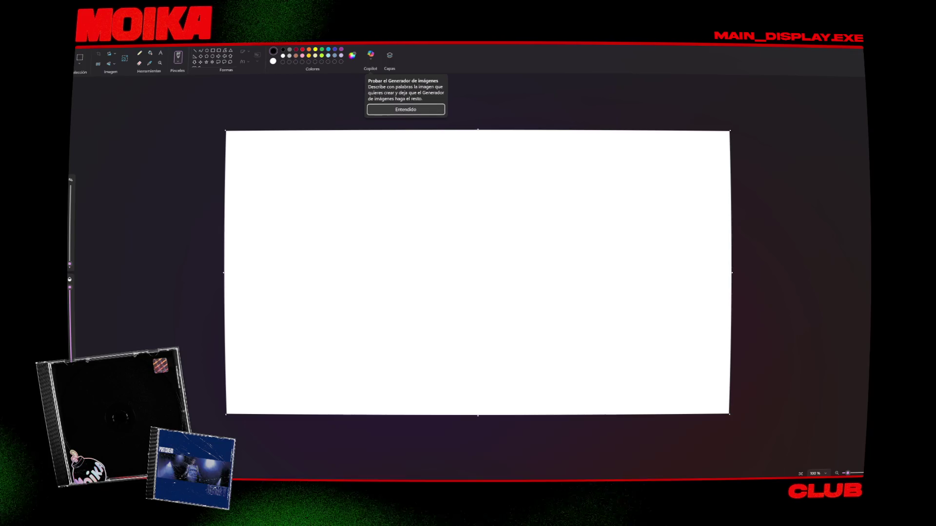
pyautogui.click(471, 213)
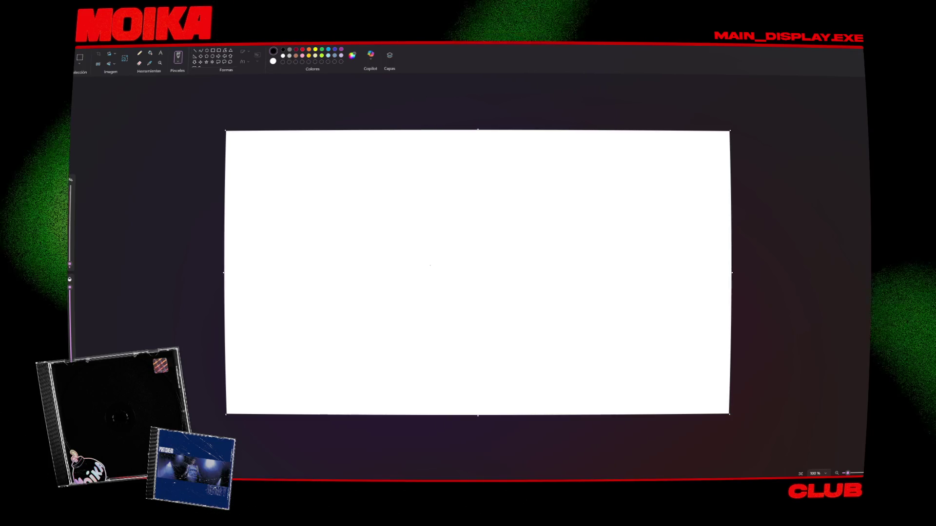
pyautogui.moveTo(472, 188); pyautogui.dragTo(456, 239)
pyautogui.hotkey('ctrl', 'z')
pyautogui.moveTo(472, 188)
pyautogui.mouseDown()
pyautogui.moveTo(456, 239)
pyautogui.moveTo(446, 232)
pyautogui.moveTo(419, 261)
pyautogui.moveTo(415, 338)
pyautogui.mouseUp()
pyautogui.hotkey('ctrl', 'z')
pyautogui.moveTo(454, 292); pyautogui.dragTo(403, 381)
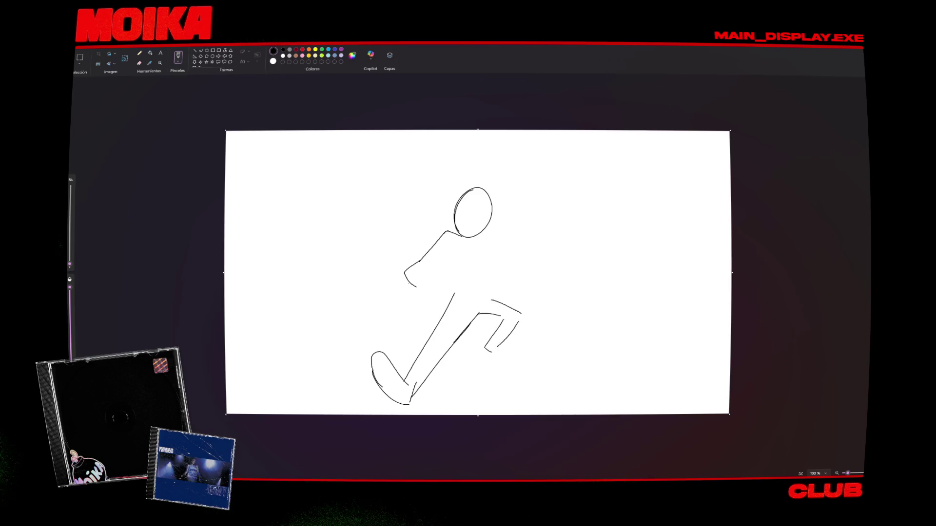
pyautogui.moveTo(492, 230); pyautogui.dragTo(503, 240)
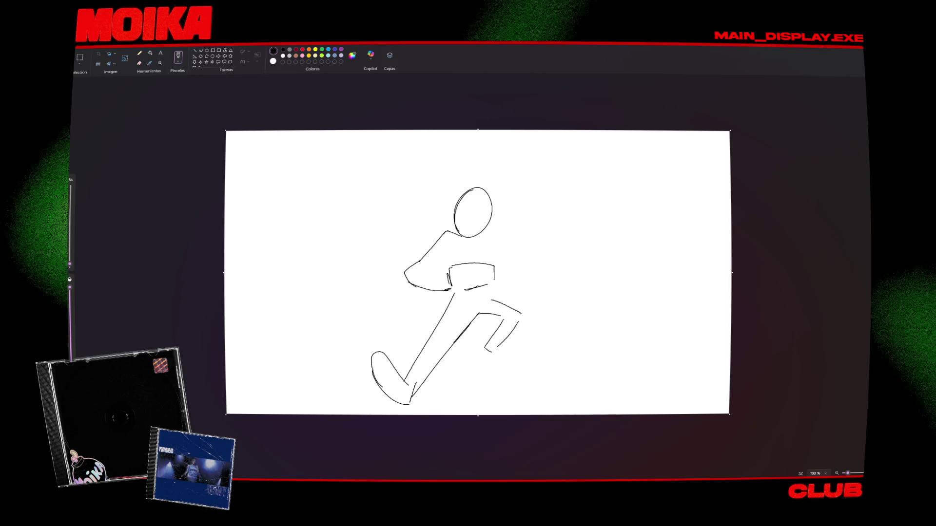
pyautogui.moveTo(466, 290); pyautogui.dragTo(488, 284)
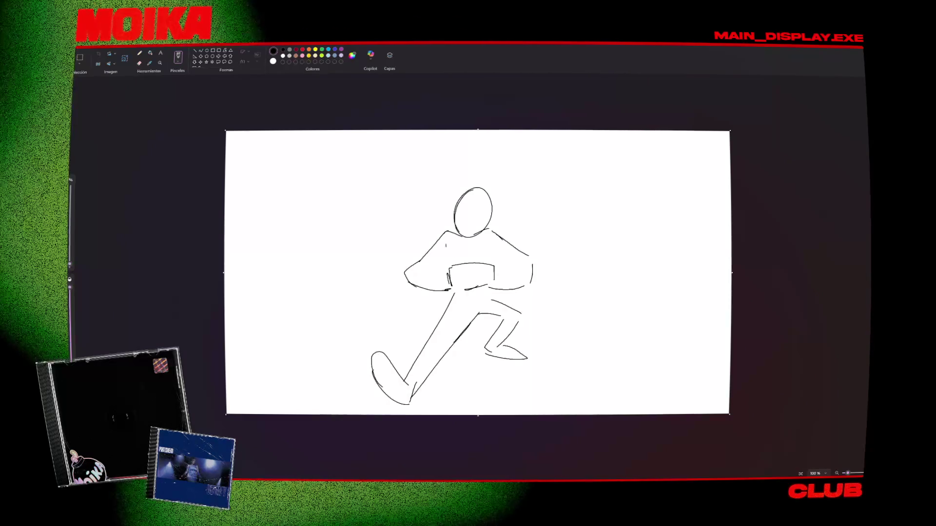
pyautogui.moveTo(459, 215)
pyautogui.mouseDown()
pyautogui.moveTo(470, 212)
pyautogui.moveTo(460, 203)
pyautogui.mouseUp()
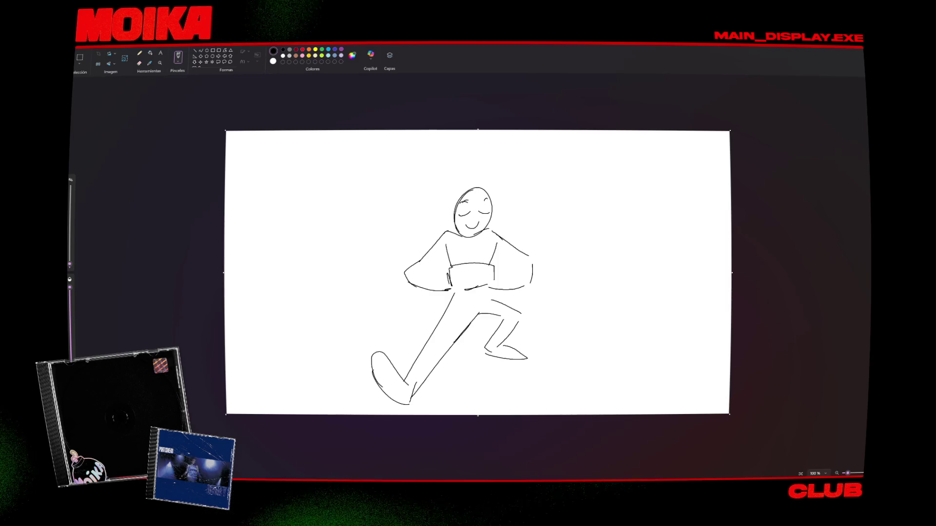
# Free-form select the figure's right arm and delete it.
pyautogui.click(139, 63)
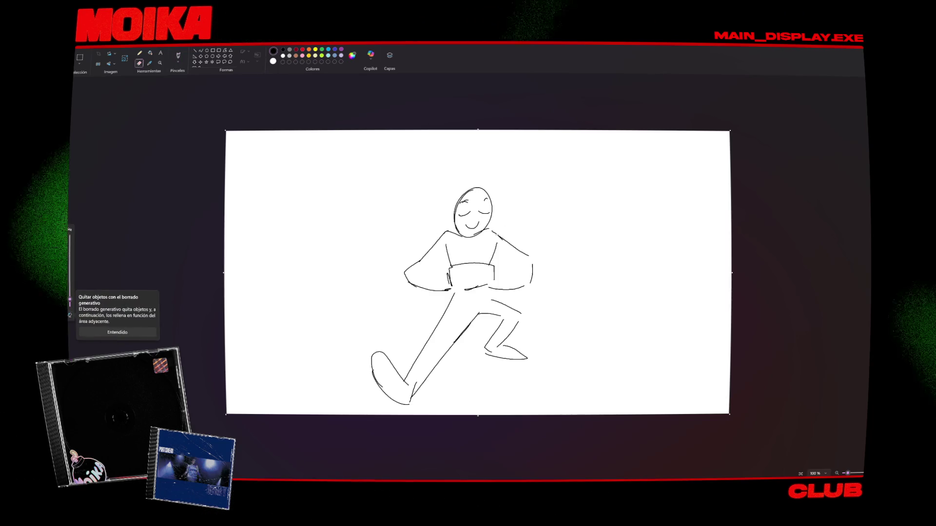
pyautogui.click(80, 60)
pyautogui.click(97, 81)
pyautogui.moveTo(495, 226)
pyautogui.mouseDown()
pyautogui.moveTo(590, 266)
pyautogui.moveTo(502, 295)
pyautogui.mouseUp()
pyautogui.press('Delete')
pyautogui.click(150, 52)
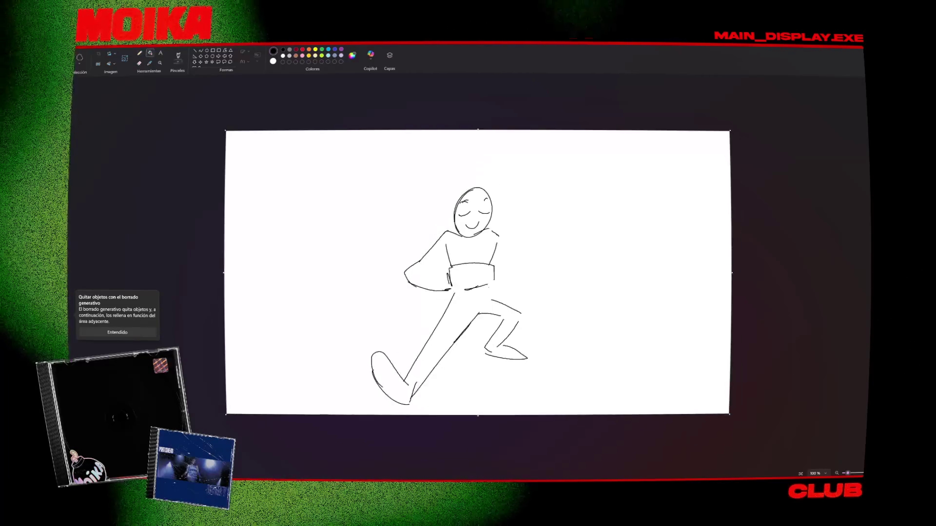
pyautogui.click(178, 57)
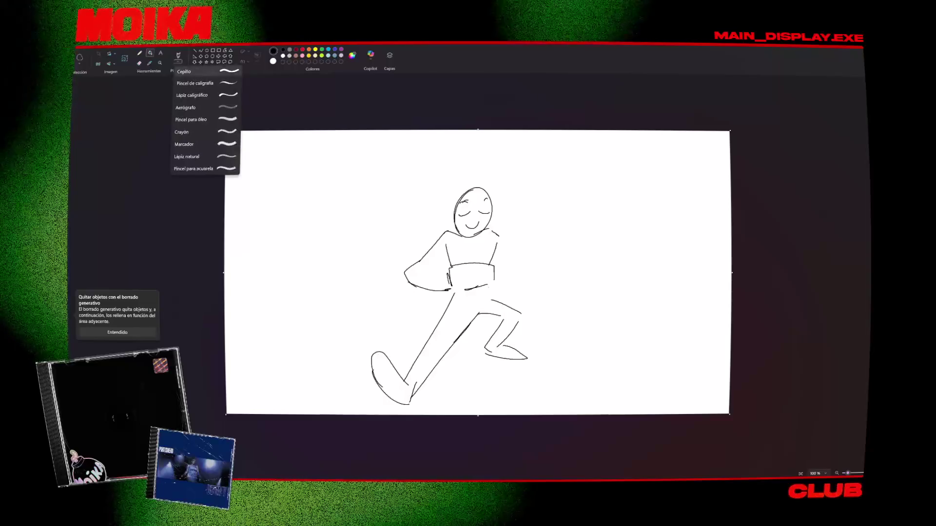
# Undo the raised arm strokes and draw a new arm right of the torso with the plain brush.
pyautogui.click(205, 78)
pyautogui.hotkey('ctrl', 'z')
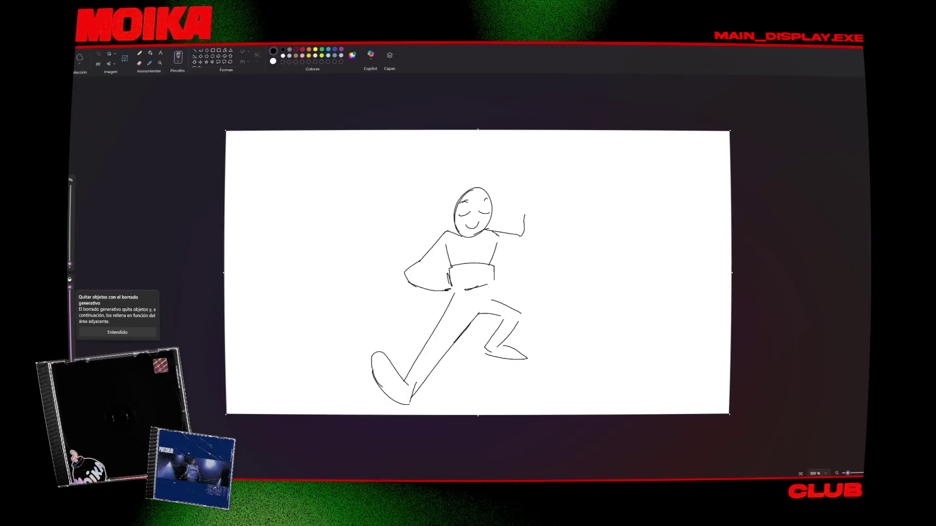
pyautogui.hotkey('ctrl', 'z')
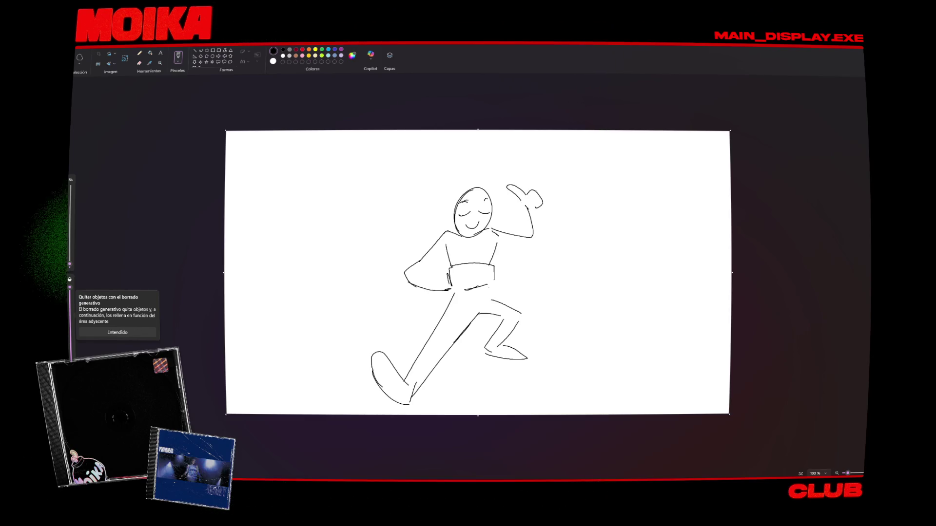
pyautogui.moveTo(497, 246); pyautogui.dragTo(536, 243)
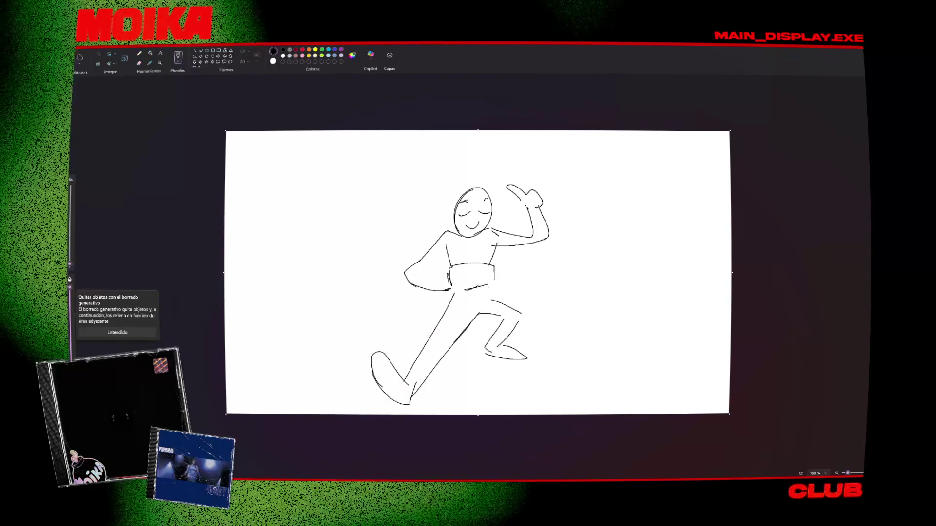
# Try flipping the drawing horizontally, then undo it back to the original orientation.
pyautogui.click(112, 64)
pyautogui.click(114, 82)
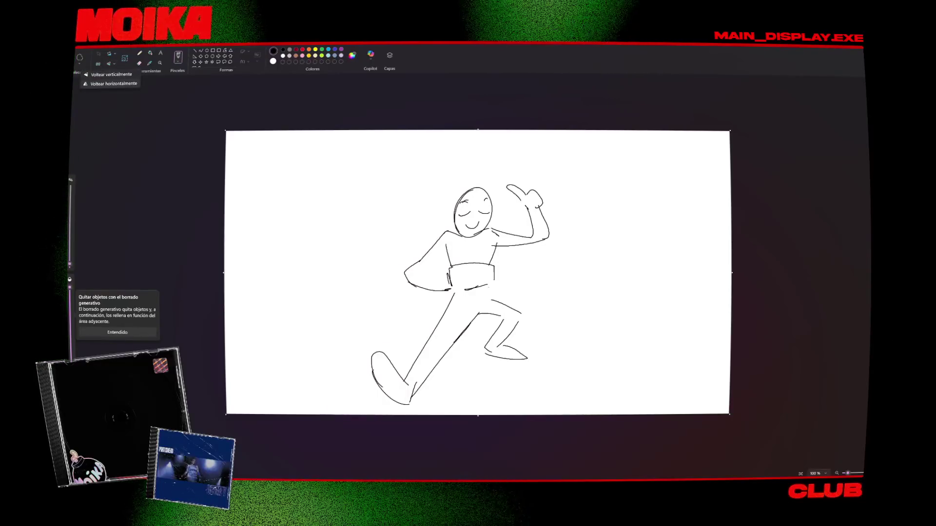
pyautogui.hotkey('ctrl', 'z')
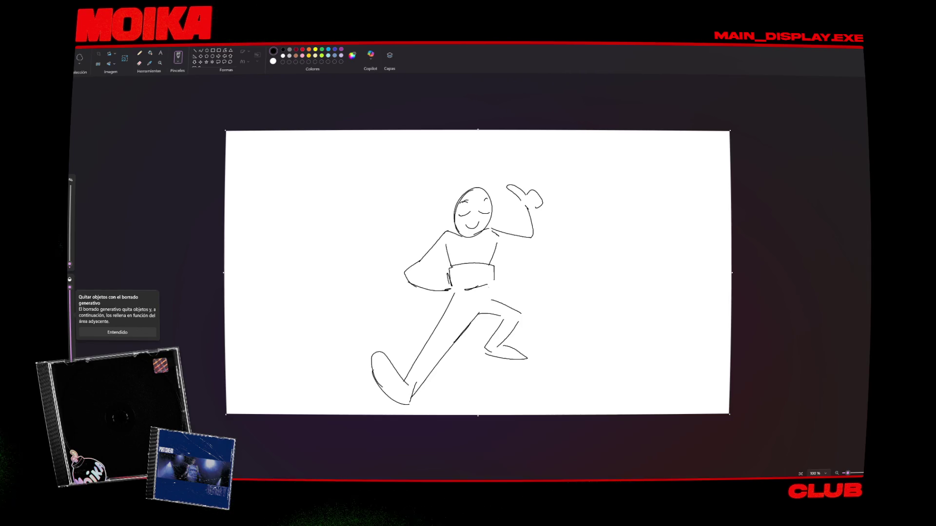
pyautogui.hotkey('ctrl', 'y')
pyautogui.hotkey('ctrl', 'z')
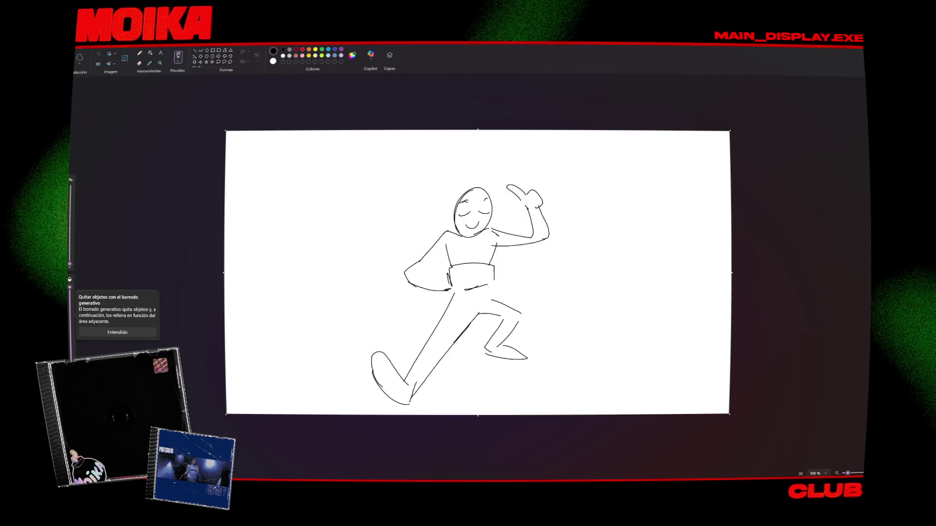
pyautogui.hotkey('ctrl', 'y')
pyautogui.hotkey('ctrl', 'z')
# Toggle gridlines off again and redraw the underside of the raised arm.
pyautogui.hotkey('ctrl', 'g')
pyautogui.hotkey('ctrl', 'z')
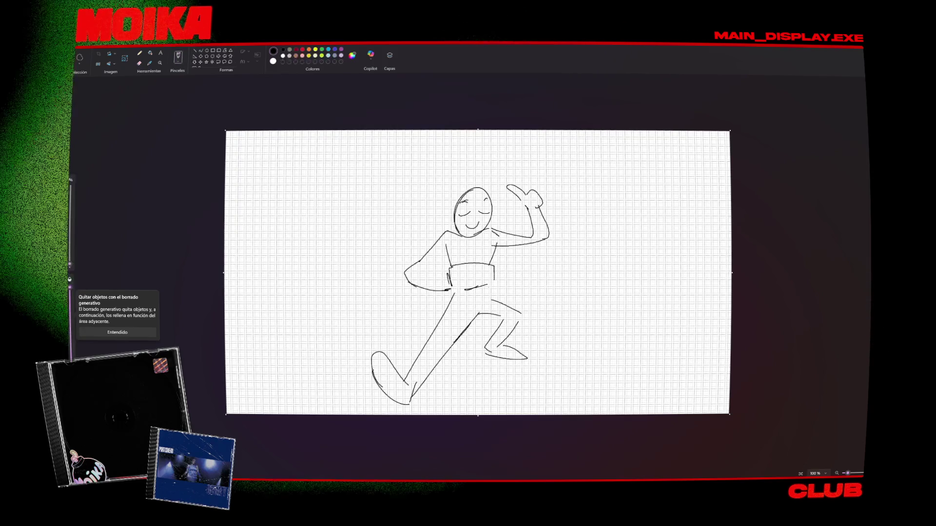
pyautogui.hotkey('ctrl', 'g')
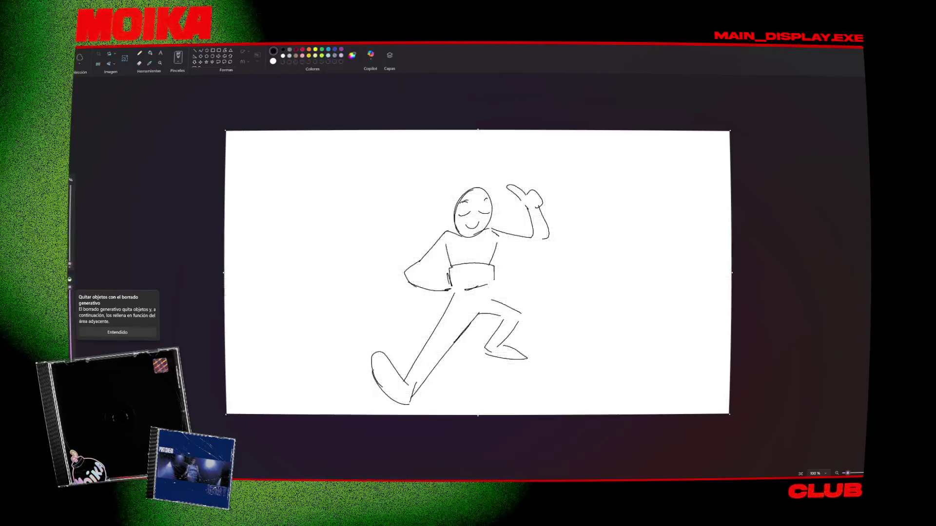
pyautogui.hotkey('ctrl', 'g')
pyautogui.hotkey('ctrl', 'g')
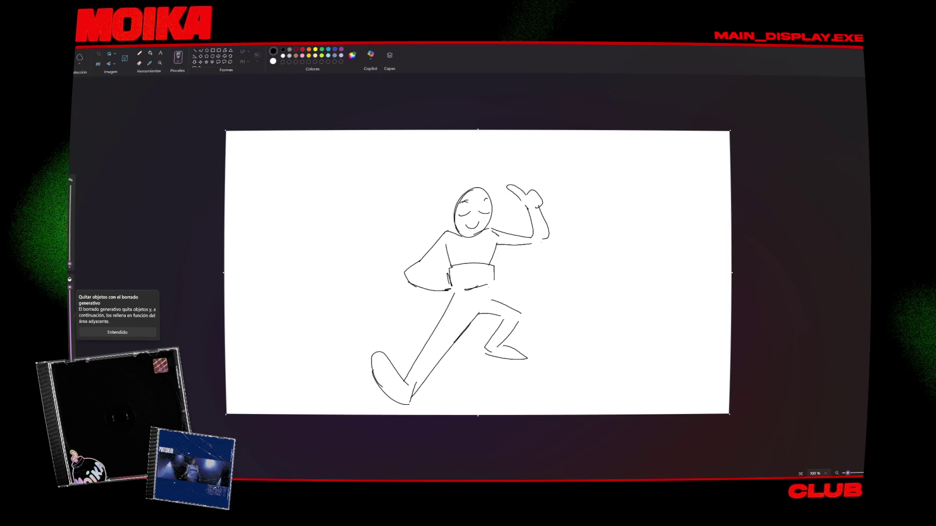
pyautogui.moveTo(498, 246); pyautogui.dragTo(550, 242)
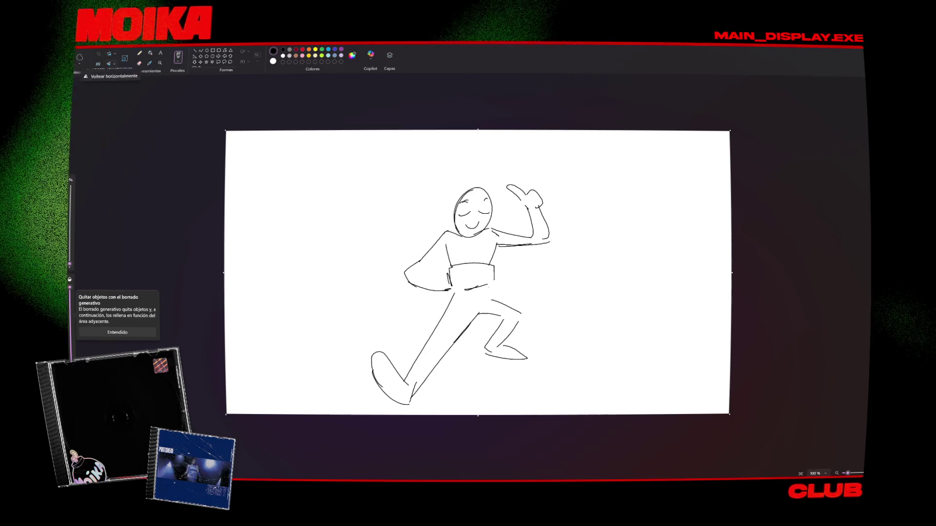
# Mirror the stick figure horizontally, then select the whole figure and erase it.
pyautogui.click(114, 83)
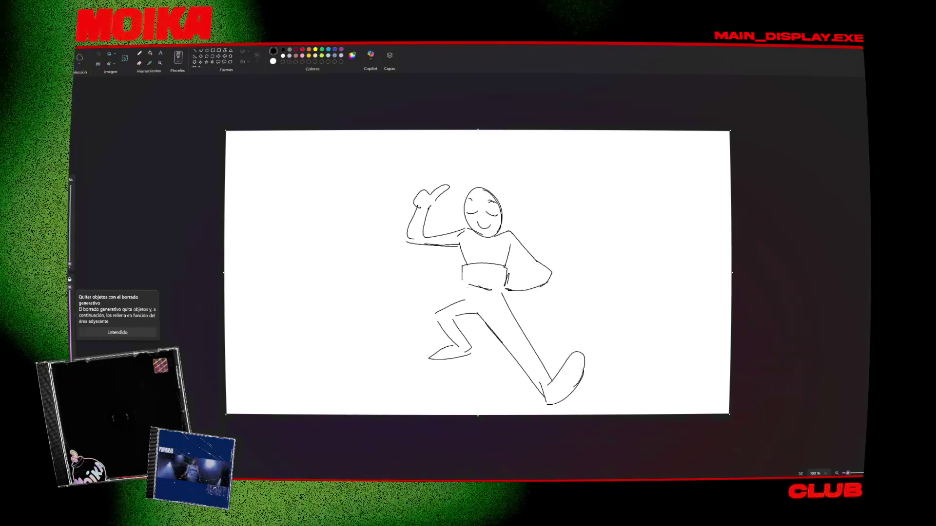
pyautogui.moveTo(587, 191); pyautogui.dragTo(429, 165)
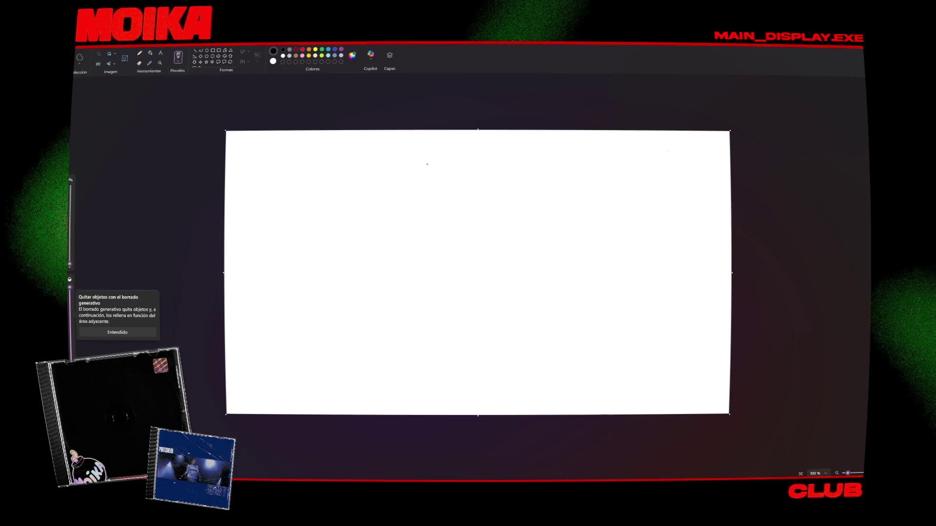
# Draw a ground line and a circle, move the circle onto the line, then close Paint with Alt+F4.
pyautogui.moveTo(362, 393)
pyautogui.mouseDown()
pyautogui.moveTo(551, 384)
pyautogui.moveTo(412, 395)
pyautogui.moveTo(630, 396)
pyautogui.mouseUp()
pyautogui.hotkey('ctrl', 'z')
pyautogui.moveTo(671, 145); pyautogui.dragTo(671, 144)
pyautogui.hotkey('ctrl', 'z')
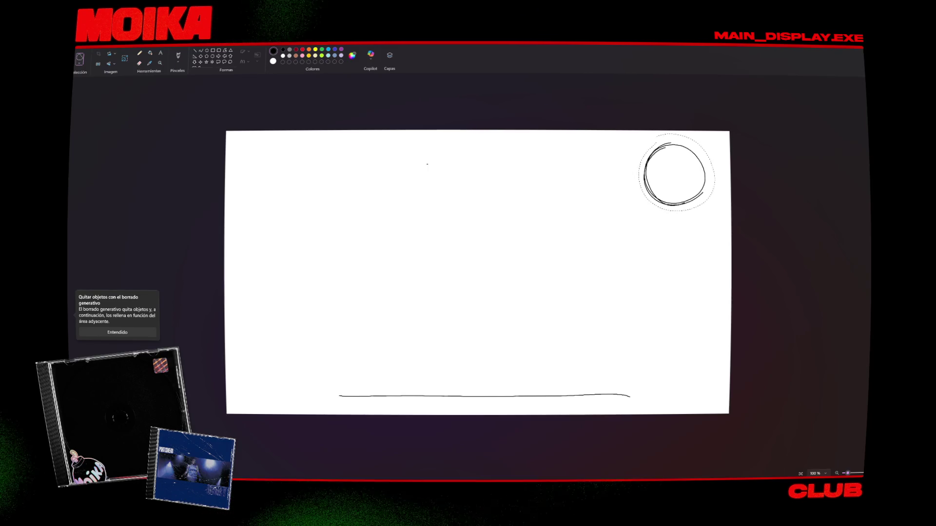
pyautogui.moveTo(629, 226)
pyautogui.mouseDown()
pyautogui.moveTo(591, 351)
pyautogui.moveTo(555, 274)
pyautogui.moveTo(457, 360)
pyautogui.moveTo(392, 365)
pyautogui.mouseUp()
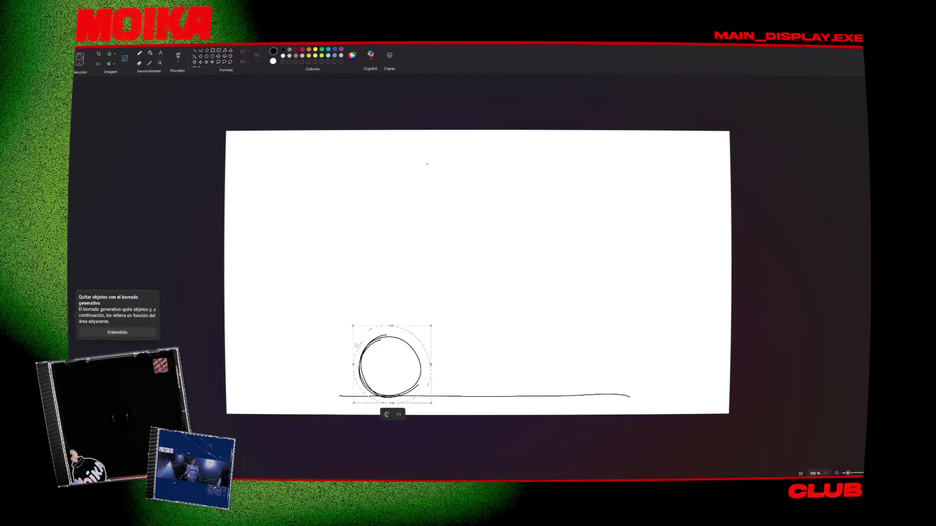
pyautogui.click(558, 288)
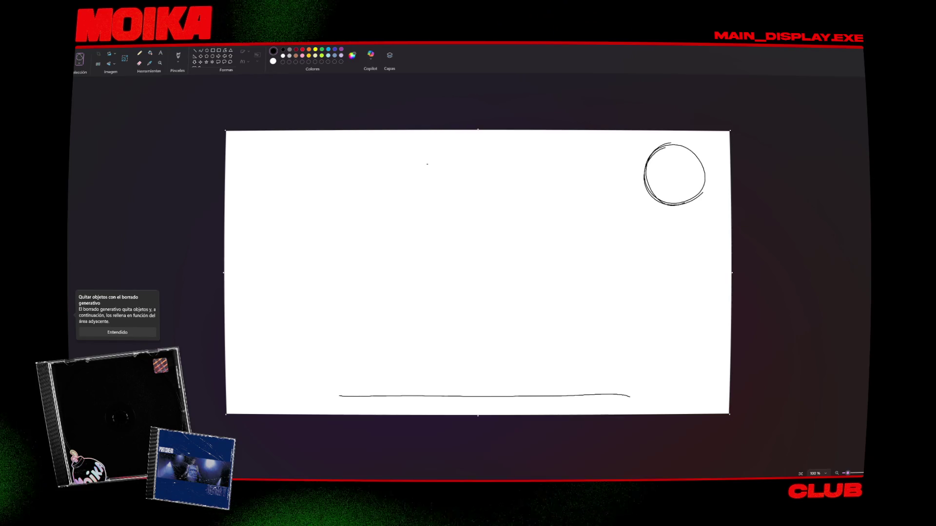
pyautogui.hotkey('alt', 'F4')
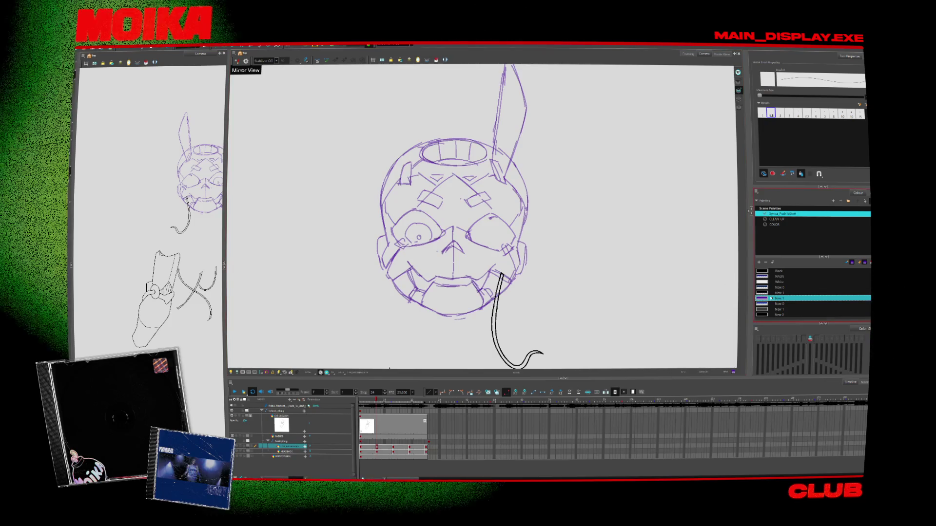
# Set the New 1 swatch colour and ink the nose as a caret shape.
pyautogui.doubleClick(762, 298)
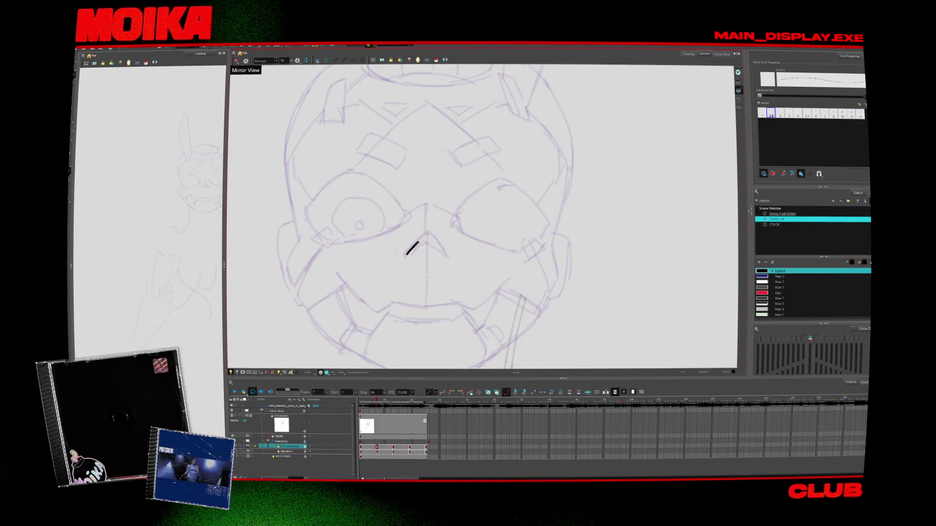
pyautogui.moveTo(427, 234); pyautogui.dragTo(446, 252)
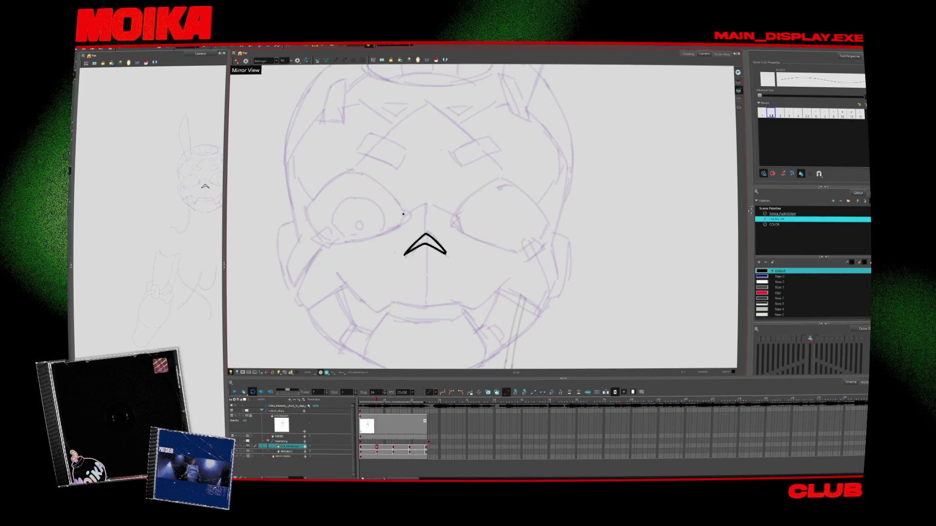
pyautogui.moveTo(404, 213)
pyautogui.mouseDown()
pyautogui.moveTo(398, 226)
pyautogui.moveTo(347, 235)
pyautogui.mouseUp()
pyautogui.hotkey('ctrl', 'z')
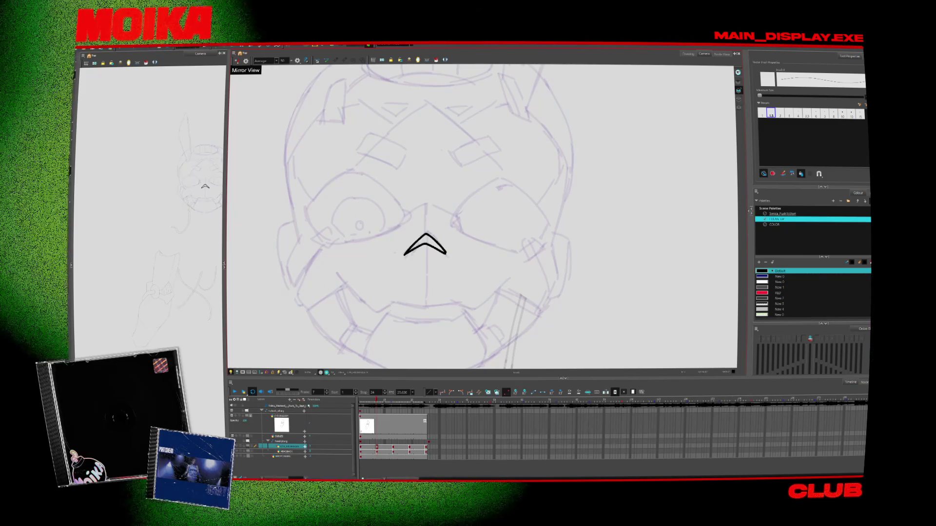
pyautogui.moveTo(311, 201); pyautogui.dragTo(320, 235)
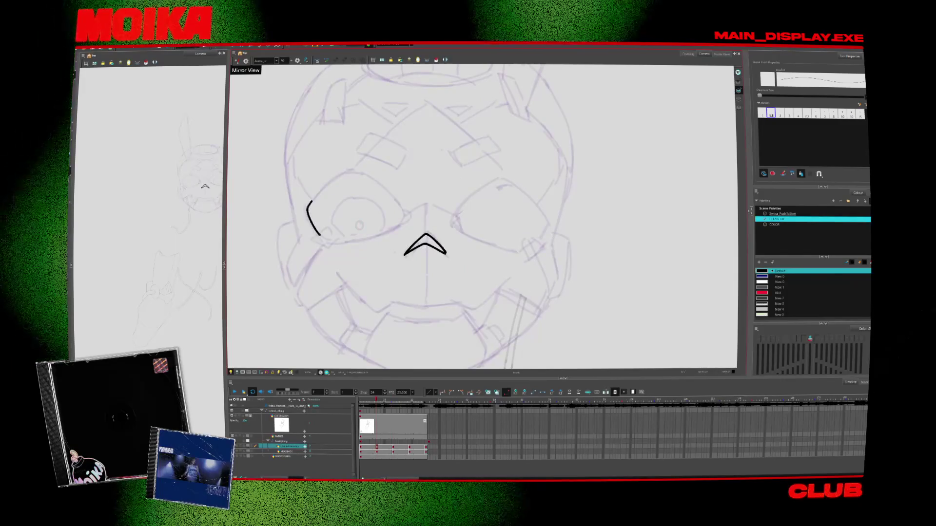
pyautogui.hotkey('ctrl', 'z')
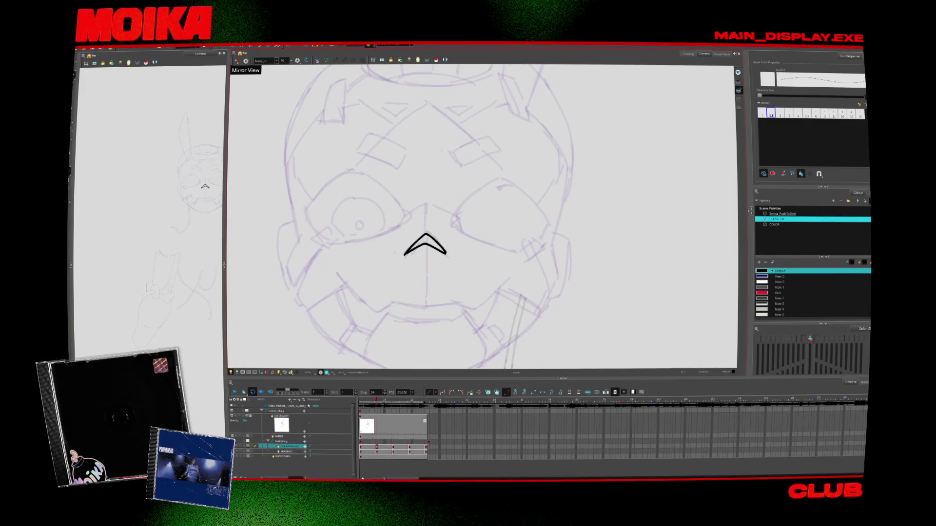
pyautogui.click(336, 274)
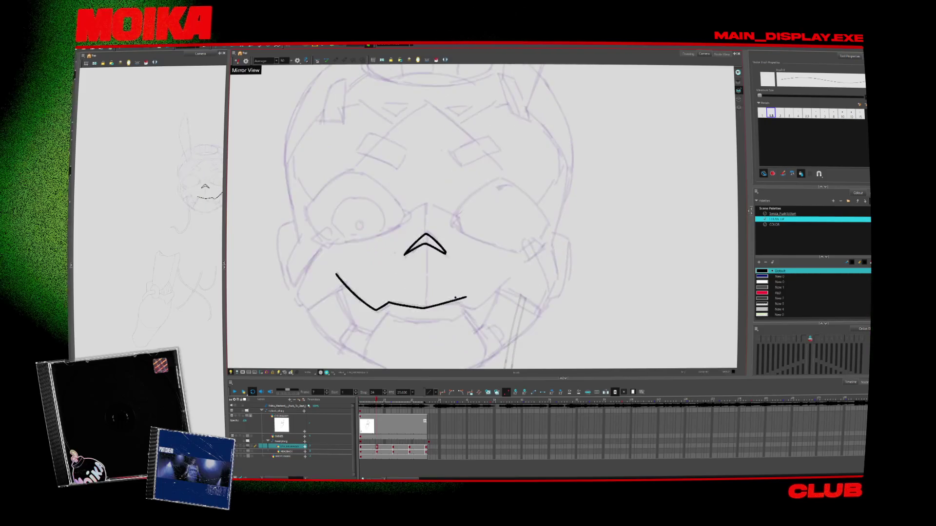
# Ink the extended mouth line, the lower lip and the chin below the mouth.
pyautogui.moveTo(454, 297)
pyautogui.mouseDown()
pyautogui.moveTo(487, 298)
pyautogui.moveTo(516, 276)
pyautogui.mouseUp()
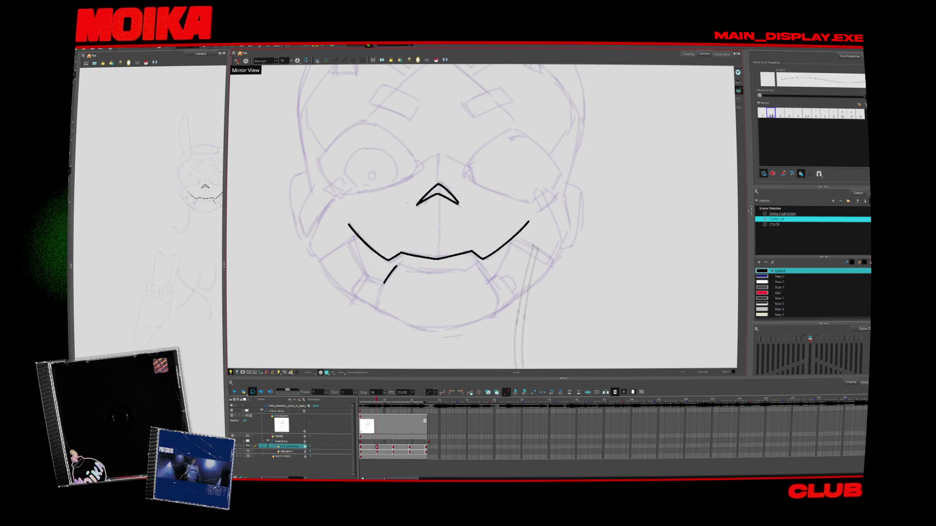
pyautogui.moveTo(383, 283)
pyautogui.mouseDown()
pyautogui.moveTo(440, 273)
pyautogui.moveTo(488, 280)
pyautogui.mouseUp()
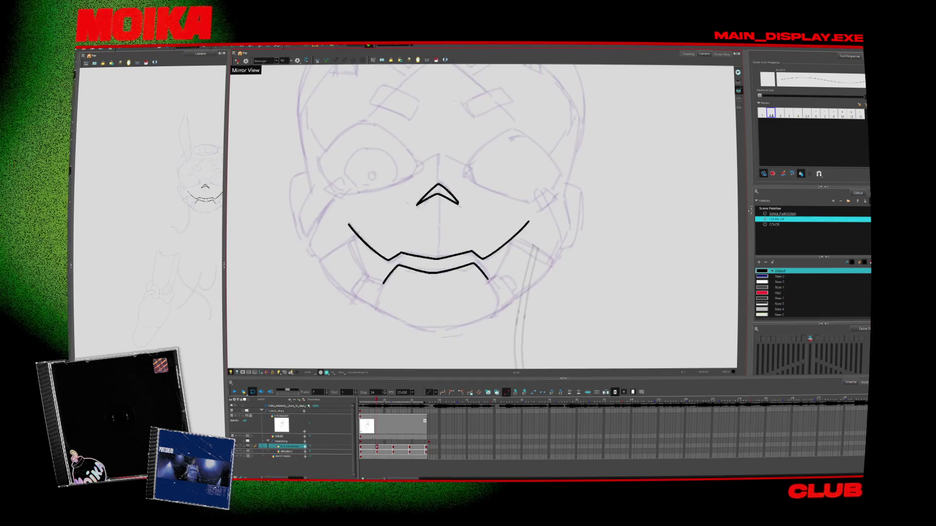
pyautogui.moveTo(372, 303)
pyautogui.mouseDown()
pyautogui.moveTo(438, 323)
pyautogui.moveTo(494, 310)
pyautogui.mouseUp()
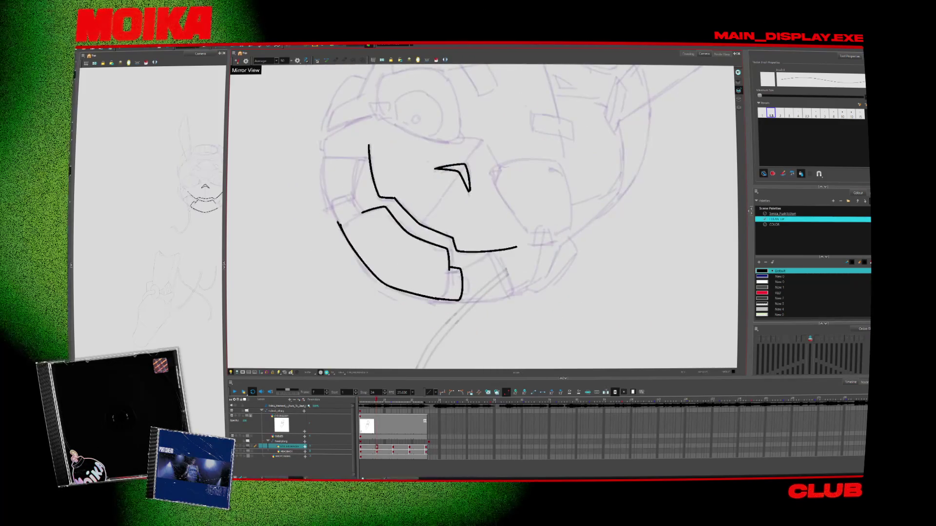
pyautogui.hotkey('alt', 'e')
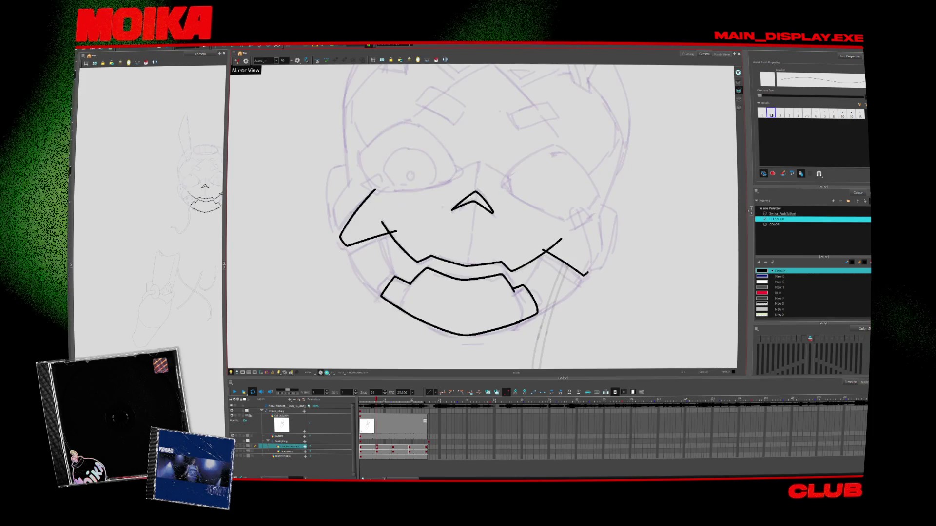
# Ink the right cheek and redraw the left face outline up to a peaked forehead line.
pyautogui.moveTo(575, 213); pyautogui.dragTo(544, 251)
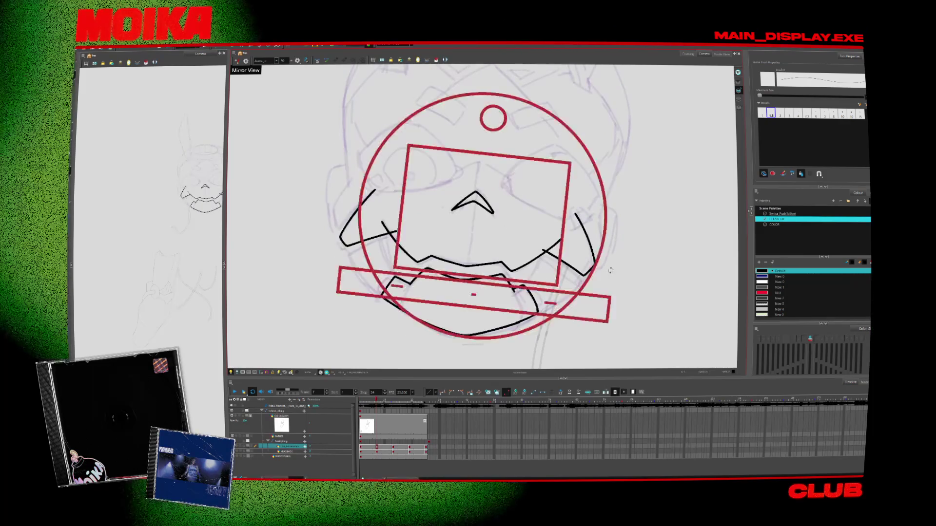
pyautogui.moveTo(335, 288); pyautogui.dragTo(337, 295)
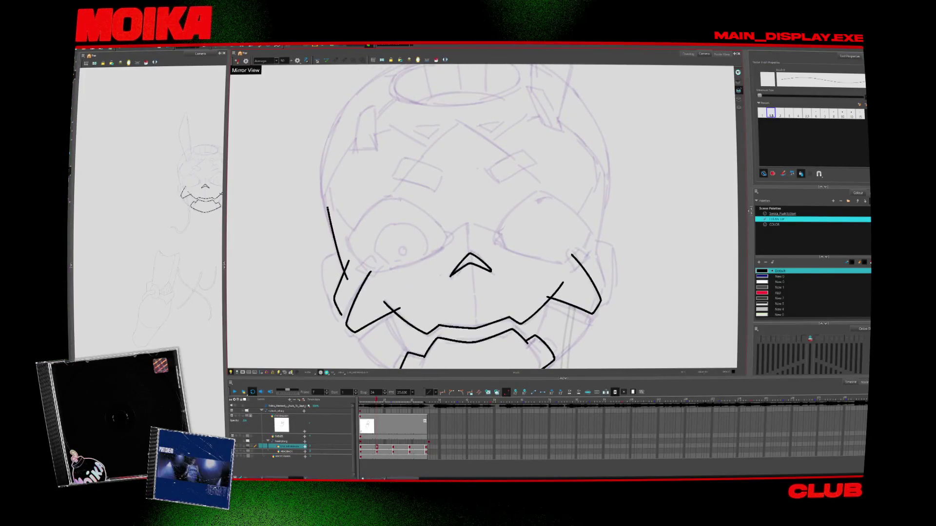
pyautogui.hotkey('ctrl', 'z')
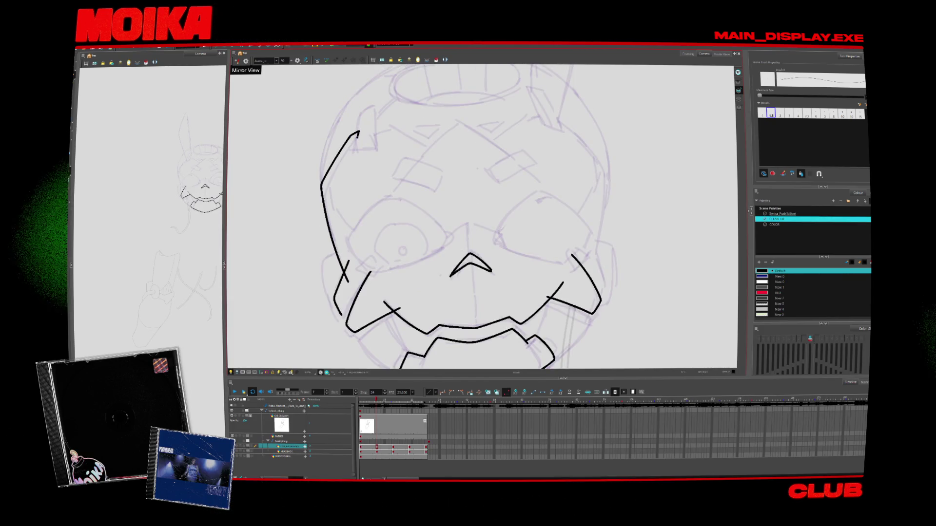
pyautogui.hotkey('ctrl', 'z')
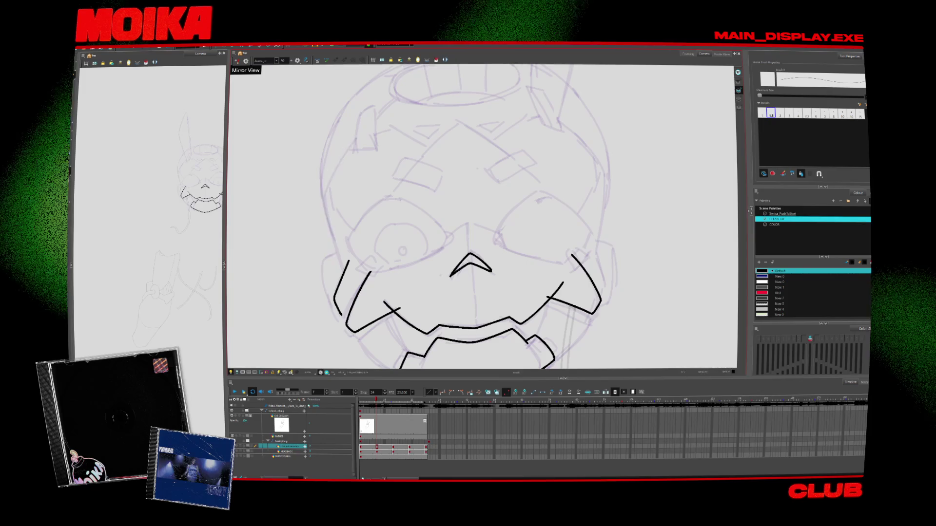
pyautogui.moveTo(322, 192); pyautogui.dragTo(347, 274)
pyautogui.moveTo(333, 168)
pyautogui.mouseDown()
pyautogui.moveTo(322, 192)
pyautogui.moveTo(355, 140)
pyautogui.moveTo(375, 137)
pyautogui.mouseUp()
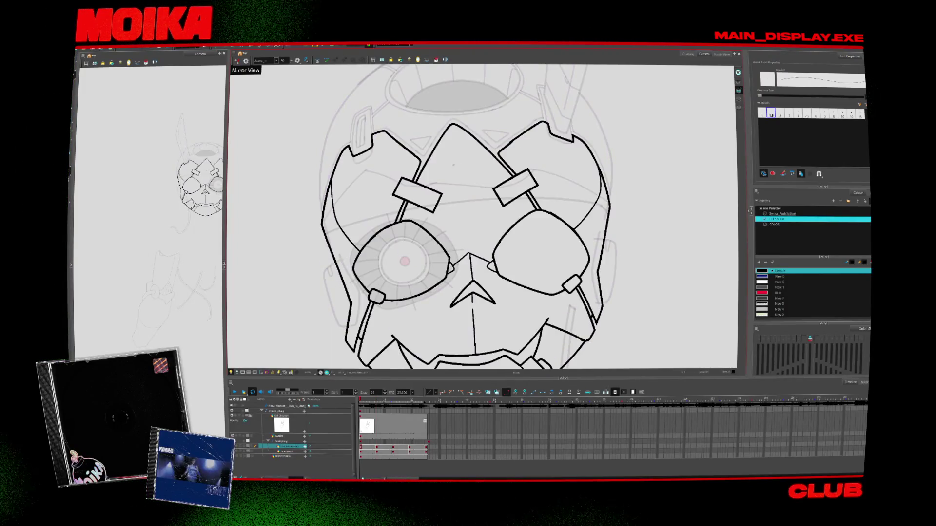
pyautogui.hotkey('ctrl', 'z')
pyautogui.hotkey('ctrl', 'z')
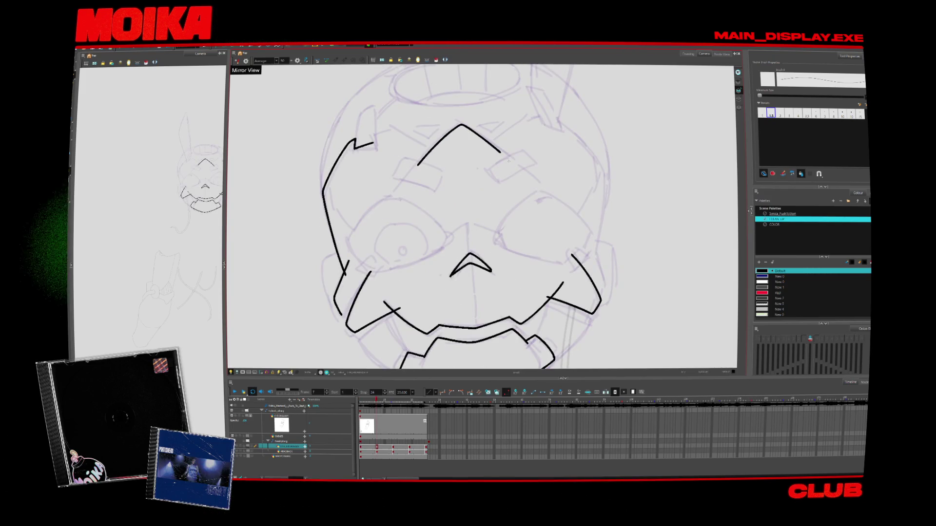
pyautogui.moveTo(504, 216); pyautogui.dragTo(518, 200)
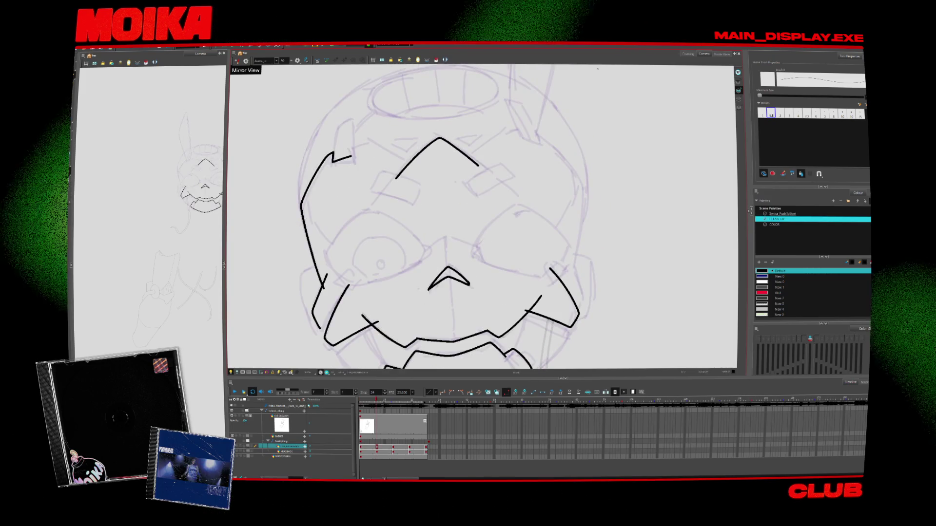